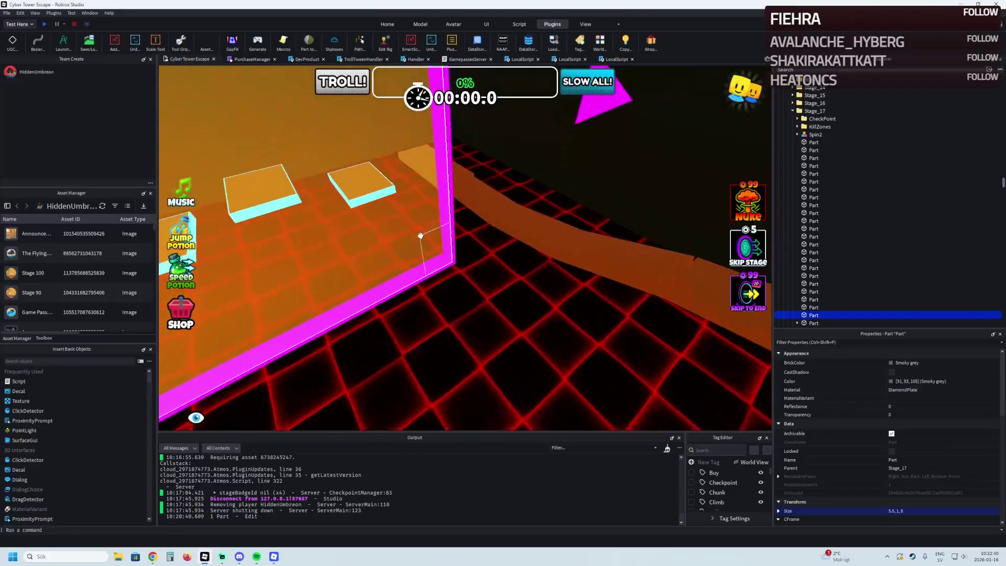
Step: Select the brown Stage_17 path parts and add cyan Wrap edge strips, four per part
{"action": "left_click", "coordinate": [372, 159]}
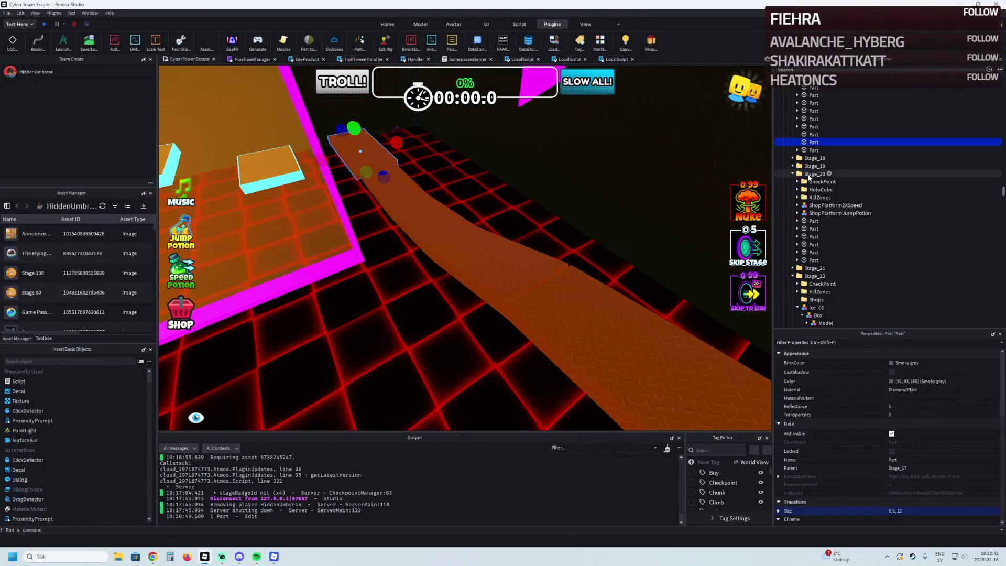
{"action": "left_click", "coordinate": [812, 134], "text": "ctrl"}
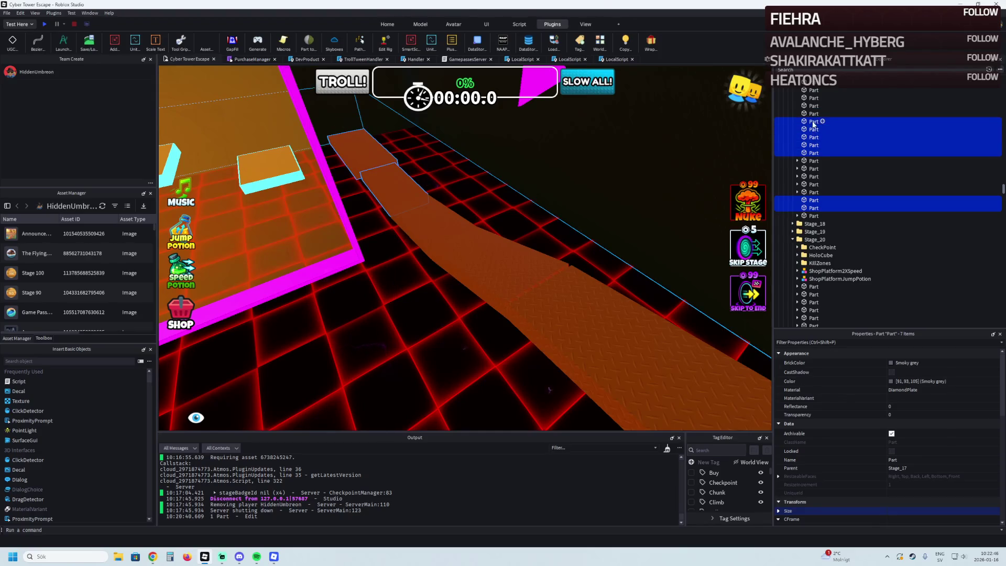
{"action": "scroll", "coordinate": [813, 124], "scroll_direction": "up", "scroll_amount": 5}
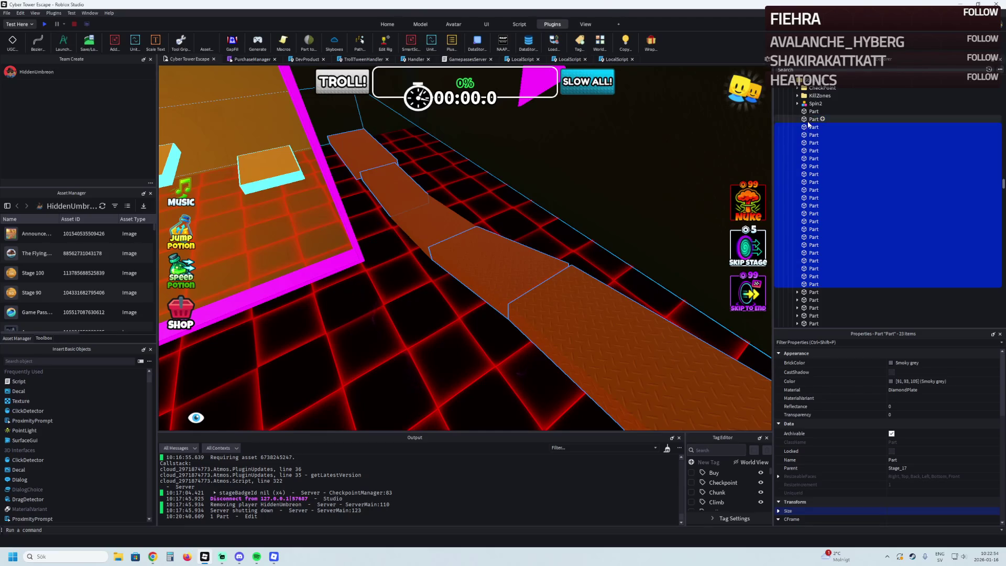
{"action": "left_click", "coordinate": [649, 44]}
{"action": "scroll", "coordinate": [422, 167], "scroll_direction": "up", "scroll_amount": 5}
{"action": "left_click", "coordinate": [477, 292]}
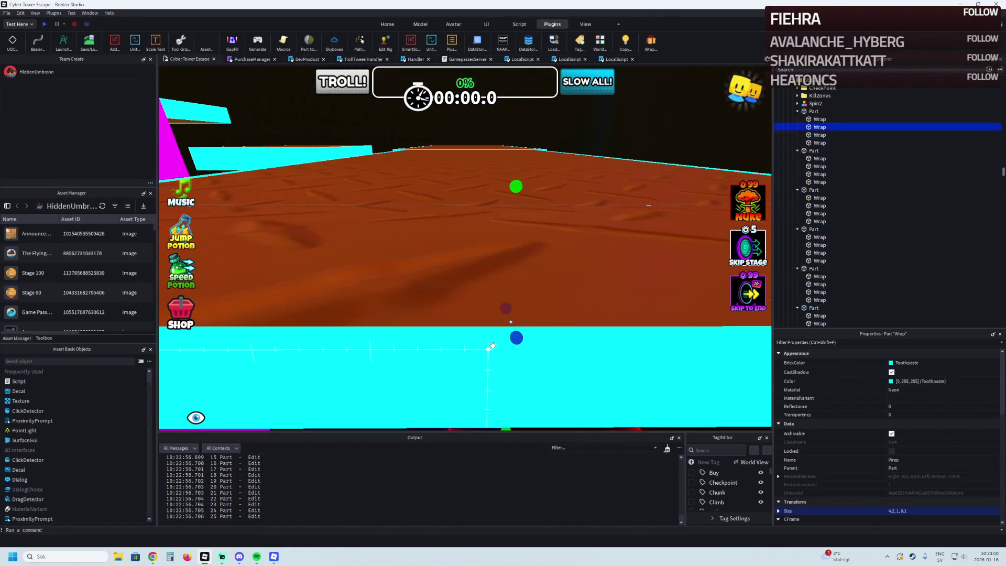
Step: Fly to the cyan wall, pick out a stray Wrap strip and delete it
{"action": "key", "text": "s"}
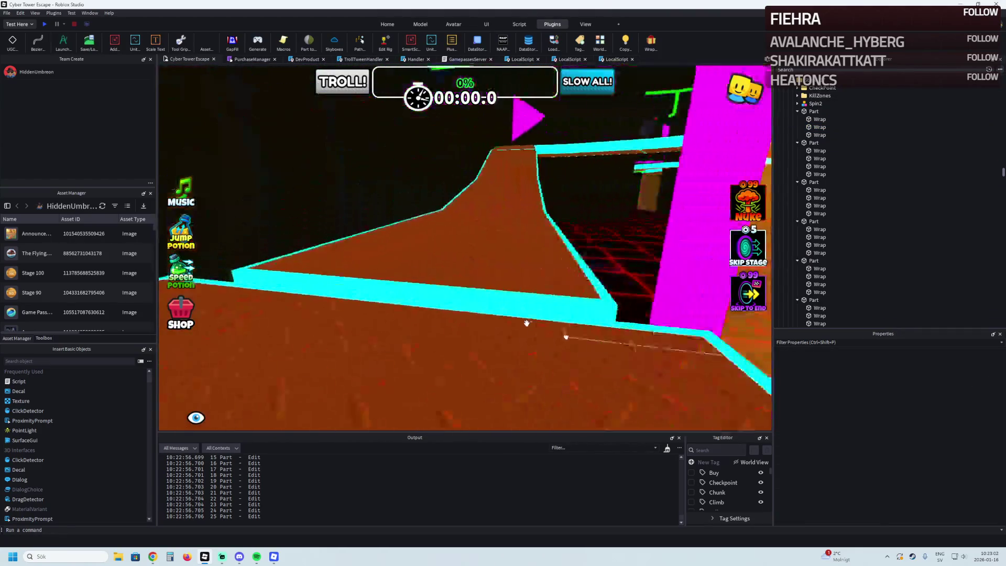
{"action": "left_click", "coordinate": [479, 250]}
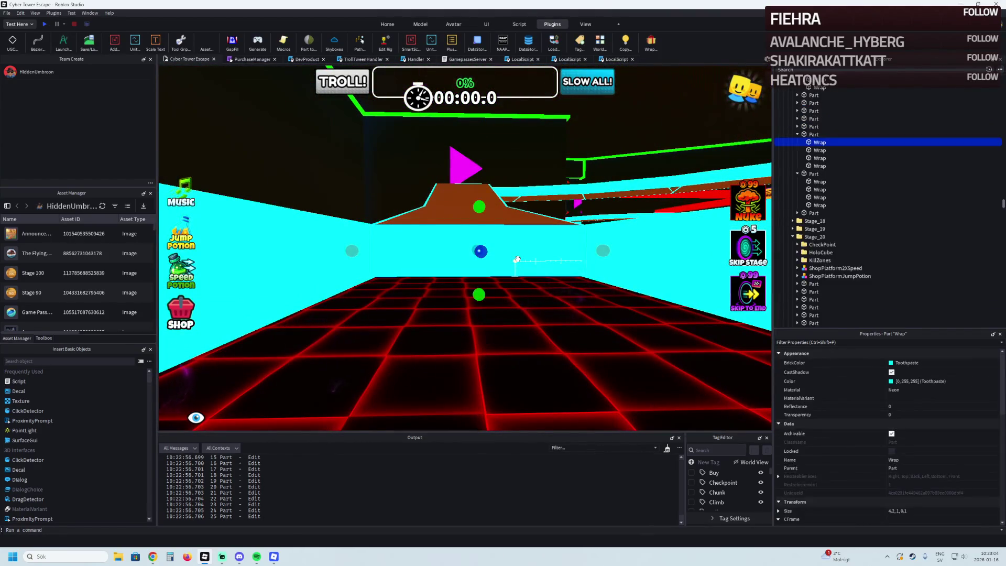
{"action": "key", "text": "w"}
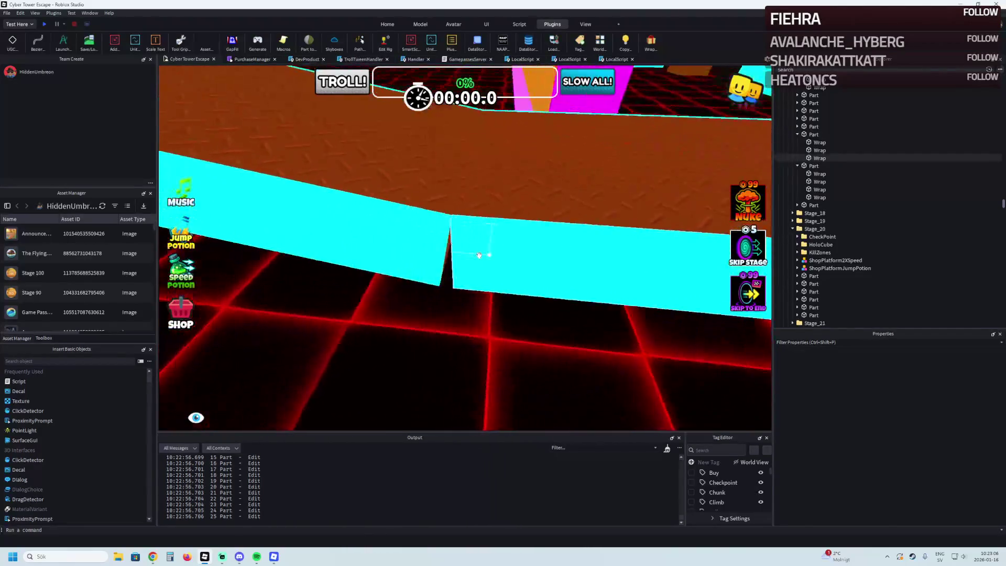
{"action": "left_click", "coordinate": [460, 254]}
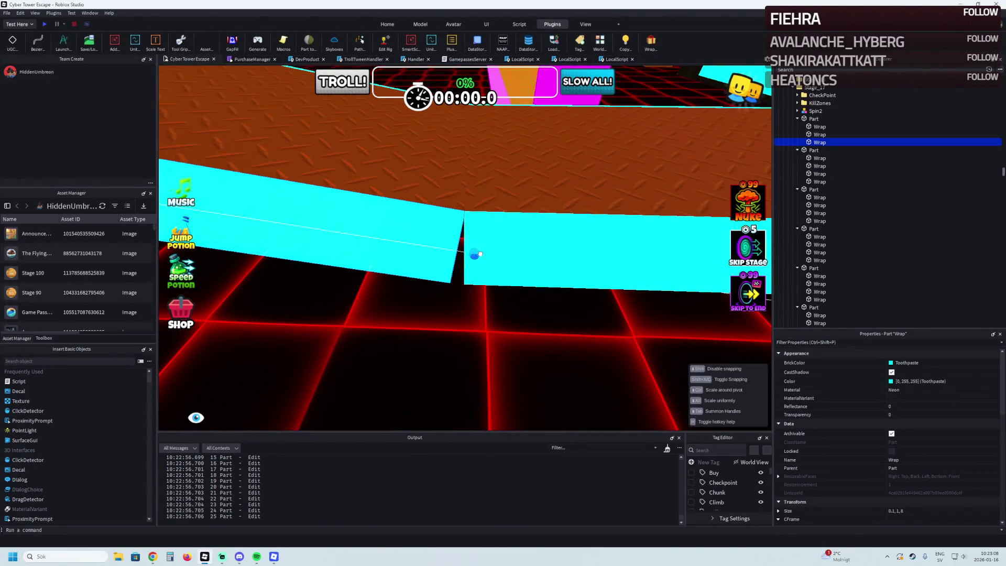
{"action": "left_click_drag", "start_coordinate": [483, 254], "coordinate": [506, 230]}
{"action": "key", "text": "d"}
{"action": "left_click_drag", "start_coordinate": [420, 216], "coordinate": [330, 293]}
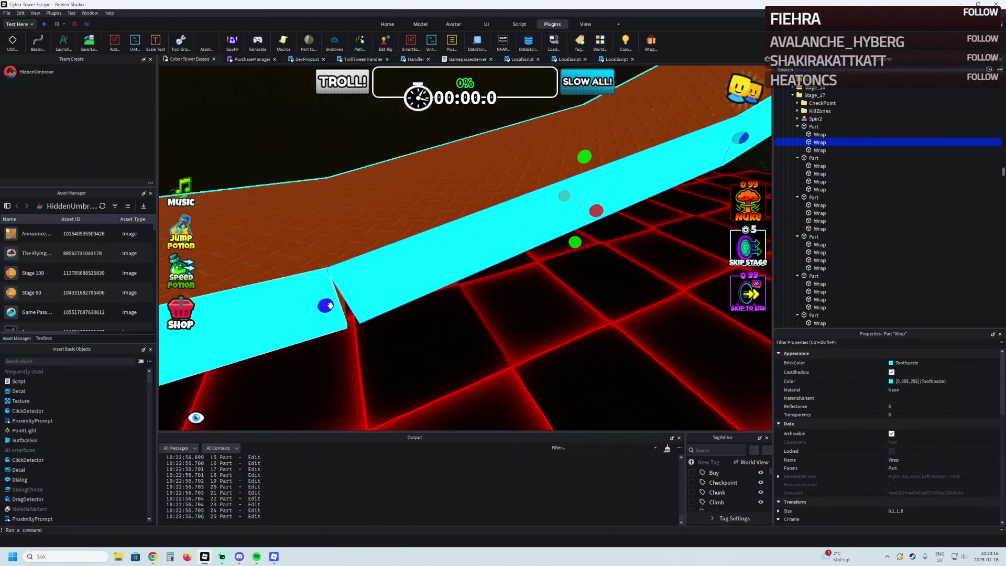
{"action": "key", "text": "w"}
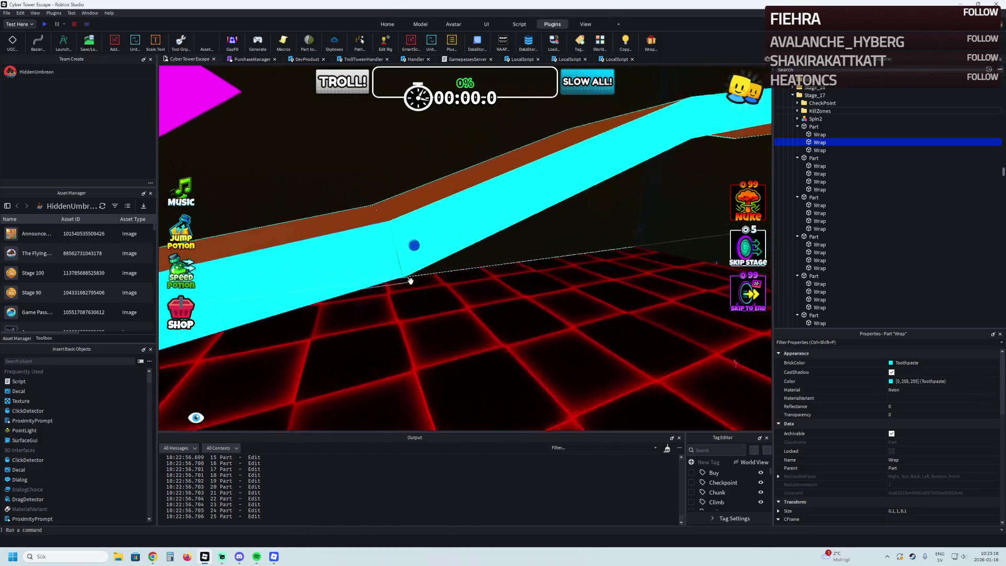
{"action": "left_click", "coordinate": [425, 270]}
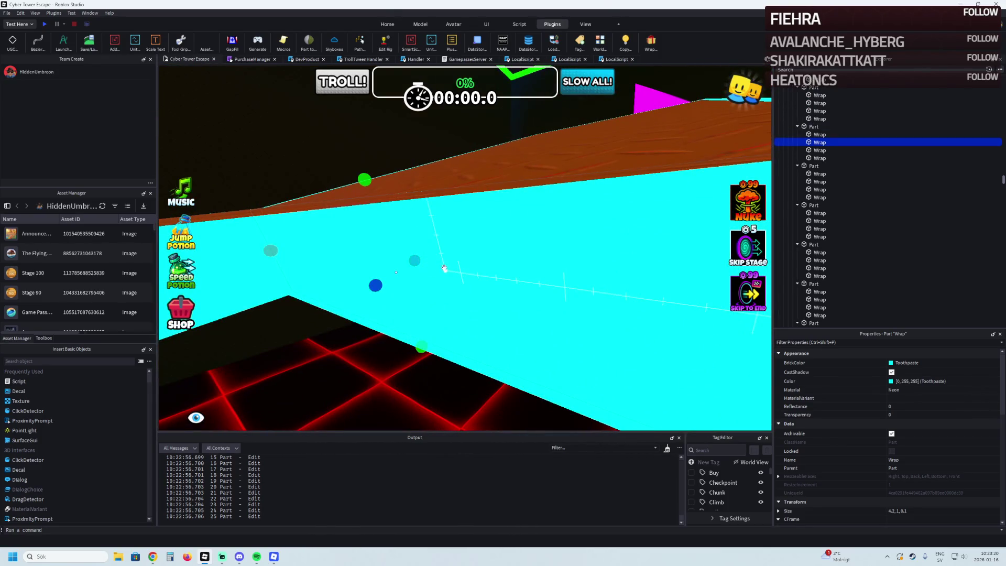
{"action": "key", "text": "e"}
{"action": "left_click", "coordinate": [451, 263]}
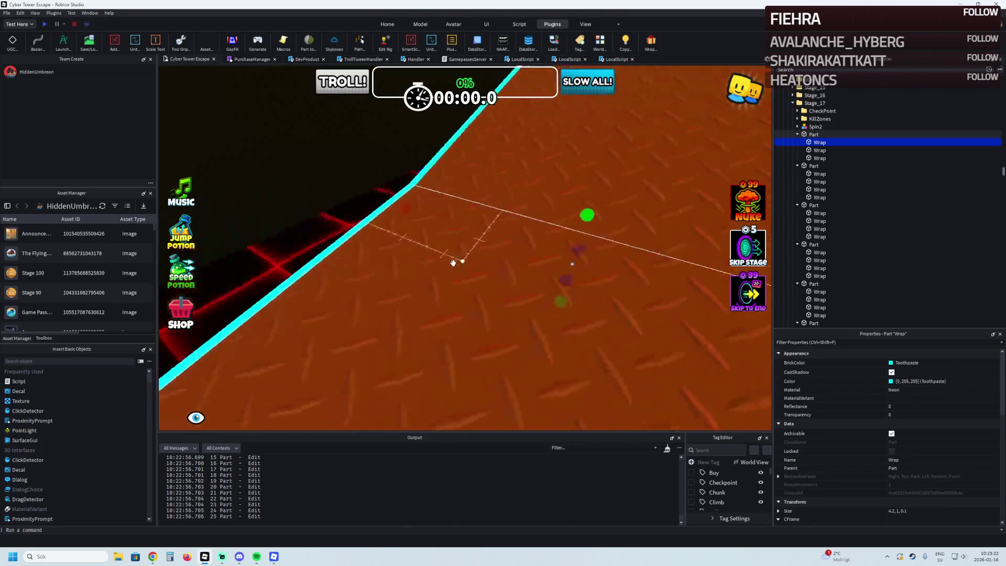
{"action": "key", "text": "q"}
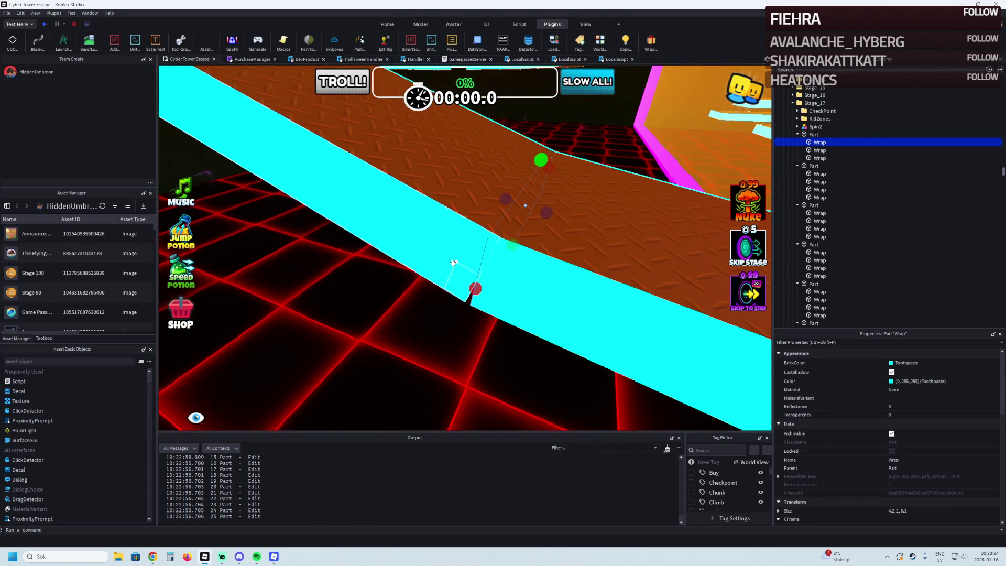
{"action": "key", "text": "Delete"}
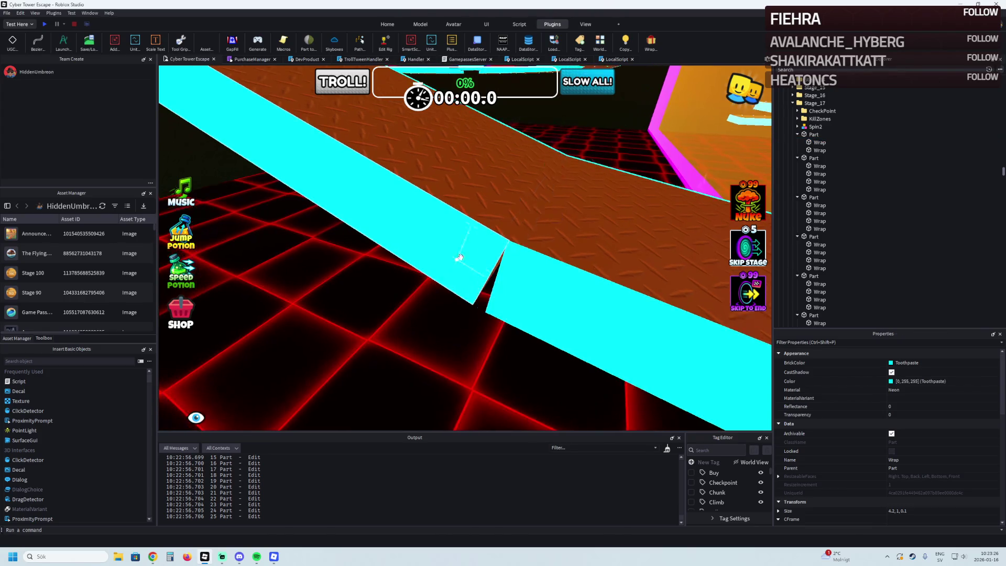
Step: Delete two more unneeded Wrap strips in the cyan corridor and pick one along the path edge
{"action": "scroll", "coordinate": [519, 241], "scroll_direction": "up", "scroll_amount": 5}
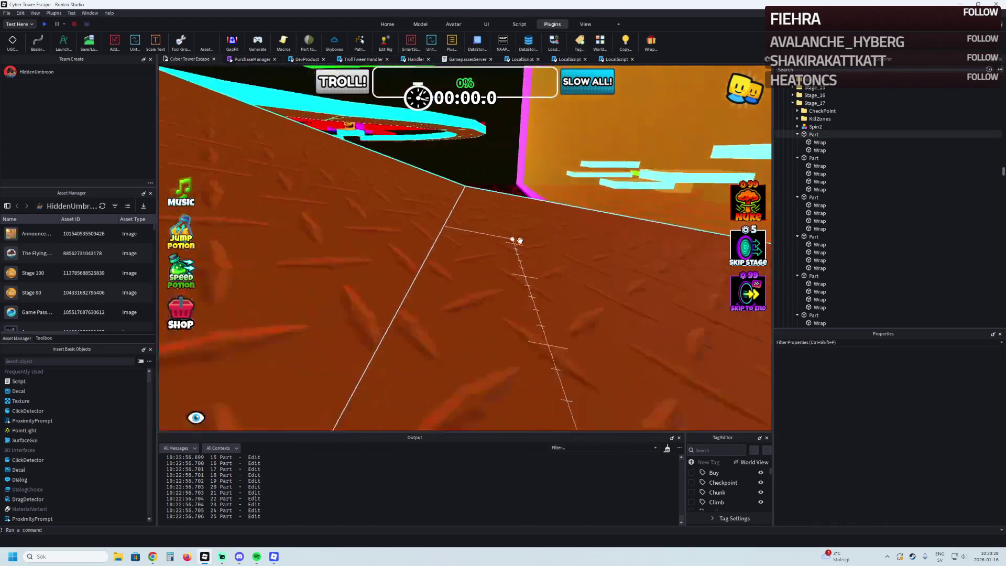
{"action": "scroll", "coordinate": [519, 241], "scroll_direction": "up", "scroll_amount": 5}
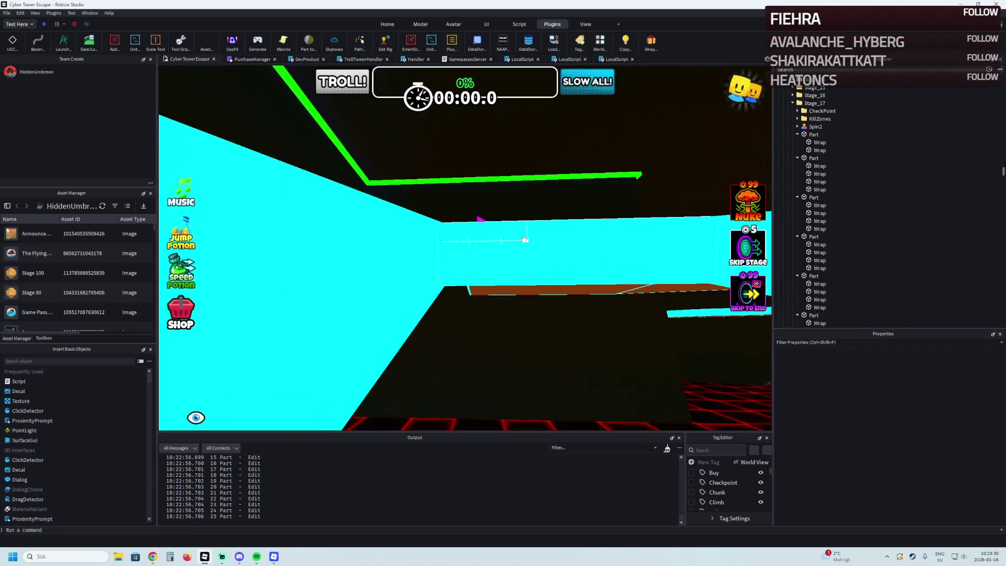
{"action": "left_click", "coordinate": [522, 241]}
{"action": "key", "text": "Delete"}
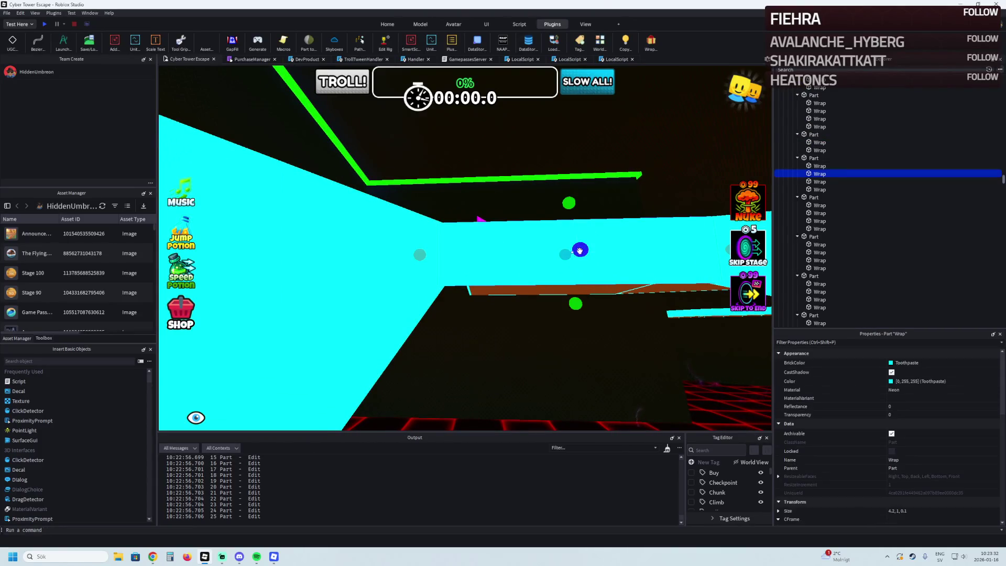
{"action": "key", "text": "Delete"}
{"action": "scroll", "coordinate": [502, 256], "scroll_direction": "up", "scroll_amount": 5}
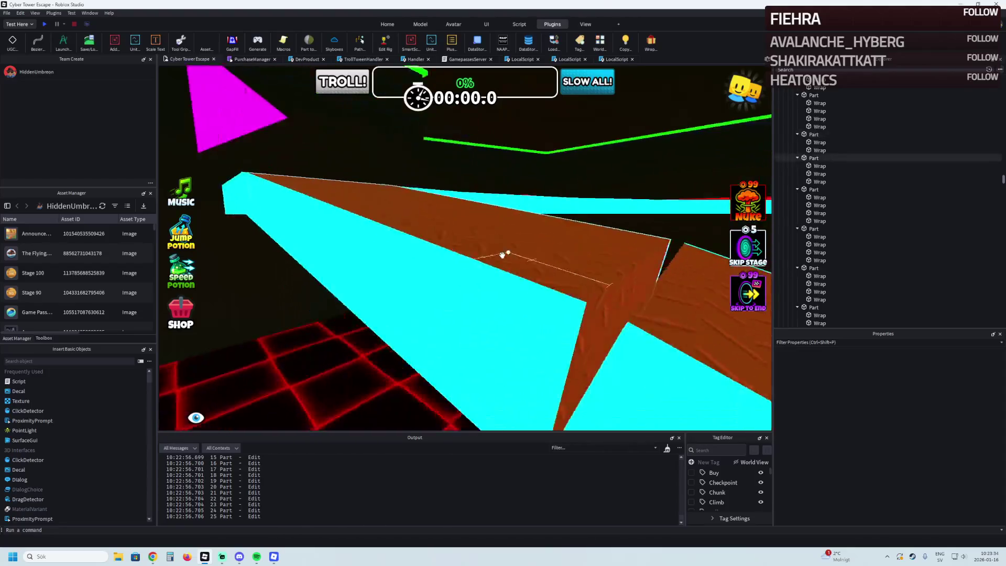
{"action": "left_click", "coordinate": [456, 287]}
{"action": "scroll", "coordinate": [454, 315], "scroll_direction": "down", "scroll_amount": 3}
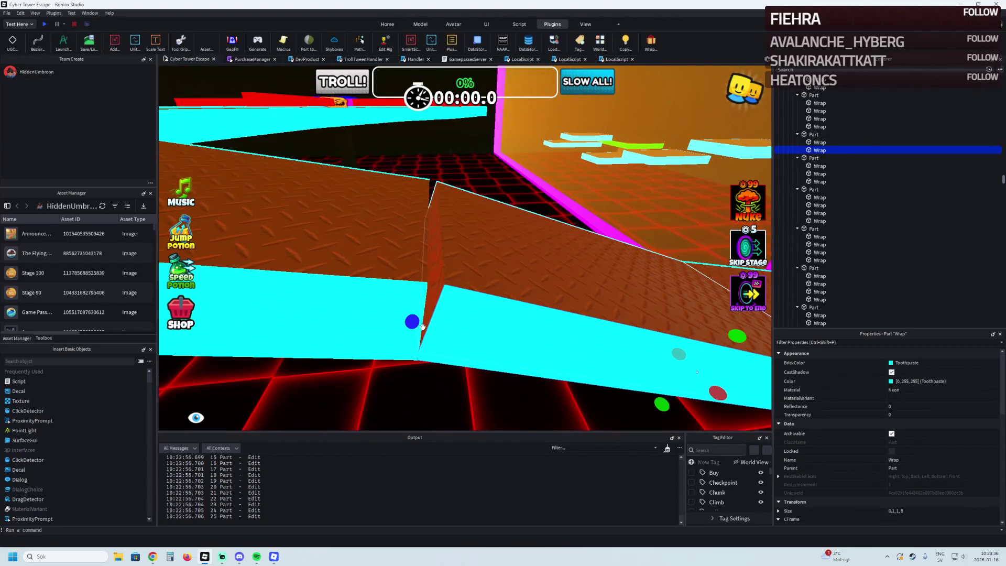
Step: Fly over the brown path selecting seam Wrap strips, undoing accidental changes
{"action": "key", "text": "d"}
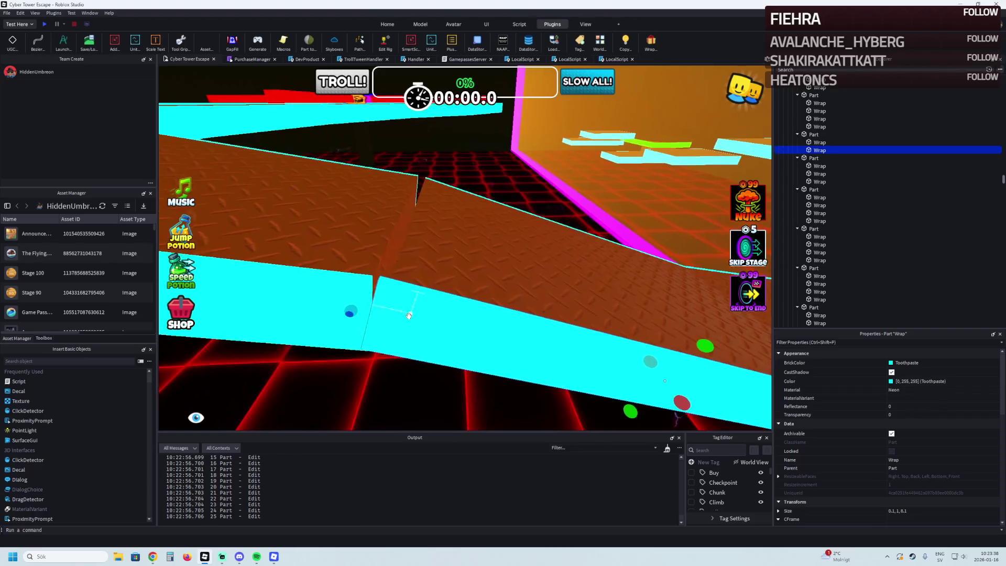
{"action": "key", "text": "s"}
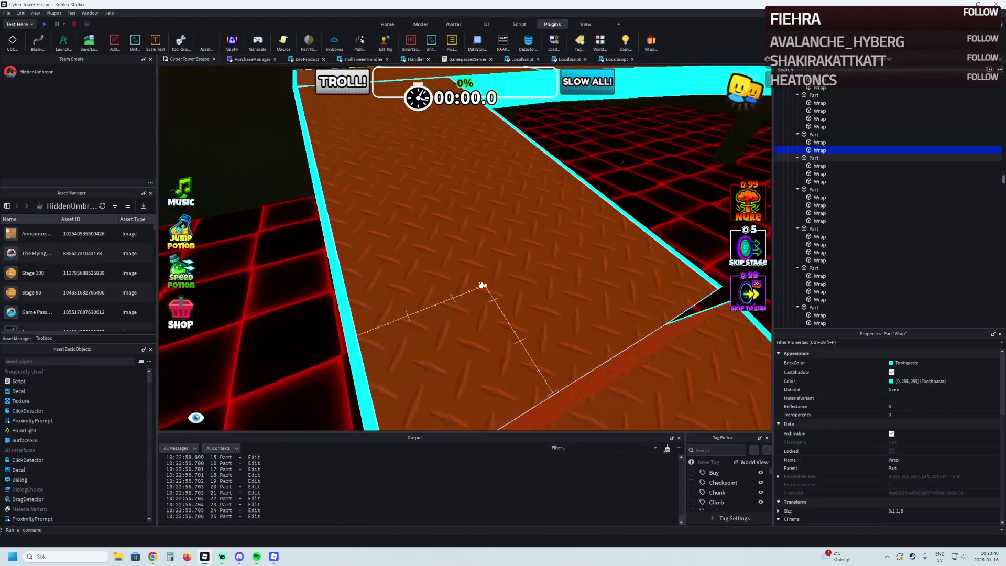
{"action": "key", "text": "s"}
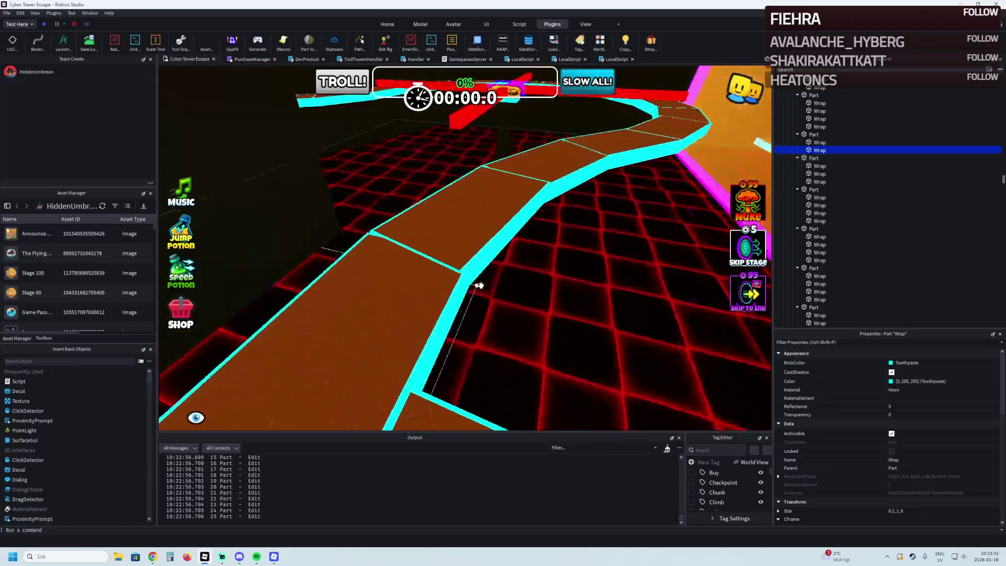
{"action": "key", "text": "s"}
{"action": "left_click", "coordinate": [574, 282]}
{"action": "key", "text": "d"}
{"action": "left_click", "coordinate": [581, 283]}
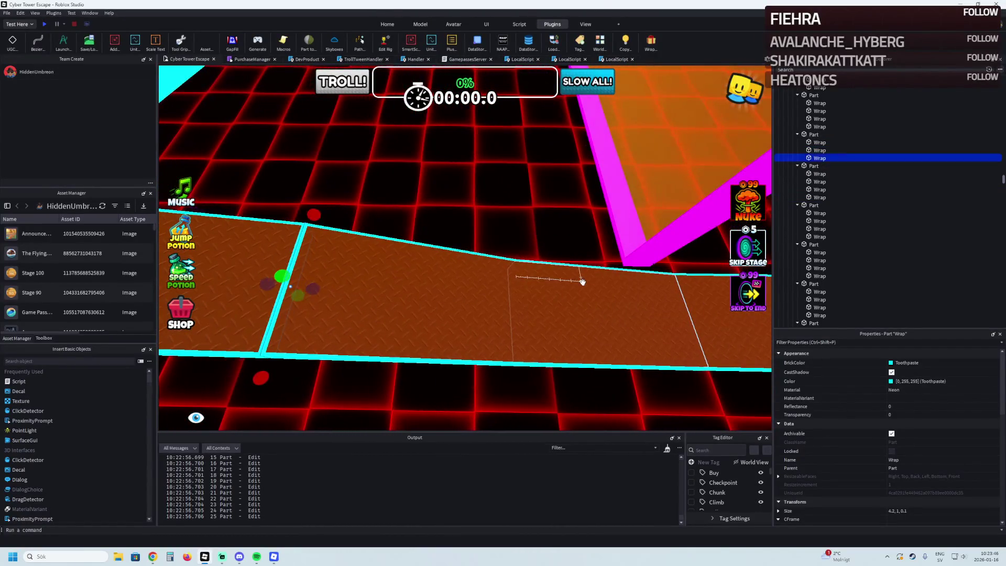
{"action": "key", "text": "a"}
{"action": "key", "text": "ctrl+z"}
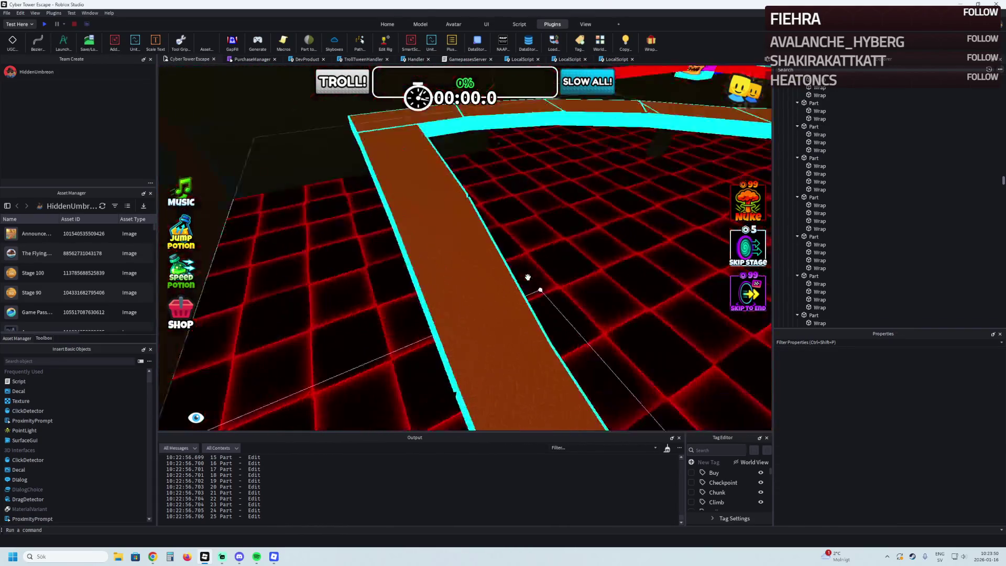
{"action": "key", "text": "ctrl+z"}
{"action": "key", "text": "w"}
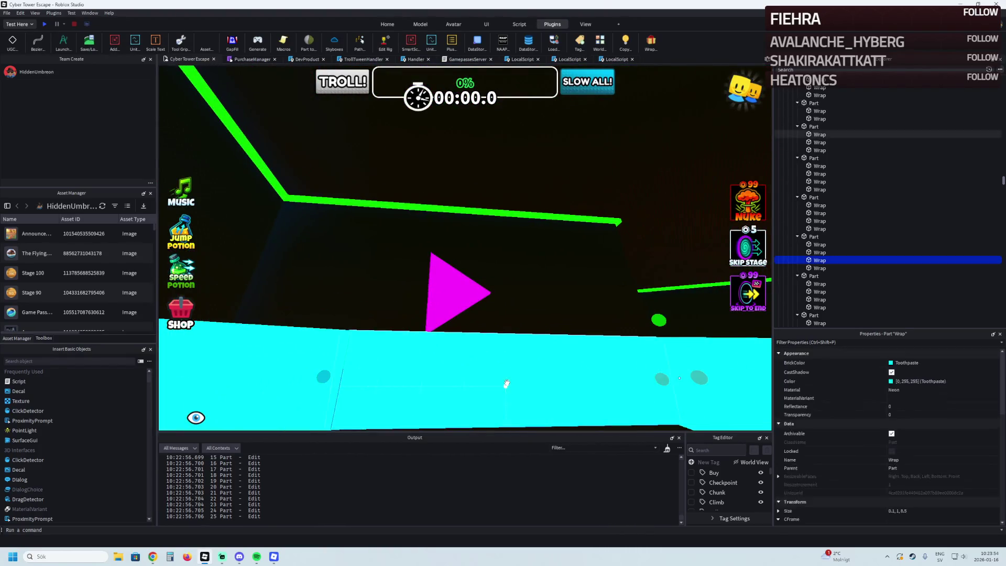
{"action": "key", "text": "q"}
{"action": "key", "text": "ctrl+z"}
Step: Delete the extra cyan seam Wraps along the path and select the strip at the crossing
{"action": "left_click", "coordinate": [436, 271]}
{"action": "key", "text": "s"}
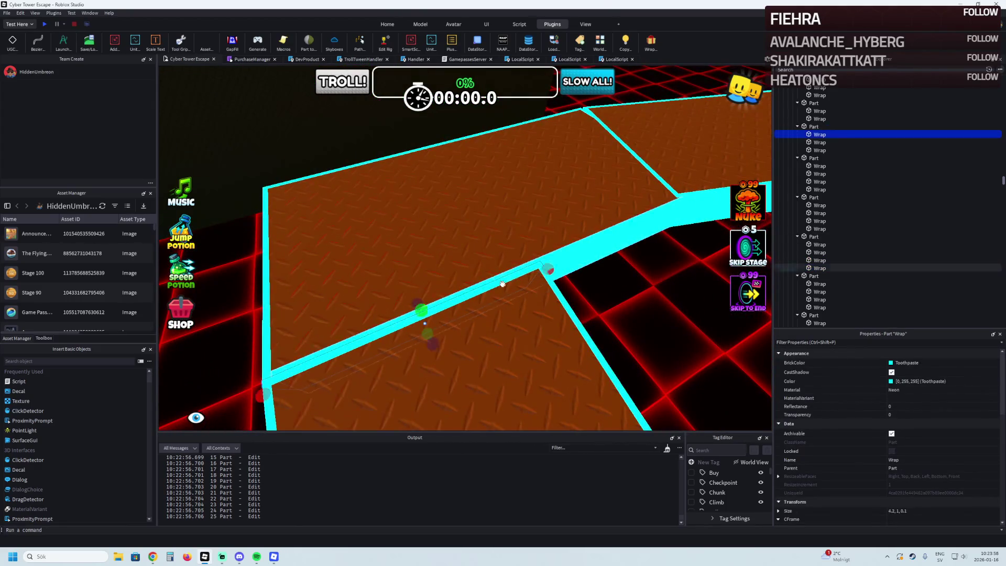
{"action": "key", "text": "Delete"}
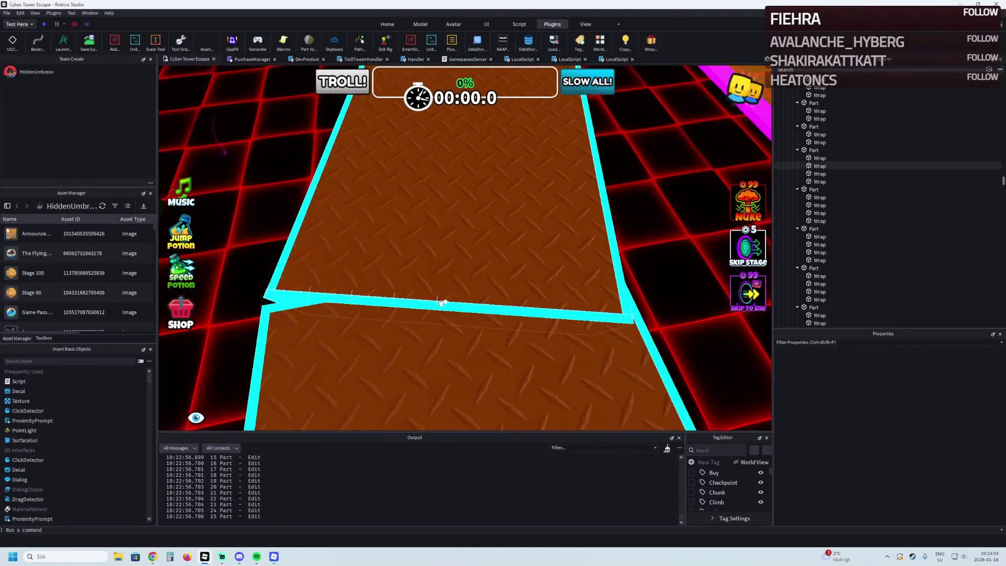
{"action": "key", "text": "Delete"}
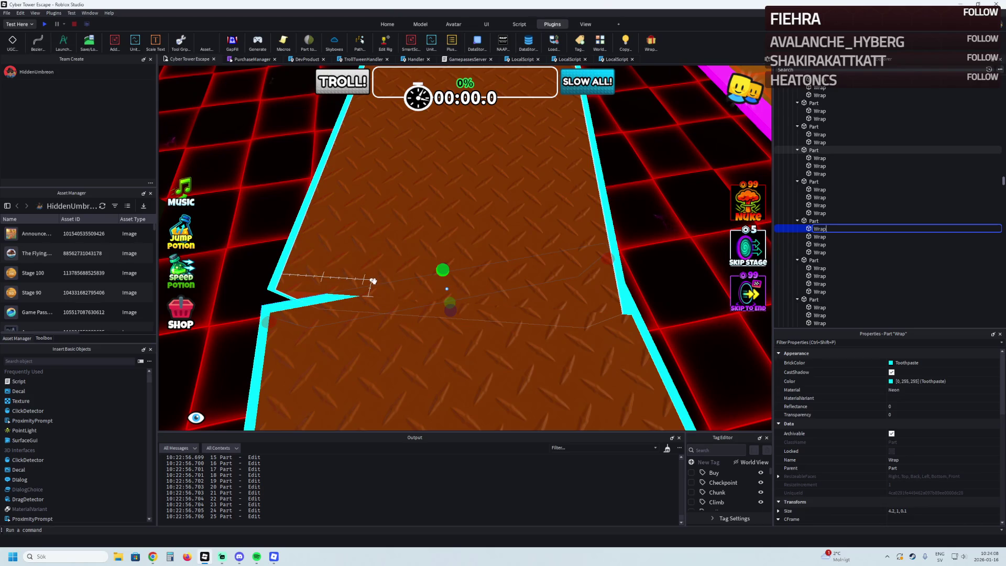
{"action": "key", "text": "Delete"}
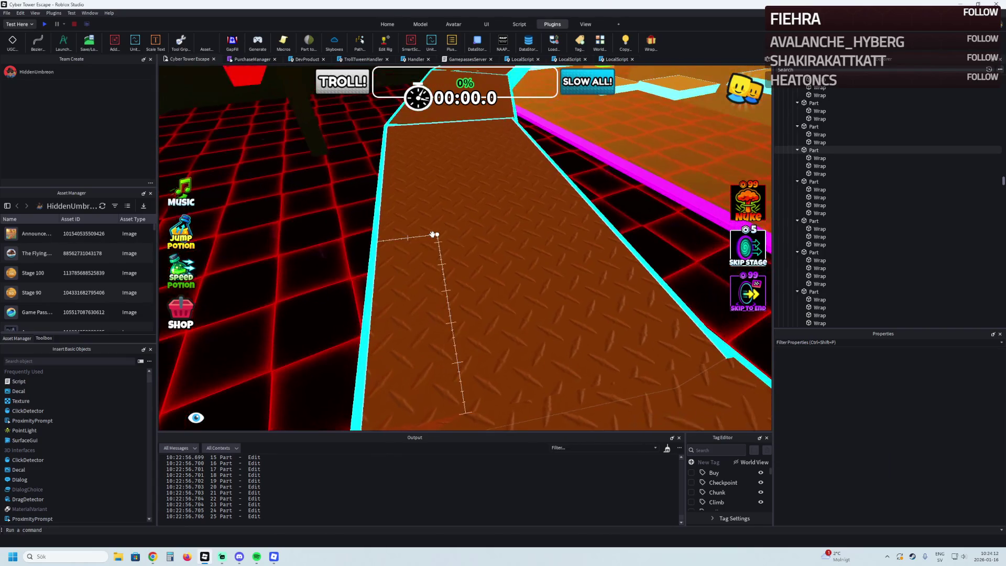
{"action": "key", "text": "w"}
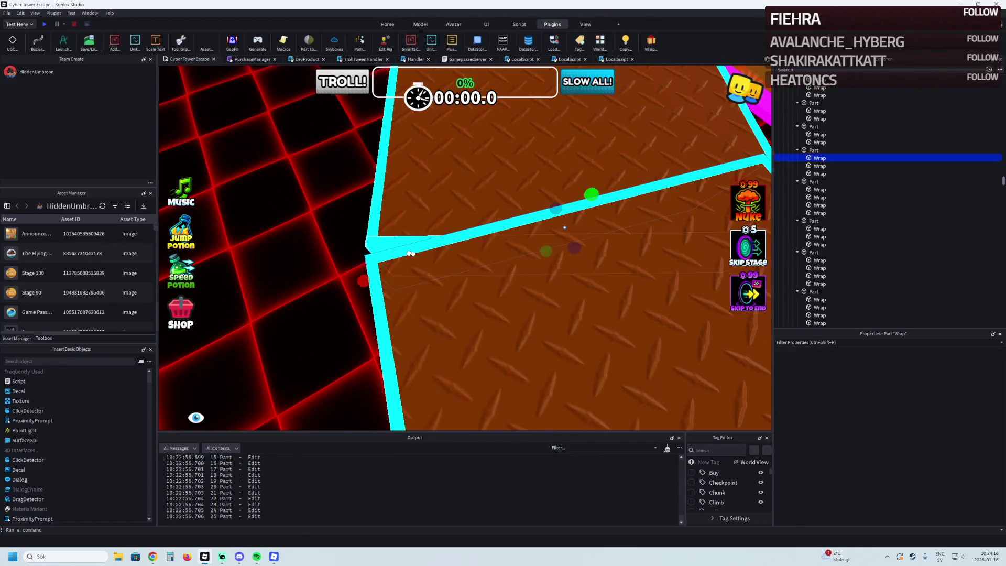
{"action": "key", "text": "Delete"}
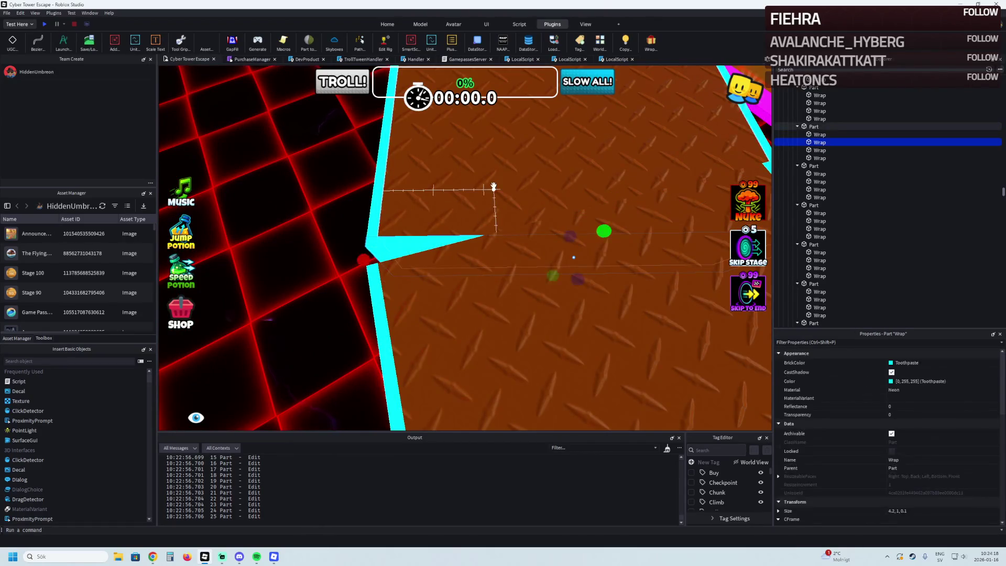
{"action": "key", "text": "Delete"}
{"action": "key", "text": "s"}
{"action": "key", "text": "w"}
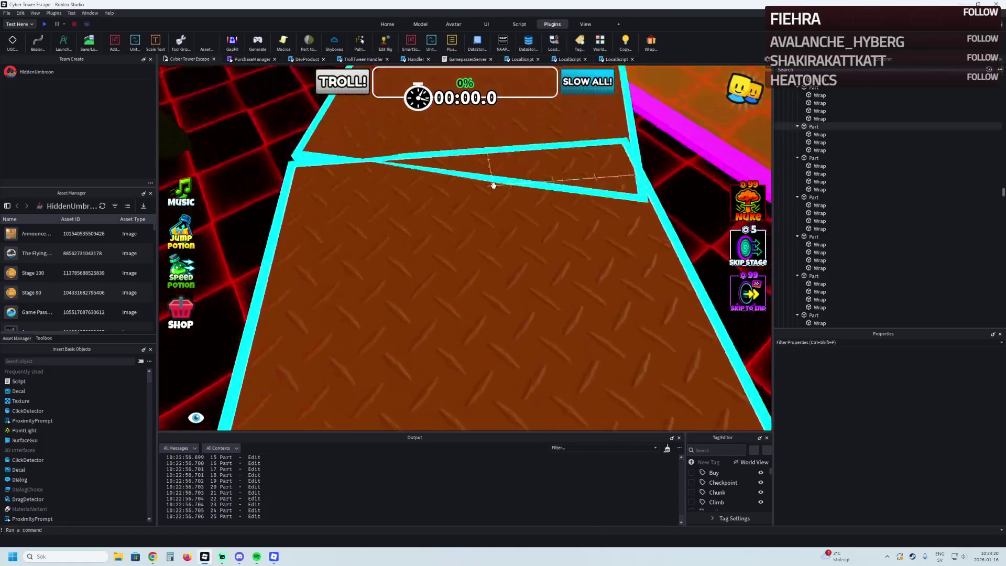
{"action": "key", "text": "Delete"}
{"action": "left_click", "coordinate": [312, 257]}
Step: Delete the crossing strip and shorten the corner strip so it ends at the bend
{"action": "key", "text": "Delete"}
{"action": "left_click_drag", "start_coordinate": [676, 266], "coordinate": [478, 295]}
{"action": "left_click", "coordinate": [387, 303]}
{"action": "left_click_drag", "start_coordinate": [516, 284], "coordinate": [482, 288]}
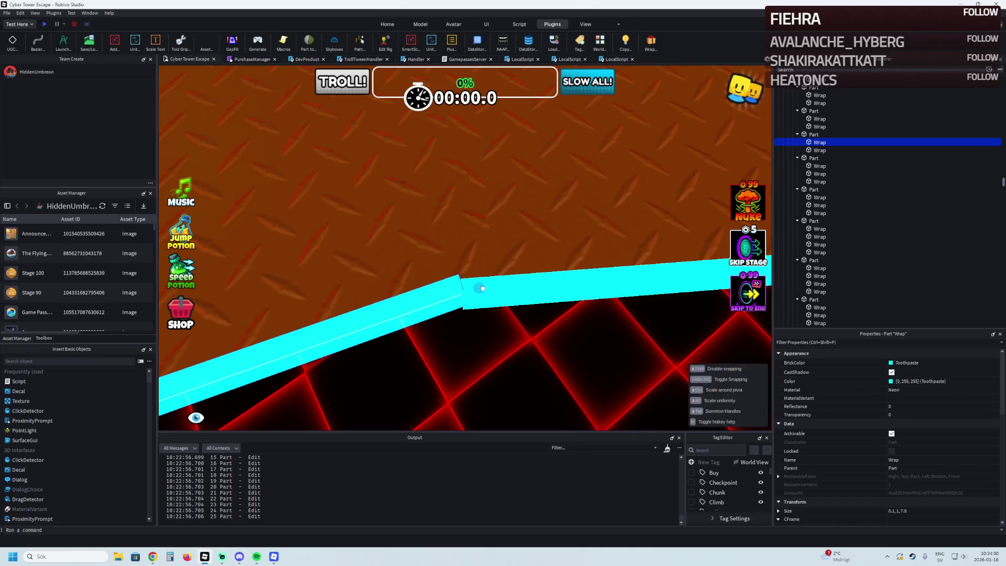
{"action": "scroll", "coordinate": [511, 230], "scroll_direction": "up", "scroll_amount": 5}
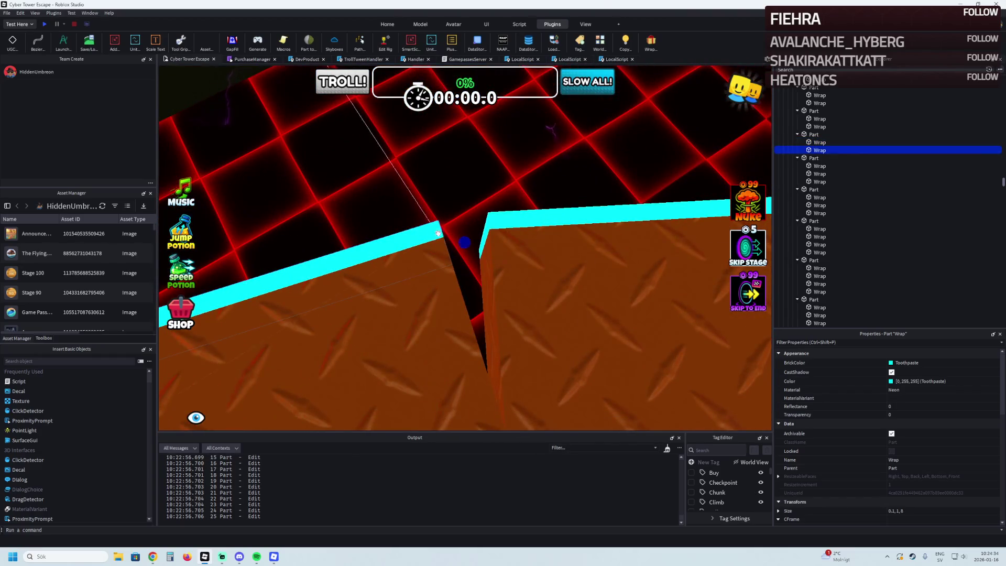
{"action": "left_click", "coordinate": [521, 224]}
{"action": "scroll", "coordinate": [520, 224], "scroll_direction": "down", "scroll_amount": 3}
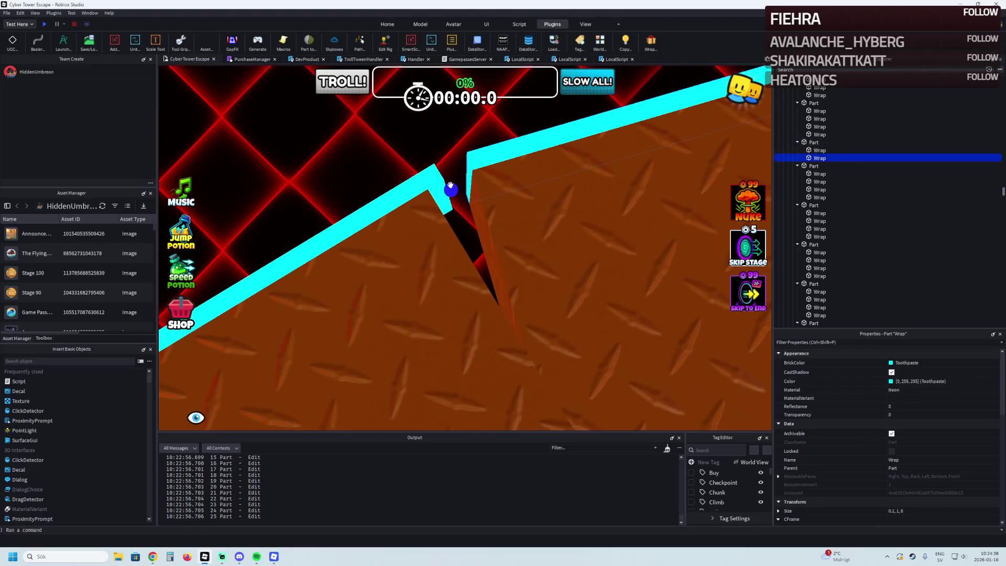
{"action": "left_click_drag", "start_coordinate": [450, 185], "coordinate": [442, 190]}
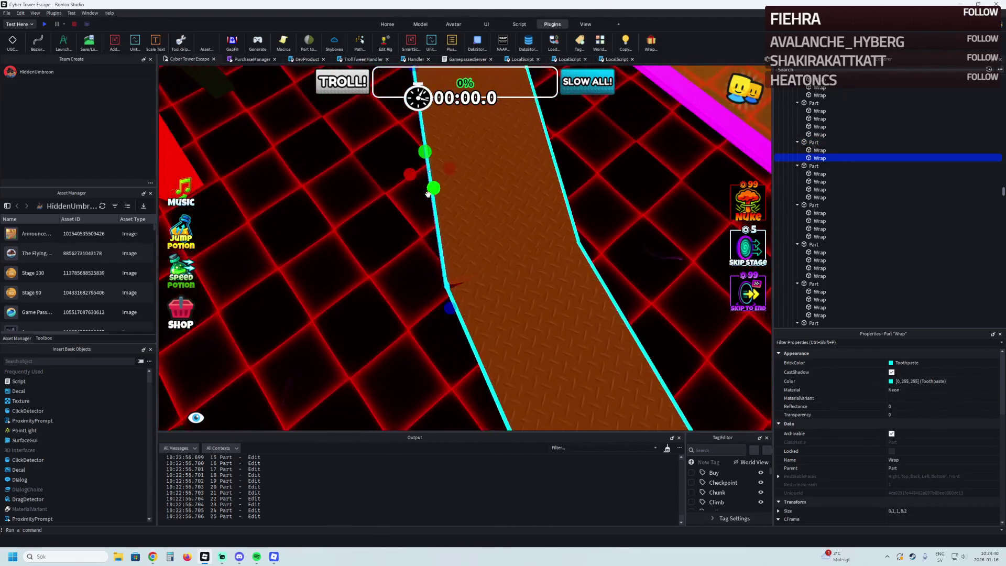
{"action": "scroll", "coordinate": [427, 195], "scroll_direction": "up", "scroll_amount": 5}
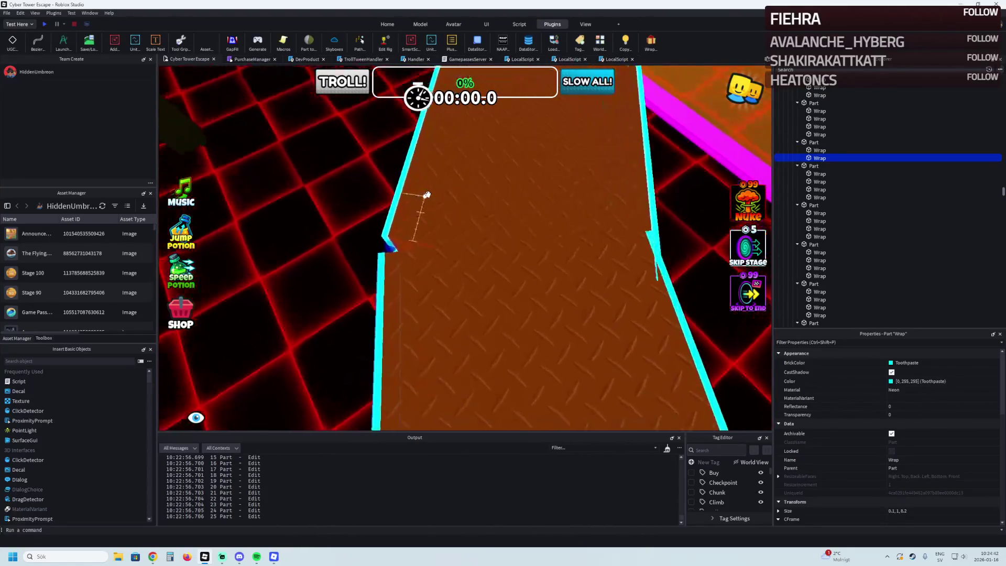
{"action": "key", "text": "ctrl+z"}
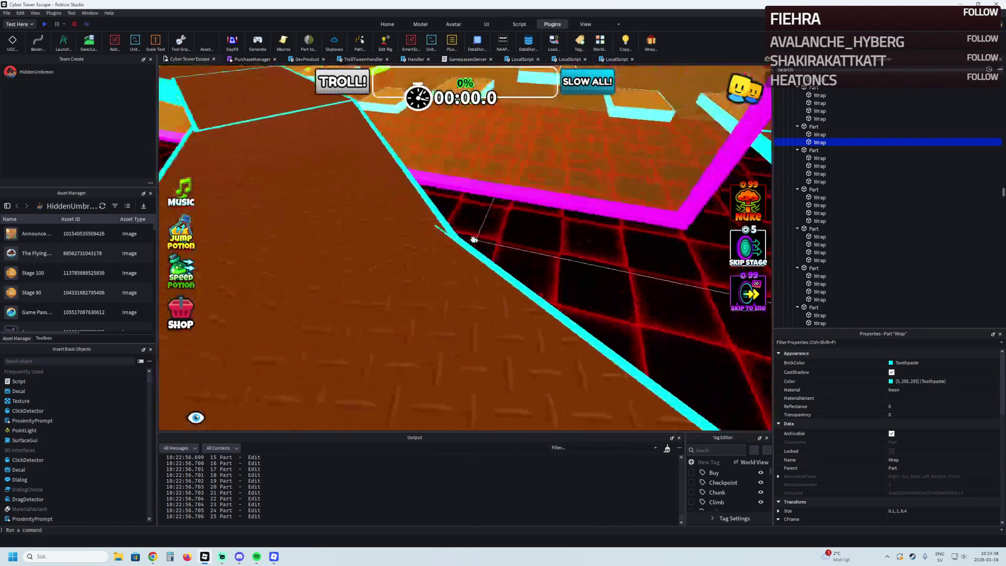
Step: Delete the neighbouring and oversized overlapping cyan edge strips
{"action": "left_click", "coordinate": [380, 278]}
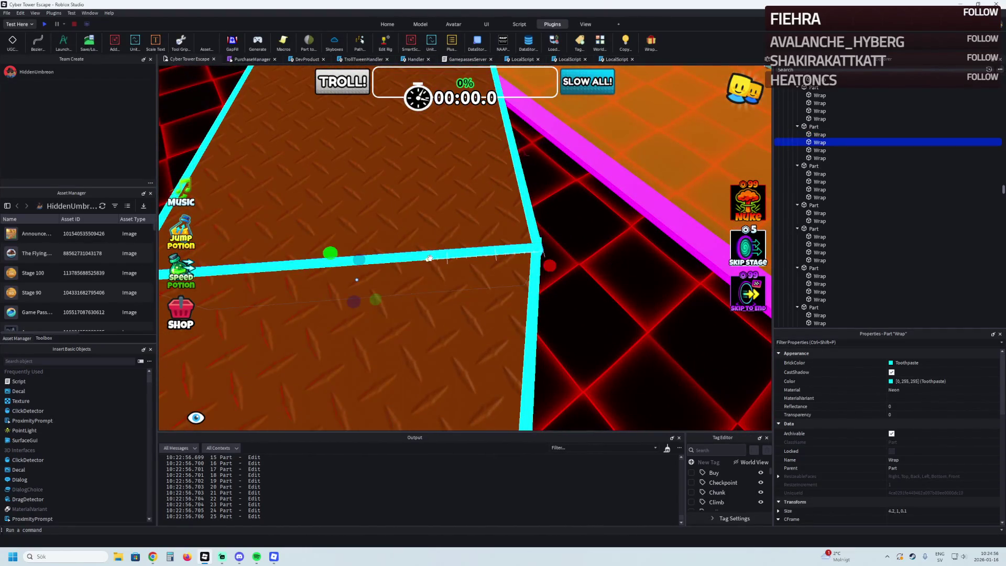
{"action": "key", "text": "Delete"}
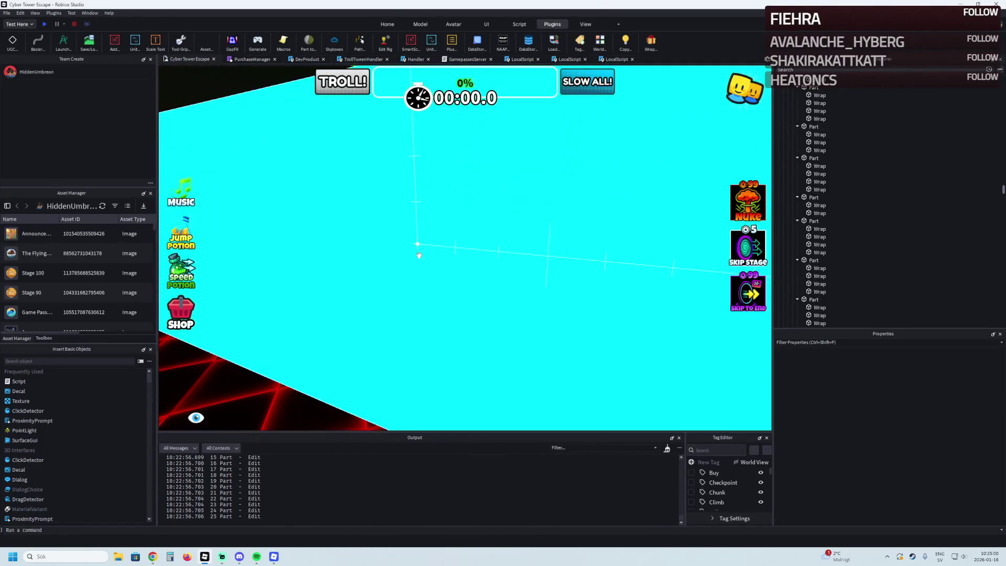
{"action": "left_click", "coordinate": [422, 256]}
{"action": "key", "text": "Delete"}
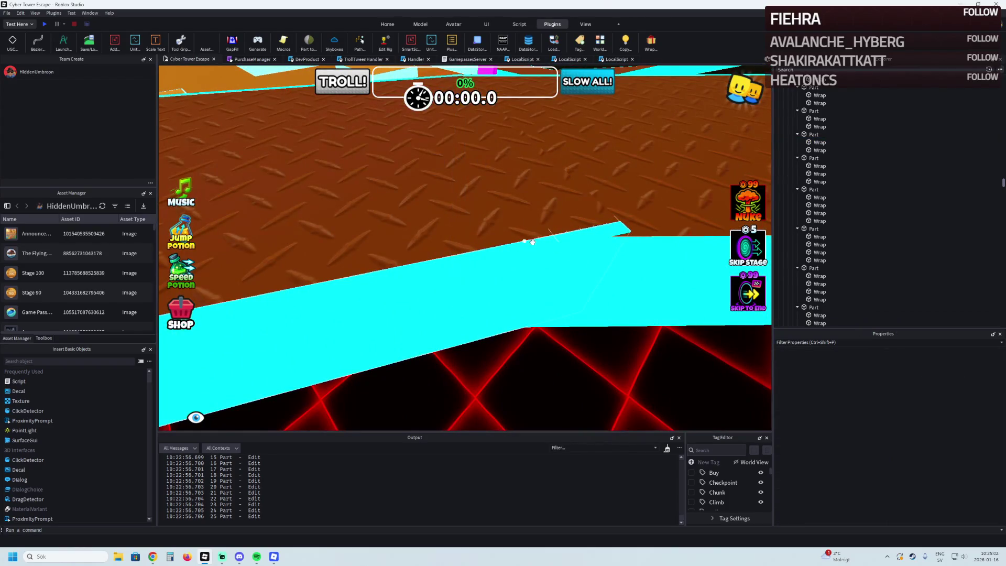
Step: Shorten two cyan edge strips along the ledge so they meet at the corner
{"action": "left_click", "coordinate": [535, 242]}
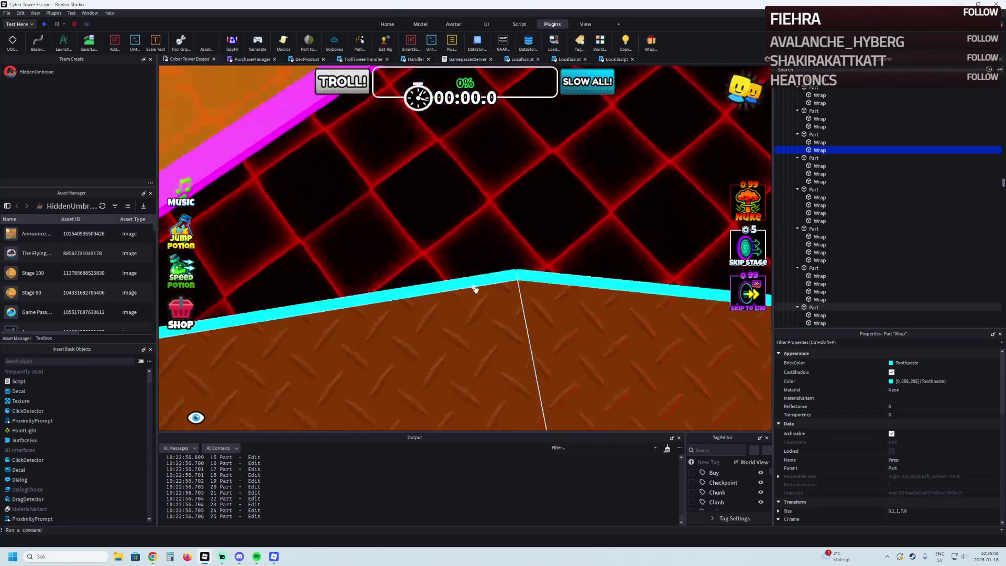
{"action": "scroll", "coordinate": [488, 288], "scroll_direction": "up", "scroll_amount": 3}
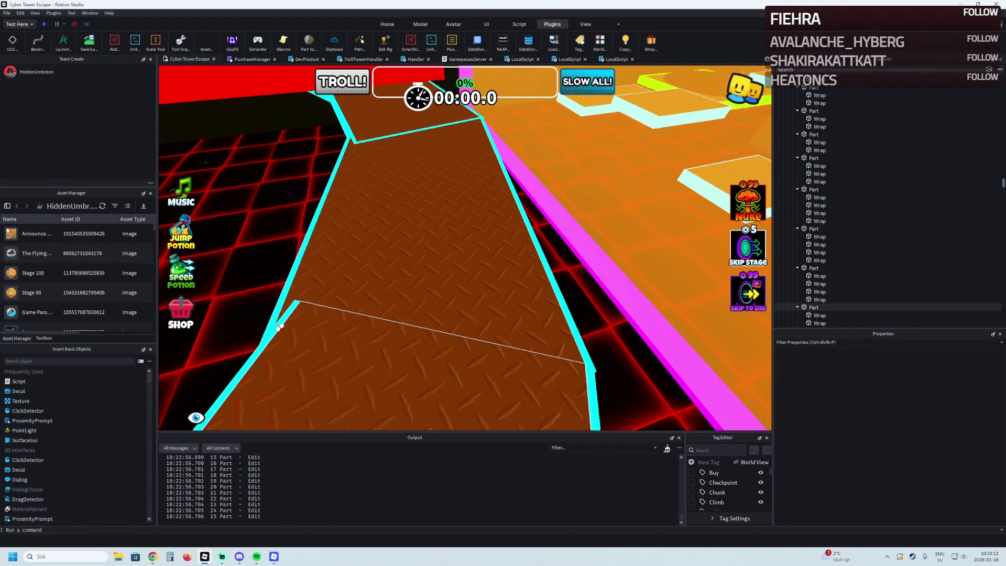
{"action": "scroll", "coordinate": [277, 325], "scroll_direction": "up", "scroll_amount": 5}
{"action": "scroll", "coordinate": [565, 215], "scroll_direction": "up", "scroll_amount": 3}
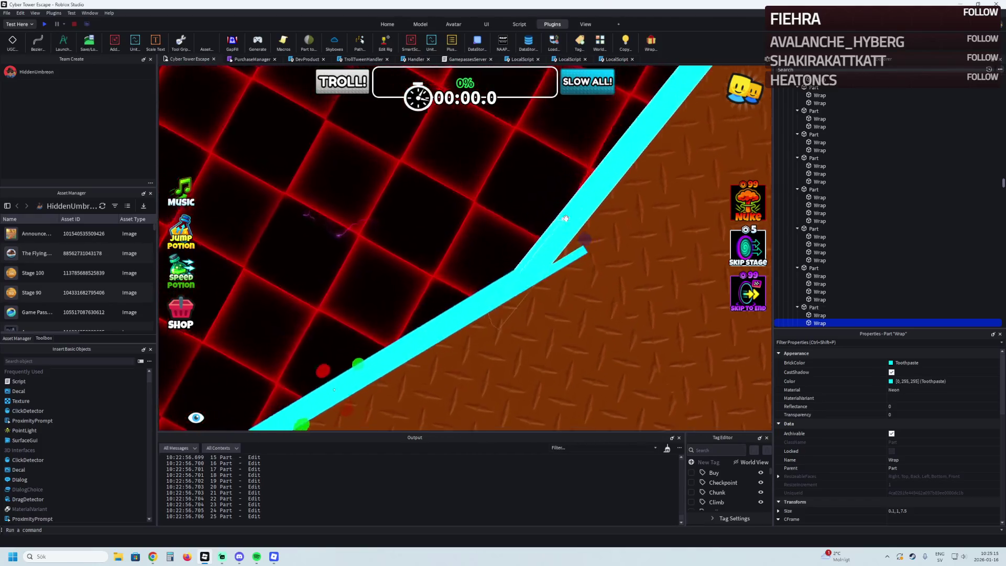
{"action": "scroll", "coordinate": [565, 218], "scroll_direction": "down", "scroll_amount": 1}
{"action": "mouse_move", "coordinate": [566, 218]}
{"action": "left_mouse_down"}
{"action": "mouse_move", "coordinate": [554, 240]}
{"action": "mouse_move", "coordinate": [500, 262]}
{"action": "left_mouse_up"}
{"action": "left_click", "coordinate": [525, 240]}
{"action": "mouse_move", "coordinate": [455, 336]}
{"action": "left_mouse_down"}
{"action": "mouse_move", "coordinate": [483, 304]}
{"action": "mouse_move", "coordinate": [479, 240]}
{"action": "mouse_move", "coordinate": [483, 306]}
{"action": "left_mouse_up"}
Step: Delete overlapping cyan strips at the next path corners
{"action": "key", "text": "w"}
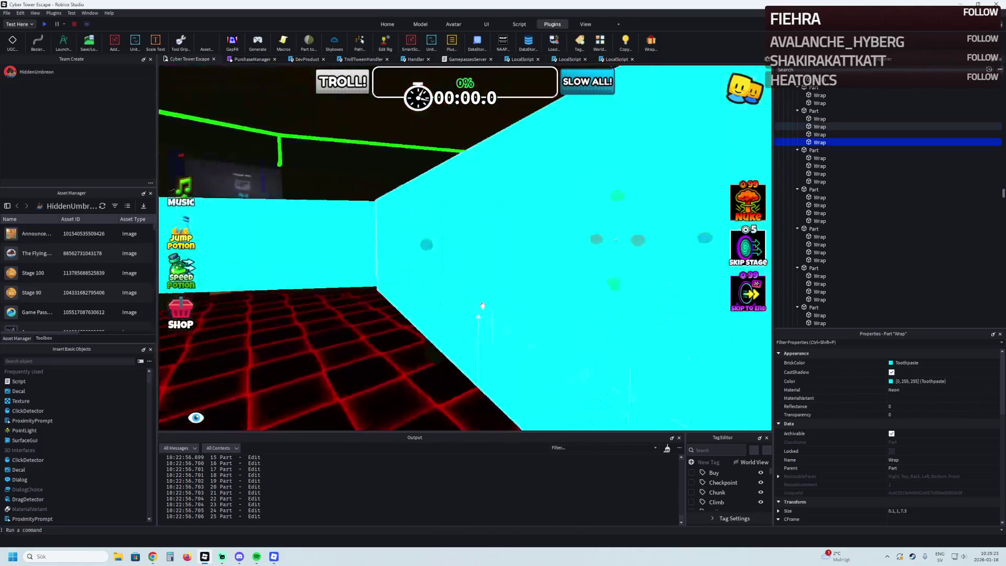
{"action": "left_click", "coordinate": [498, 301]}
{"action": "key", "text": "Delete"}
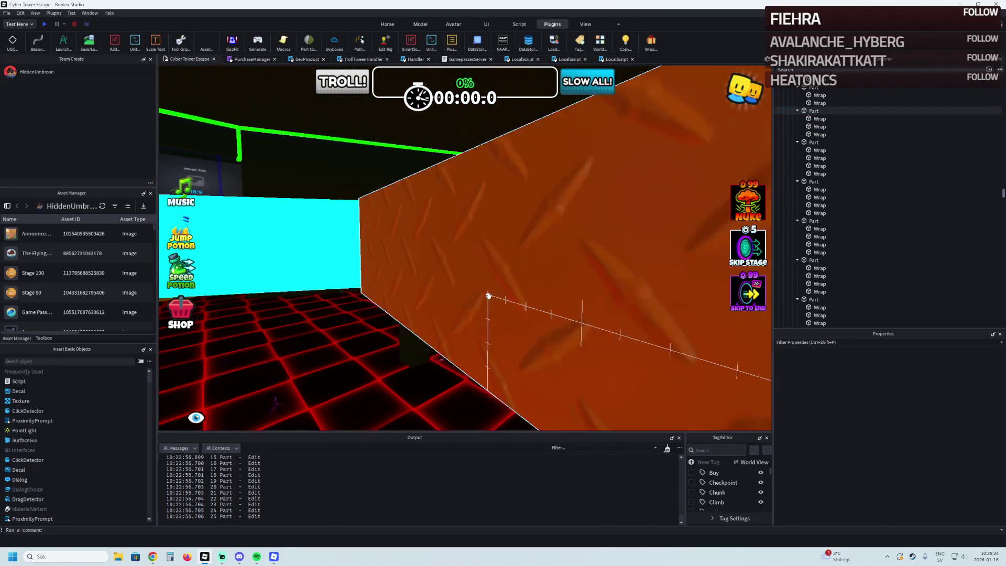
{"action": "key", "text": "w"}
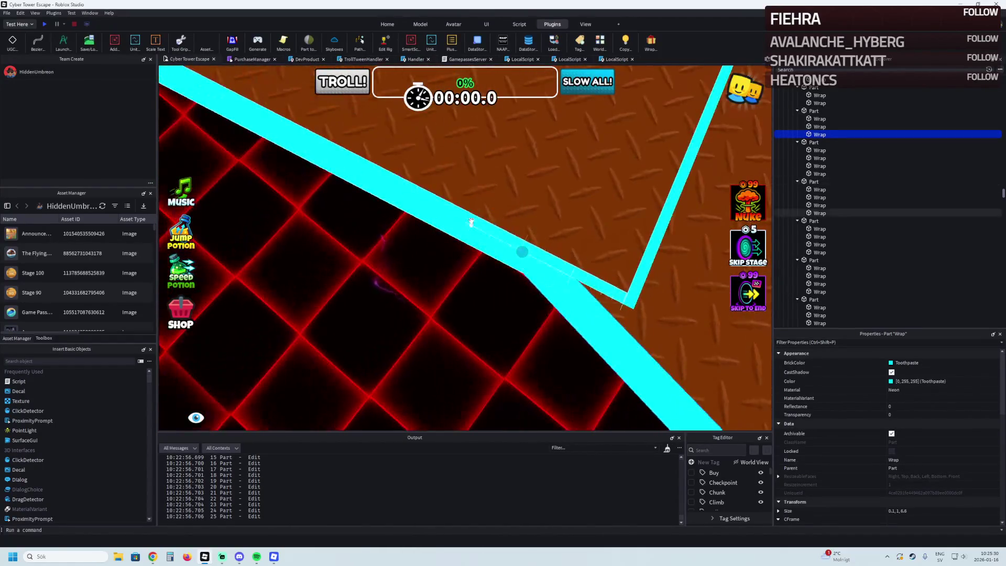
{"action": "left_click", "coordinate": [519, 247]}
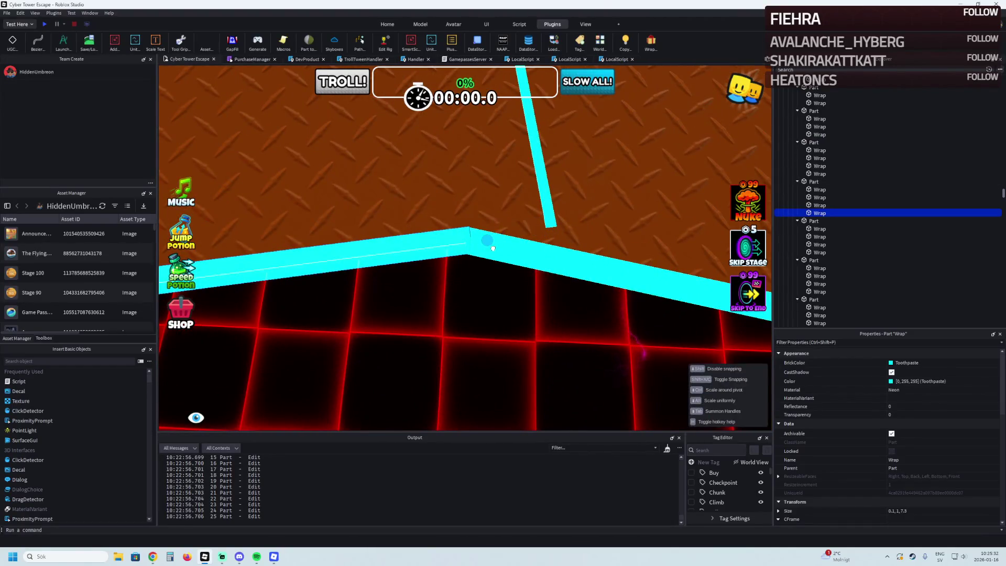
{"action": "key", "text": "Delete"}
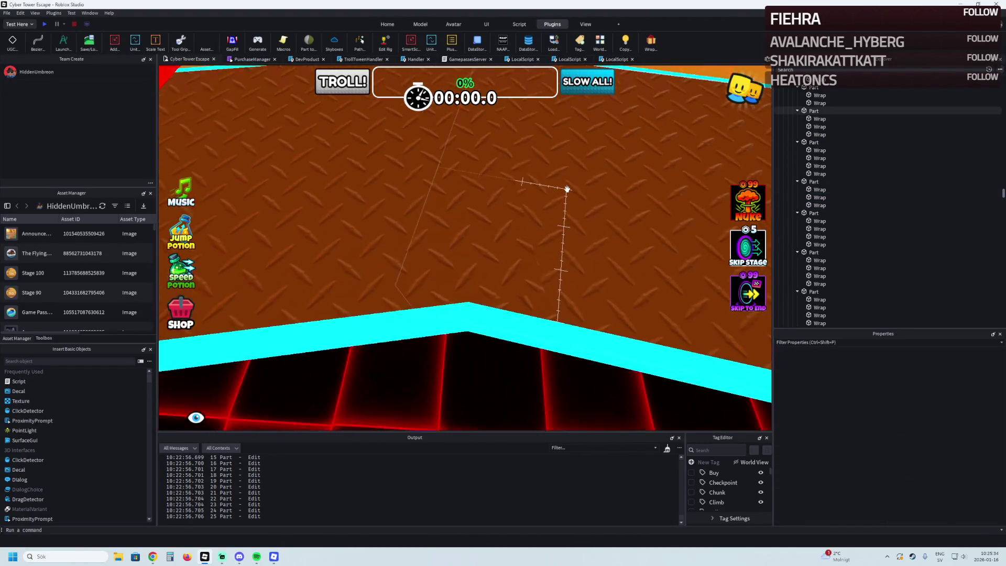
{"action": "key", "text": "w"}
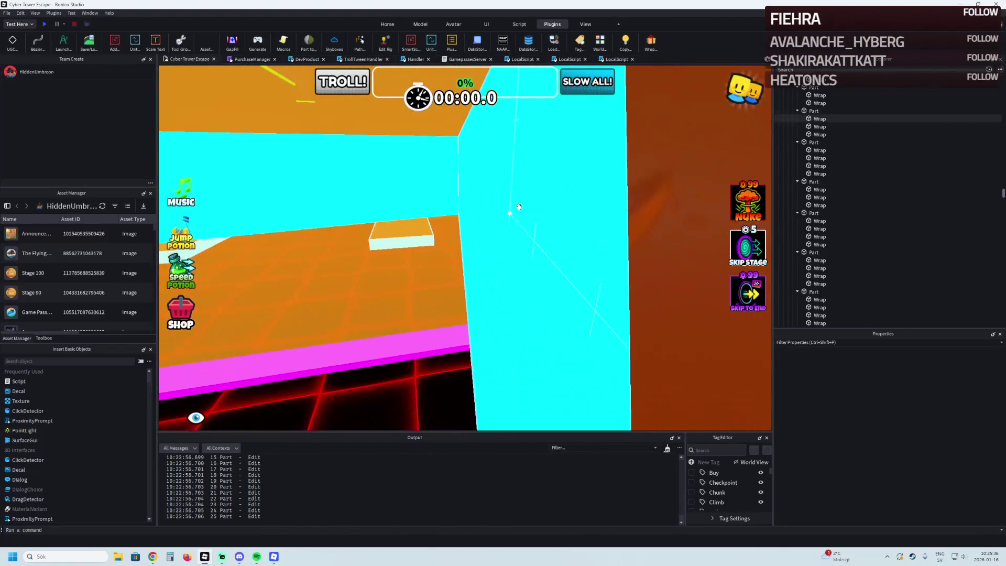
{"action": "left_click", "coordinate": [516, 208]}
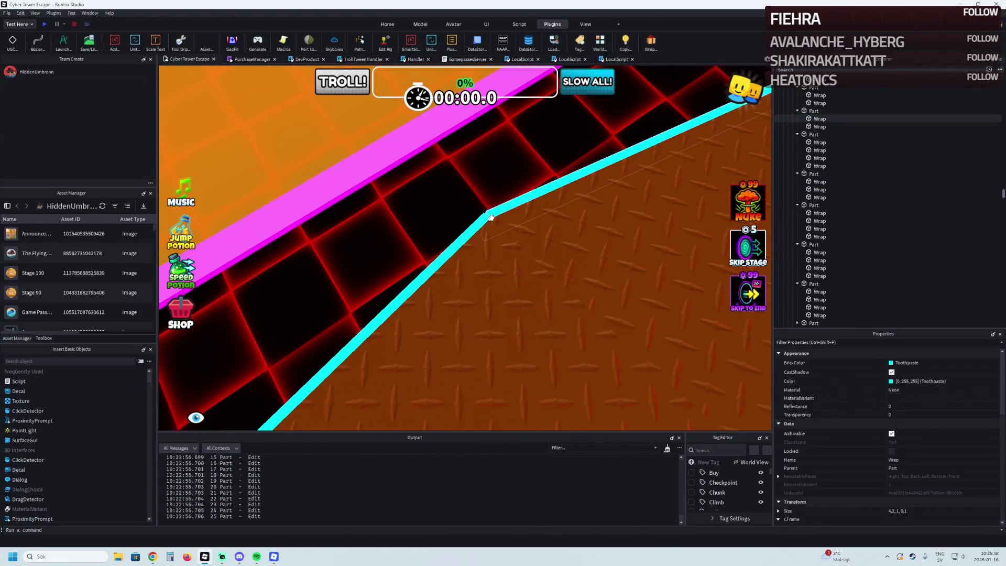
Step: Move along the walkway selecting the remaining cyan wall and floor strips to check their fit
{"action": "key", "text": "w"}
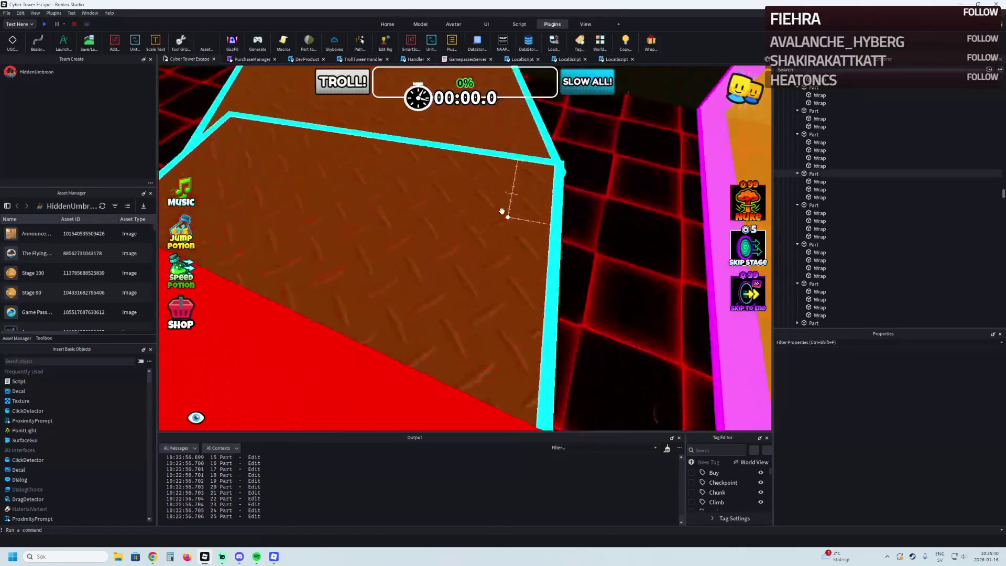
{"action": "key", "text": "w"}
{"action": "left_click", "coordinate": [451, 249]}
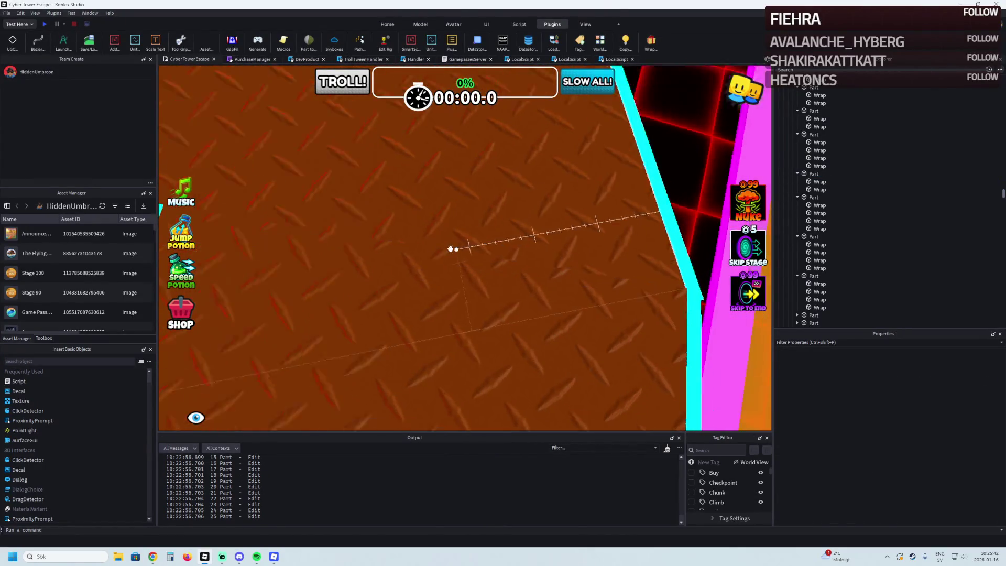
{"action": "key", "text": "w"}
{"action": "key", "text": "w"}
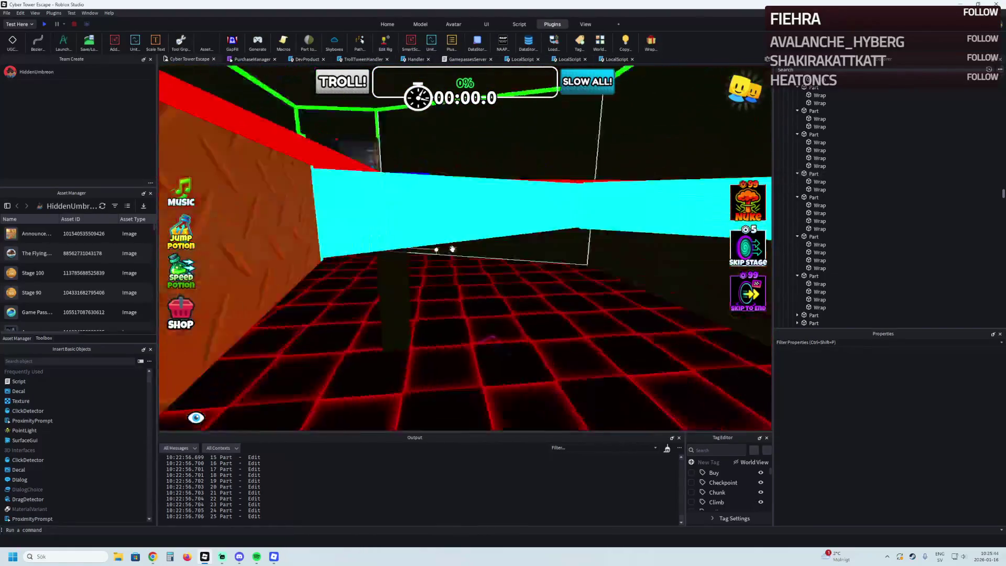
{"action": "left_click", "coordinate": [453, 273]}
{"action": "key", "text": "w"}
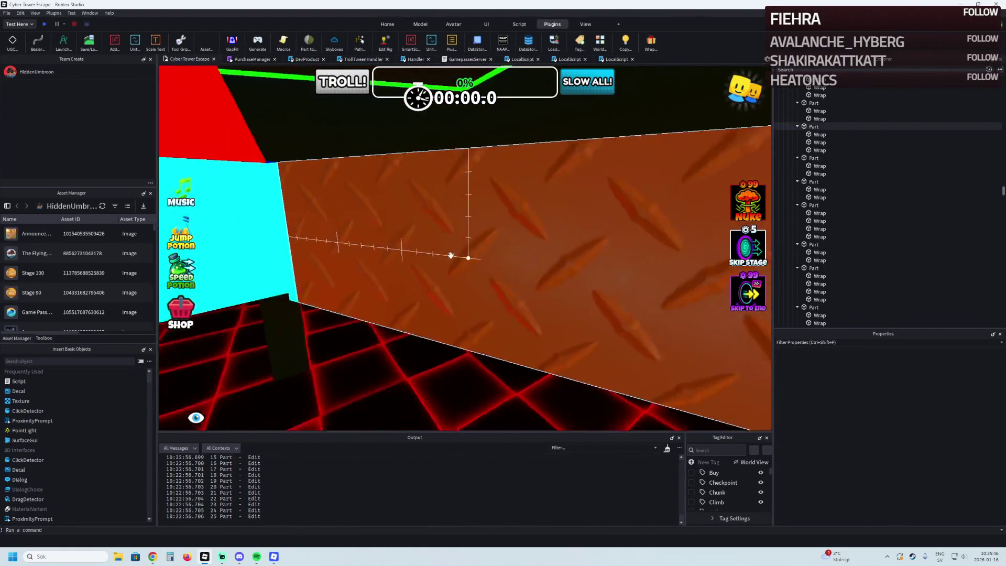
{"action": "left_click", "coordinate": [451, 214]}
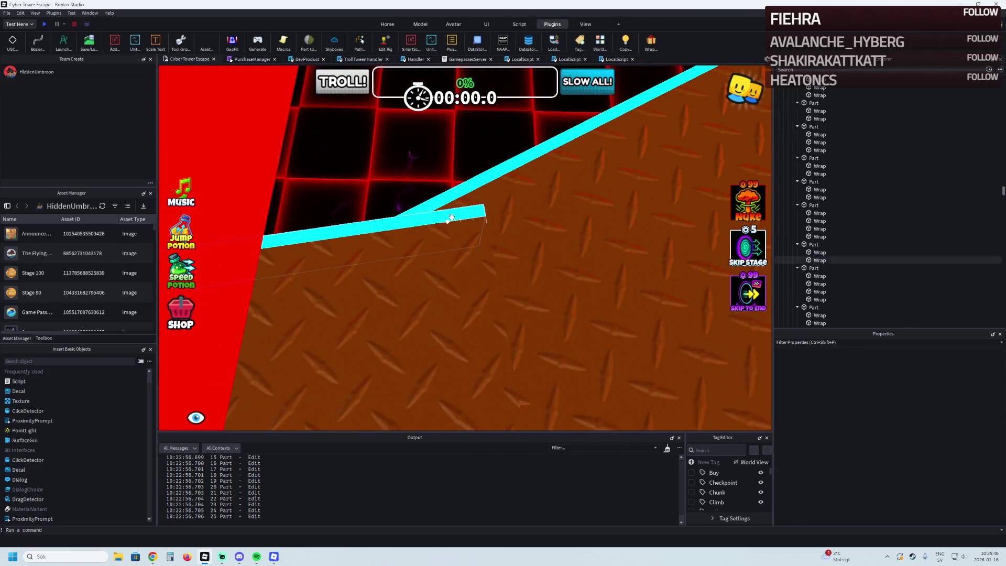
{"action": "key", "text": "w"}
{"action": "left_click", "coordinate": [452, 218]}
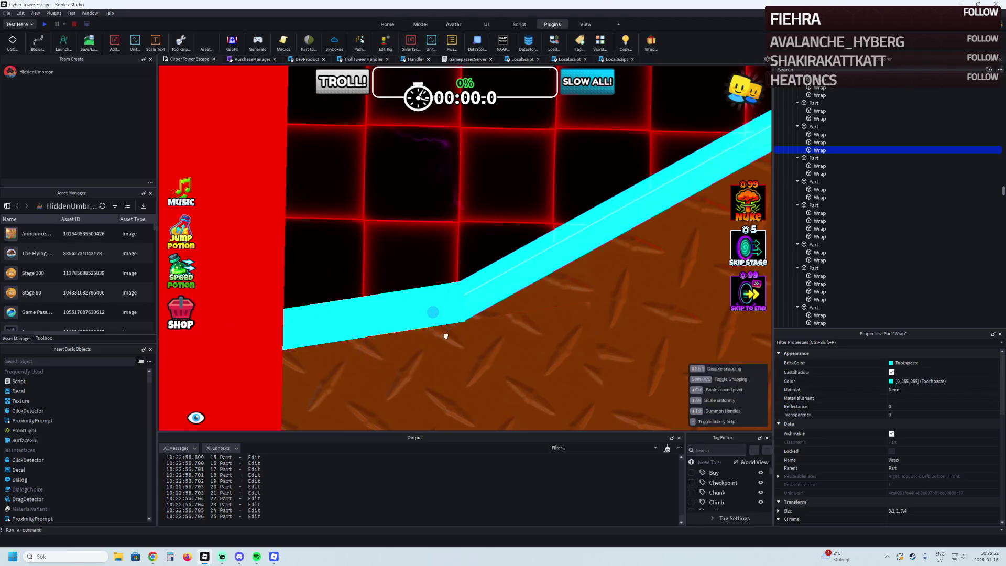
{"action": "key", "text": "w"}
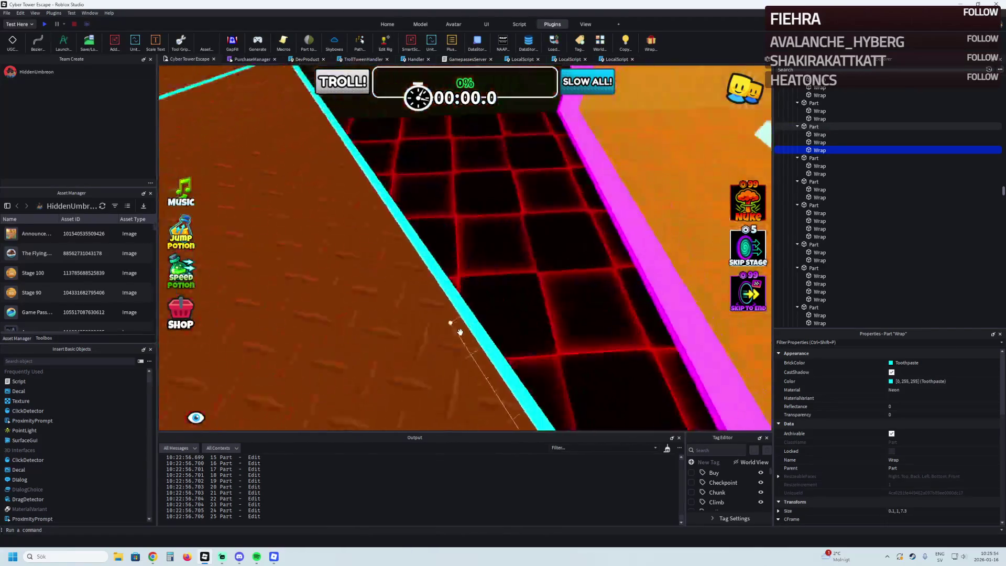
{"action": "key", "text": "w"}
{"action": "left_click", "coordinate": [466, 298]}
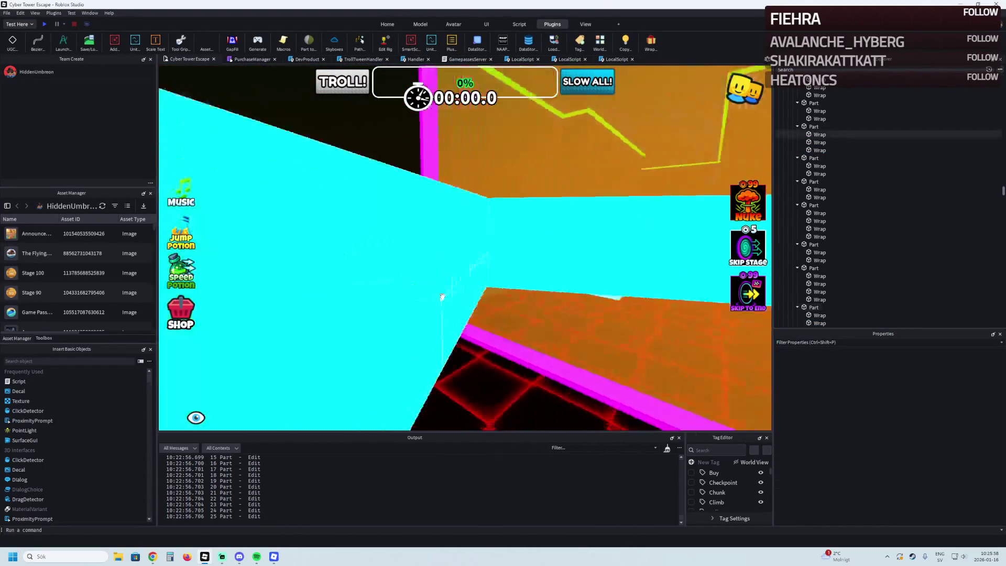
{"action": "left_click", "coordinate": [475, 288]}
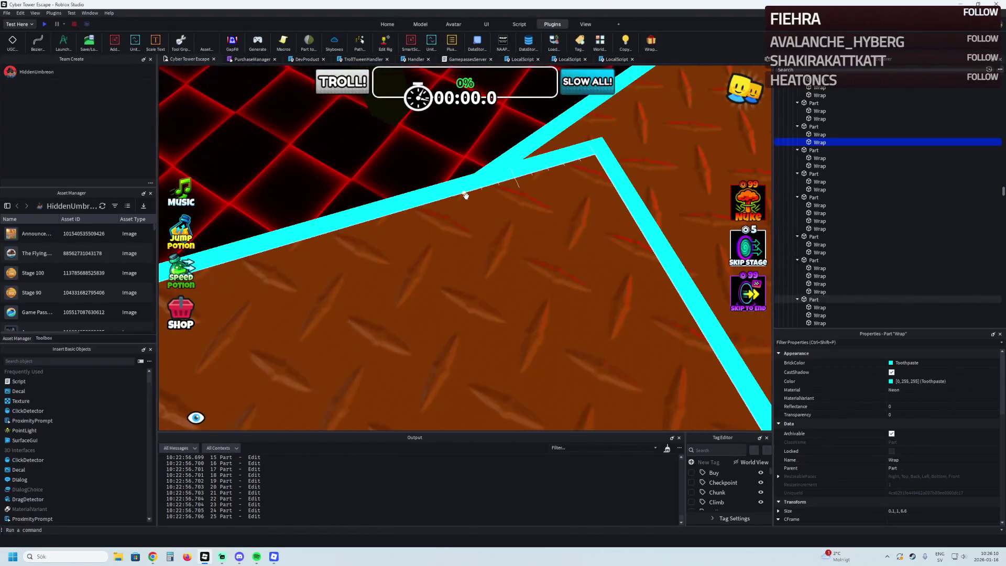
Step: Delete several stray cyan Wrap strips from the brown platform's walls
{"action": "left_click", "coordinate": [467, 190]}
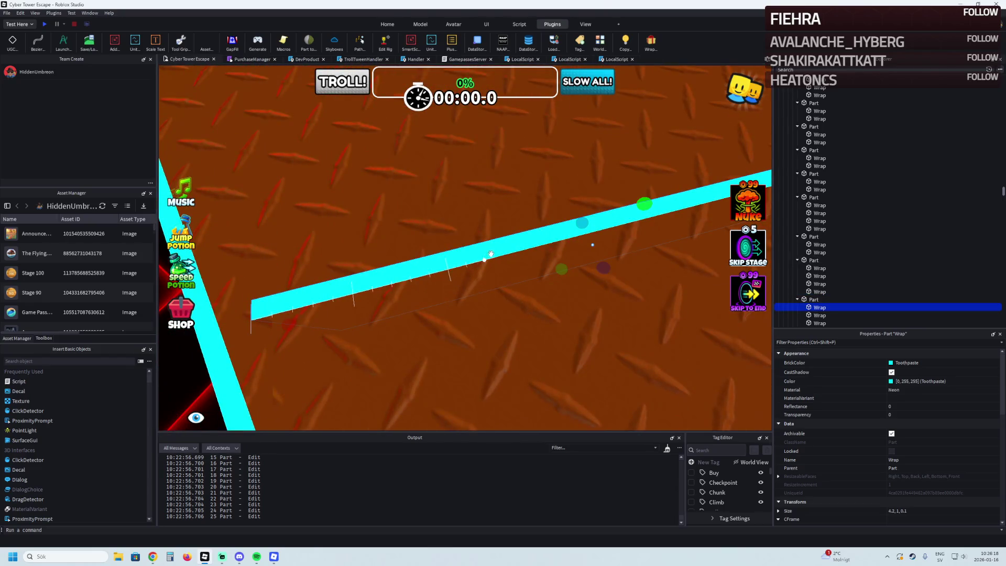
{"action": "key", "text": "Delete"}
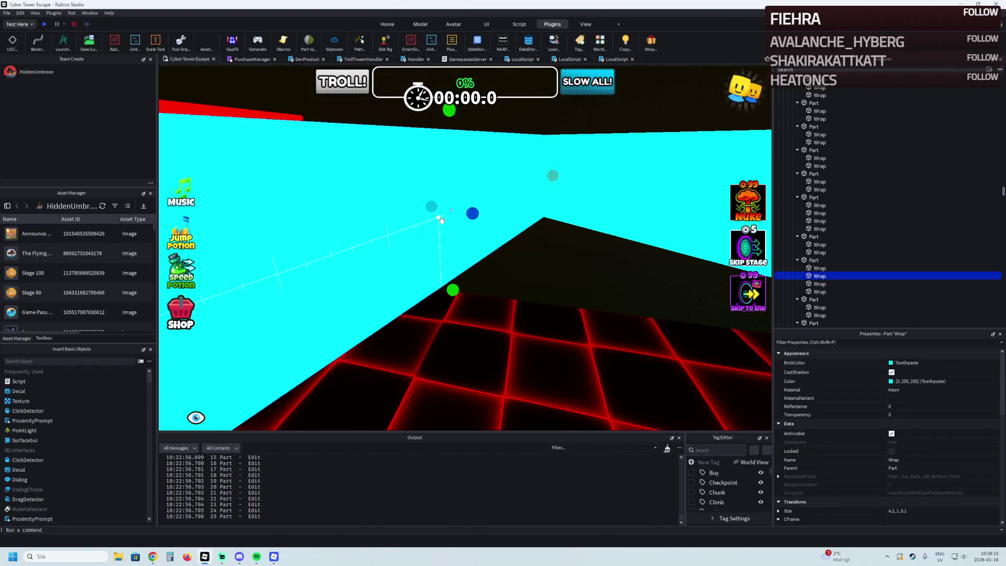
{"action": "key", "text": "Delete"}
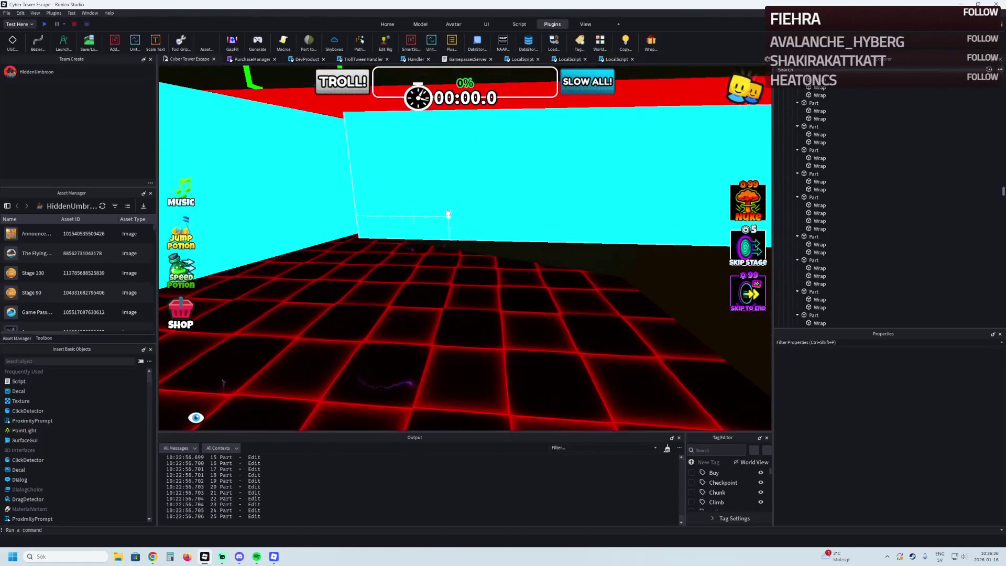
{"action": "left_click", "coordinate": [467, 195]}
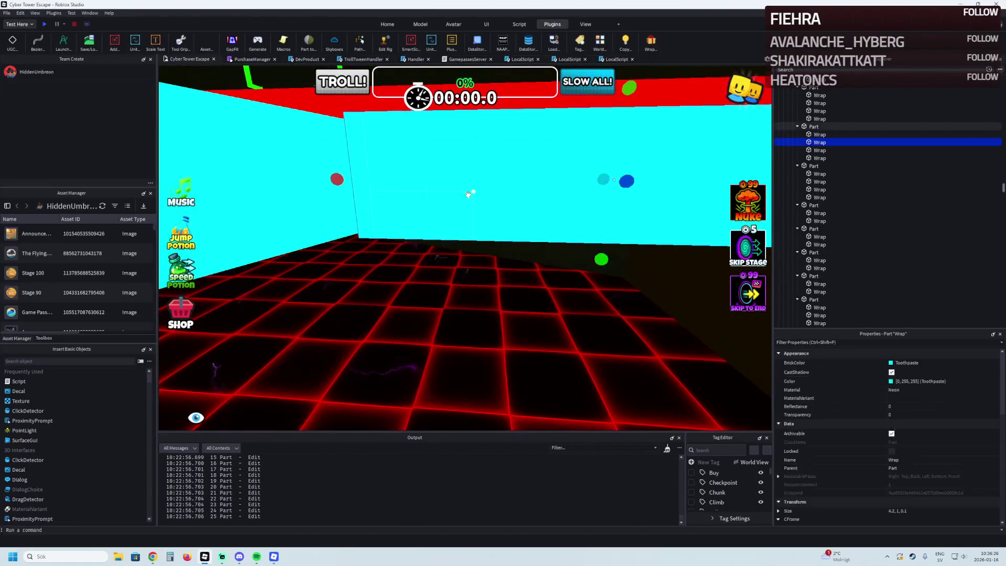
{"action": "key", "text": "Delete"}
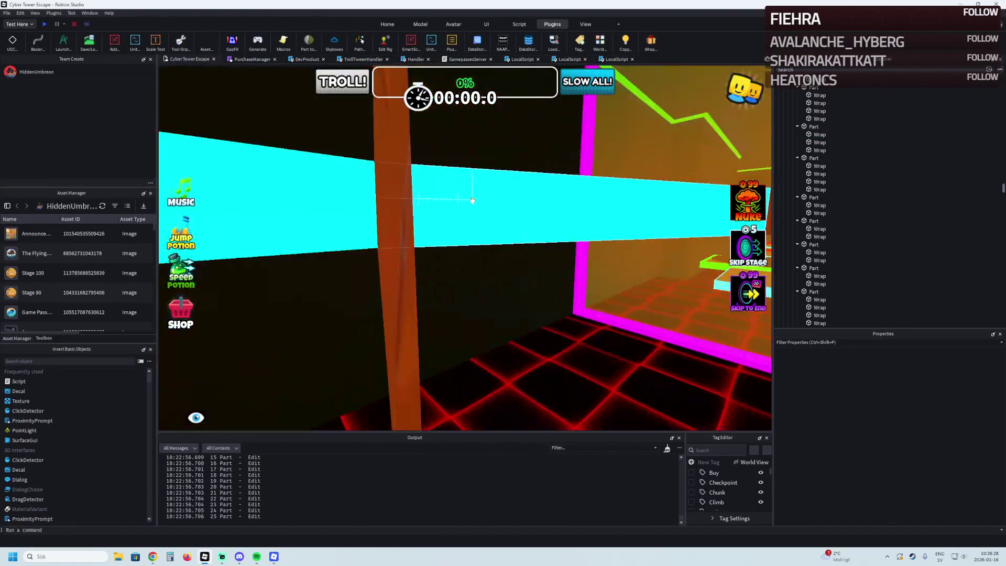
{"action": "left_click", "coordinate": [458, 206]}
{"action": "key", "text": "Delete"}
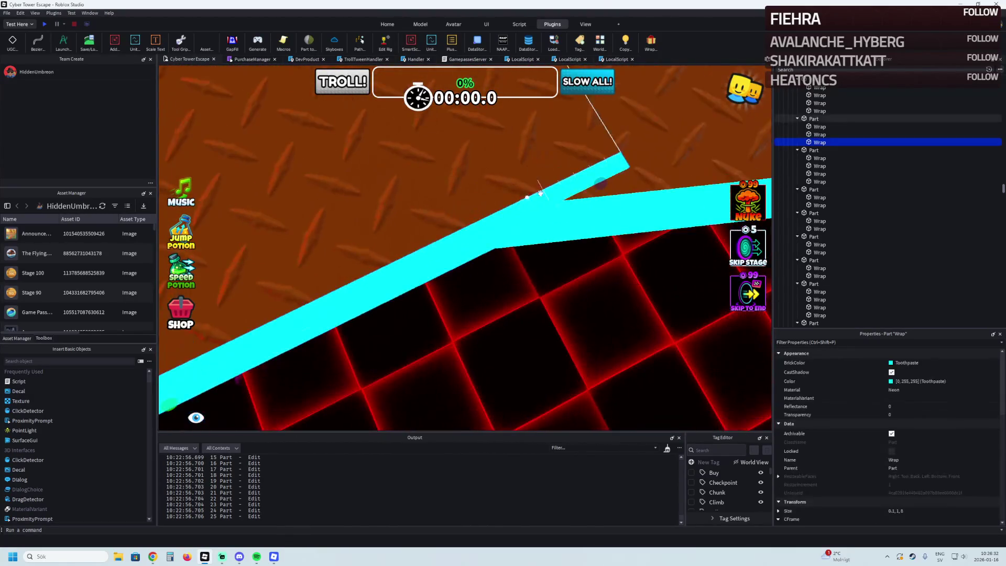
Step: Focus on the selected Wrap and lengthen it to 0.1, 1, 6.7 at the bend
{"action": "key", "text": "f"}
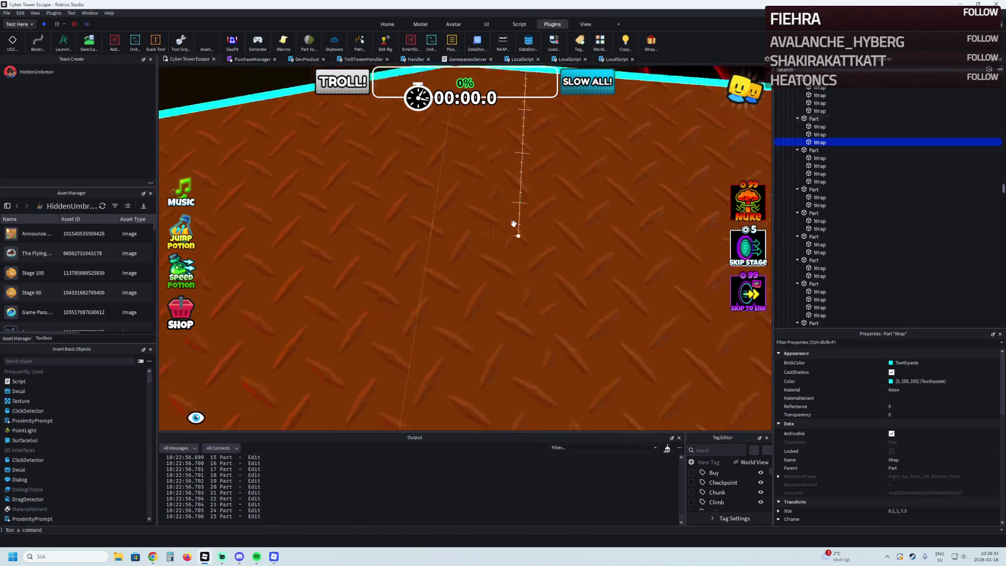
{"action": "scroll", "coordinate": [513, 224], "scroll_direction": "down", "scroll_amount": 5}
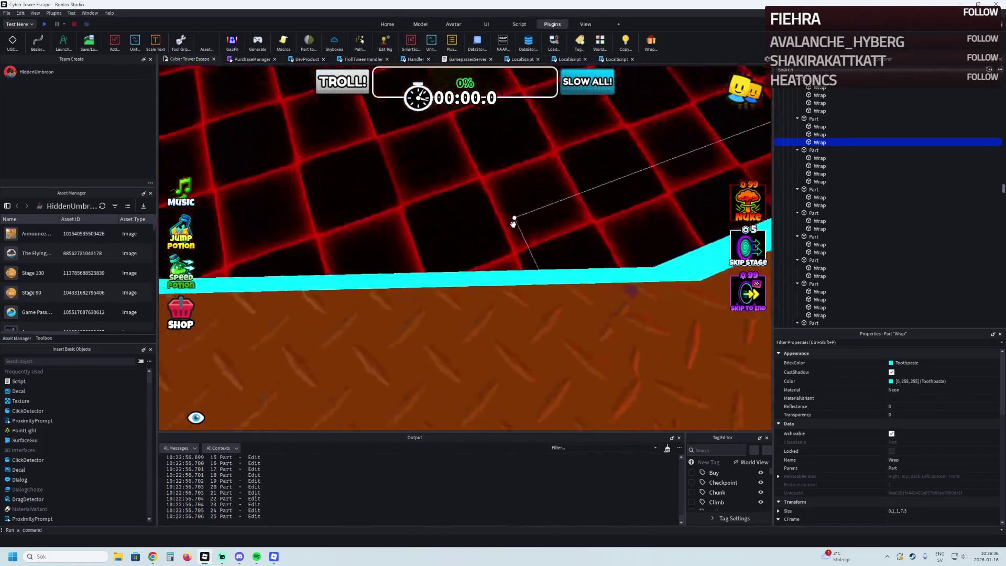
{"action": "scroll", "coordinate": [488, 245], "scroll_direction": "up", "scroll_amount": 5}
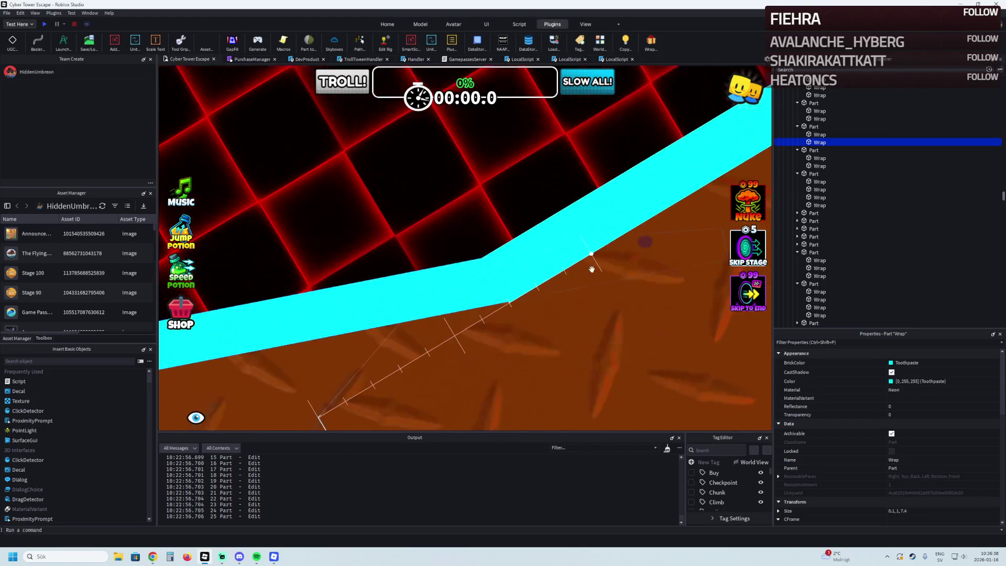
{"action": "left_click_drag", "start_coordinate": [496, 272], "coordinate": [519, 270]}
Step: Resize the walkway-edge Wrap strips with the Scale handles to lengths 7.3 and 6.6
{"action": "scroll", "coordinate": [518, 270], "scroll_direction": "up", "scroll_amount": 10}
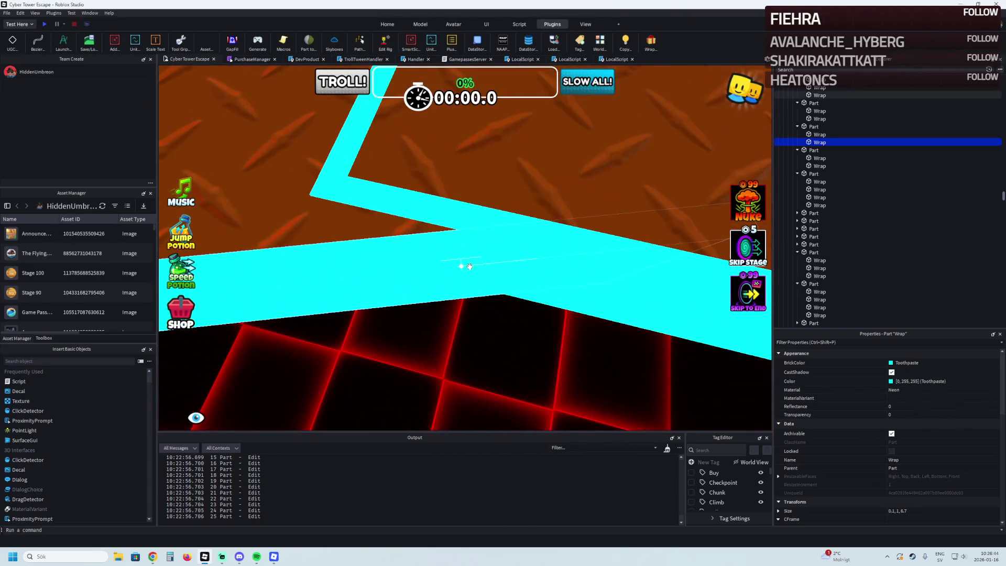
{"action": "scroll", "coordinate": [470, 266], "scroll_direction": "down", "scroll_amount": 5}
{"action": "mouse_move", "coordinate": [467, 265]}
{"action": "left_mouse_down"}
{"action": "mouse_move", "coordinate": [525, 255]}
{"action": "mouse_move", "coordinate": [509, 284]}
{"action": "left_mouse_up"}
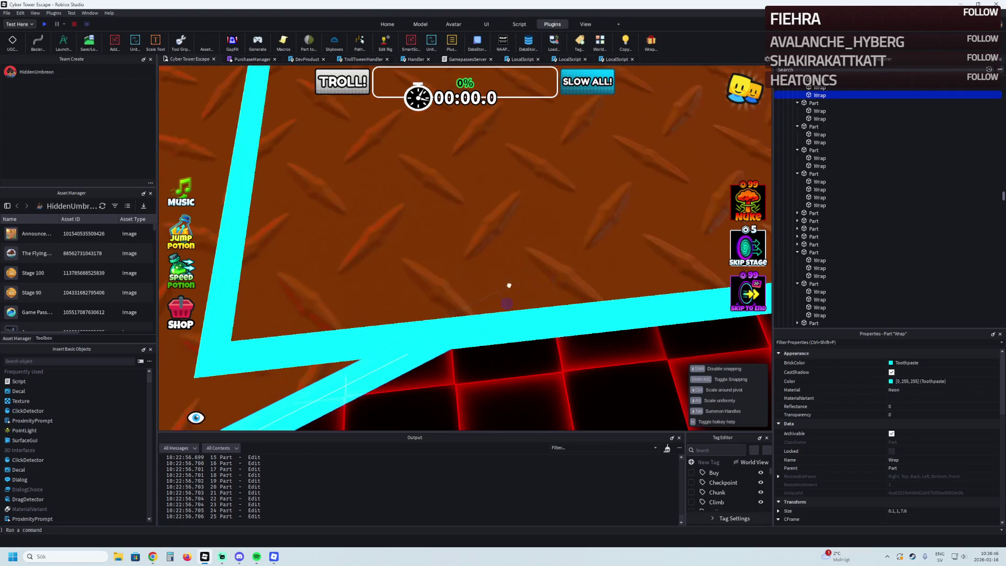
{"action": "left_click_drag", "start_coordinate": [473, 321], "coordinate": [514, 333]}
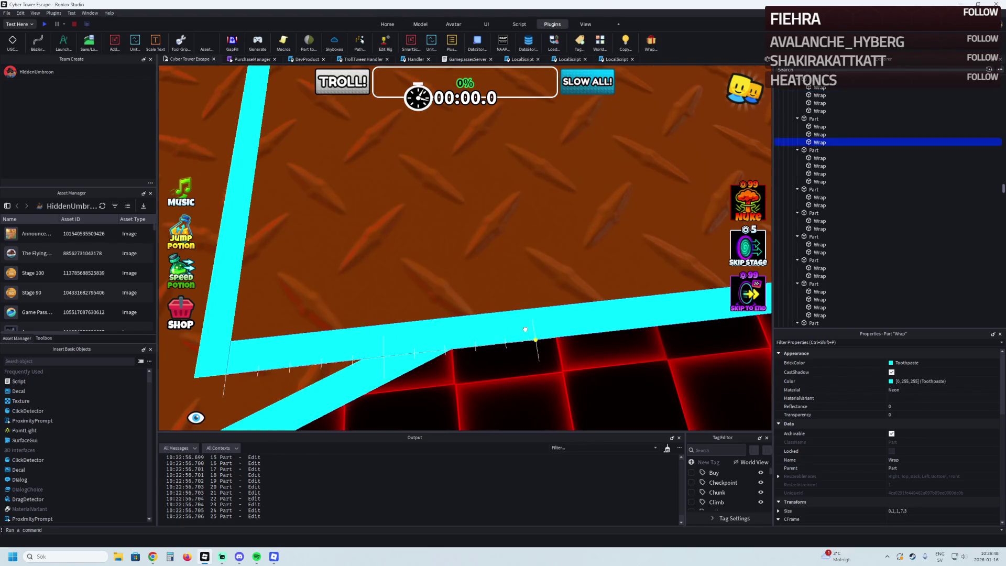
{"action": "mouse_move", "coordinate": [296, 349]}
{"action": "left_mouse_down"}
{"action": "mouse_move", "coordinate": [433, 343]}
{"action": "mouse_move", "coordinate": [243, 329]}
{"action": "left_mouse_up"}
Step: Delete three extra Wrap strips, including the horizontal one, and select the vertical wall's strip
{"action": "key", "text": "Delete"}
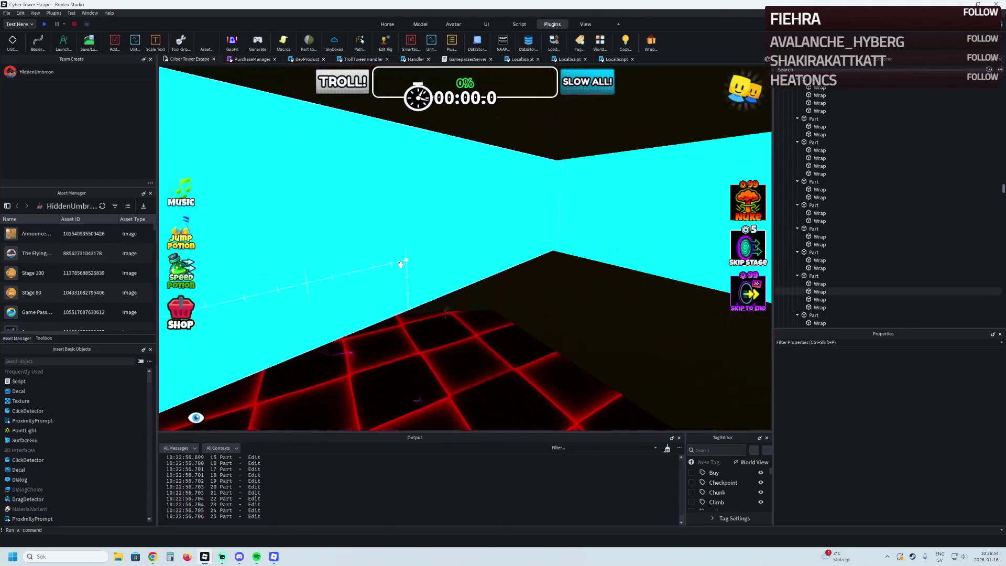
{"action": "key", "text": "Delete"}
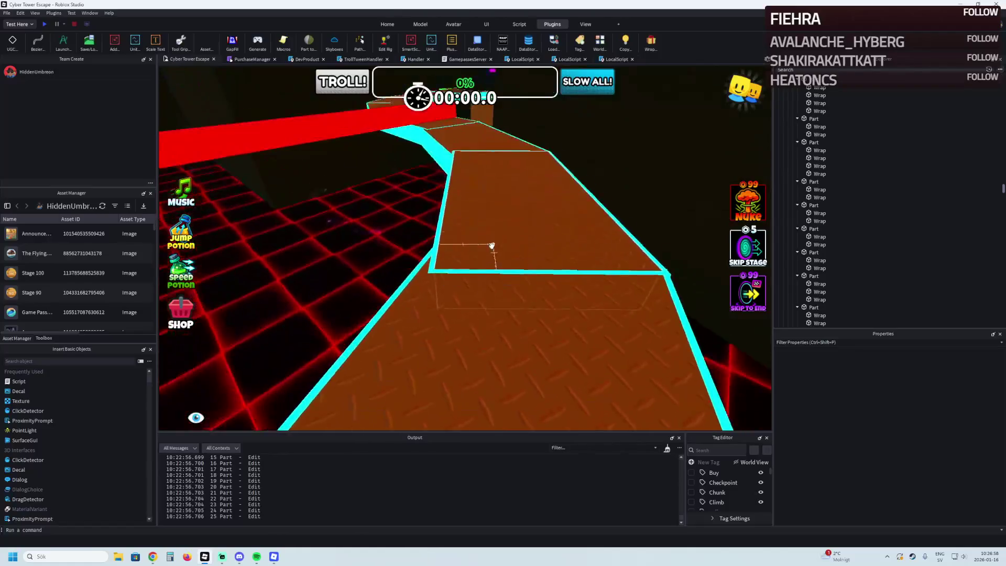
{"action": "key", "text": "Delete"}
{"action": "left_click", "coordinate": [375, 291]}
{"action": "key", "text": "super"}
{"action": "key", "text": "super"}
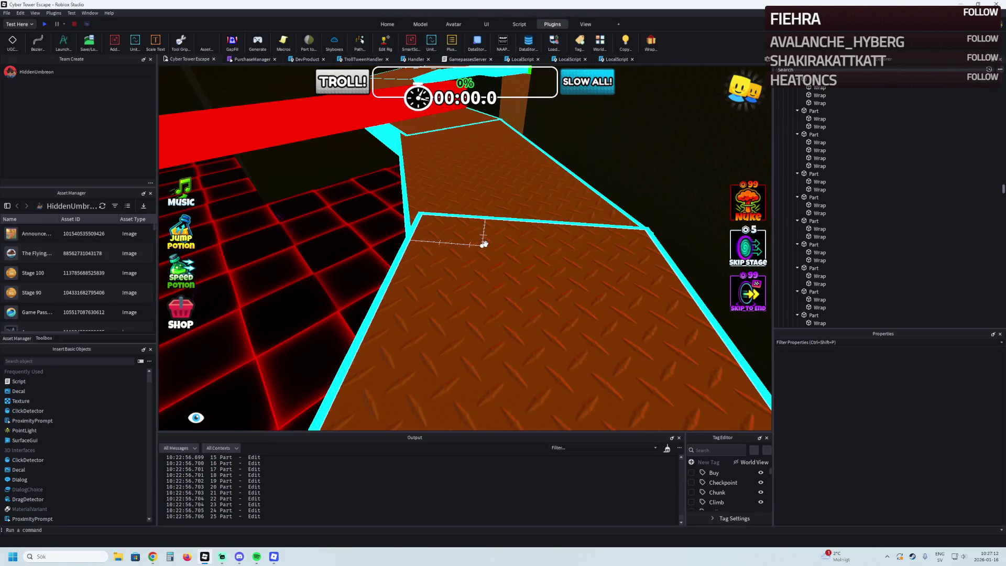
{"action": "scroll", "coordinate": [510, 233], "scroll_direction": "up", "scroll_amount": 5}
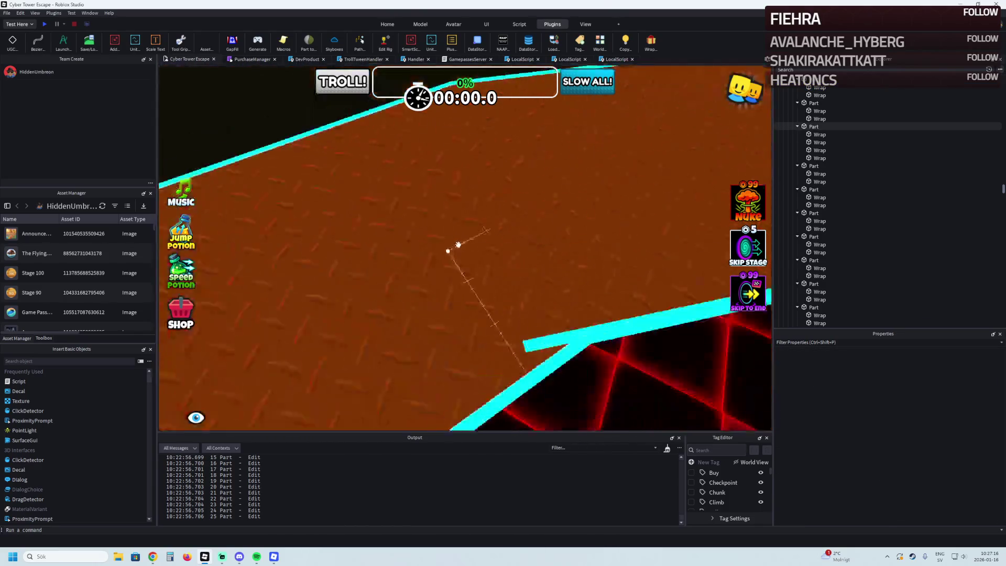
{"action": "left_click", "coordinate": [420, 193]}
{"action": "left_click", "coordinate": [469, 208]}
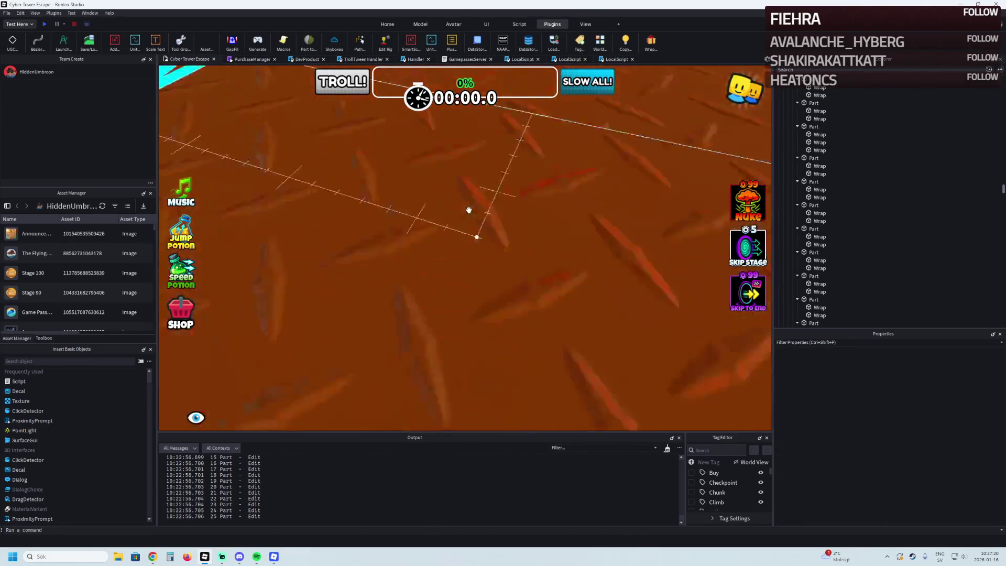
{"action": "left_click", "coordinate": [470, 221]}
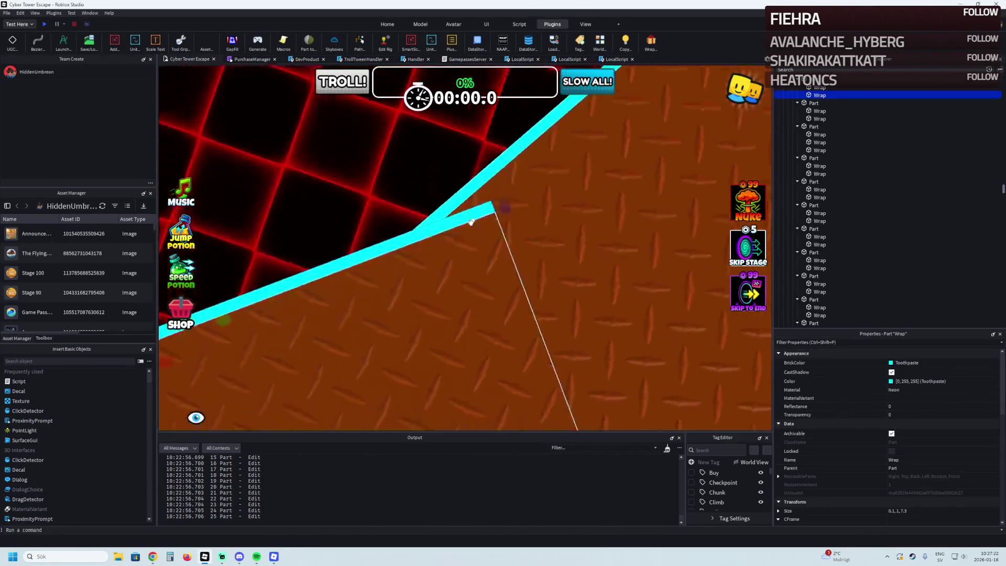
{"action": "left_click", "coordinate": [563, 252]}
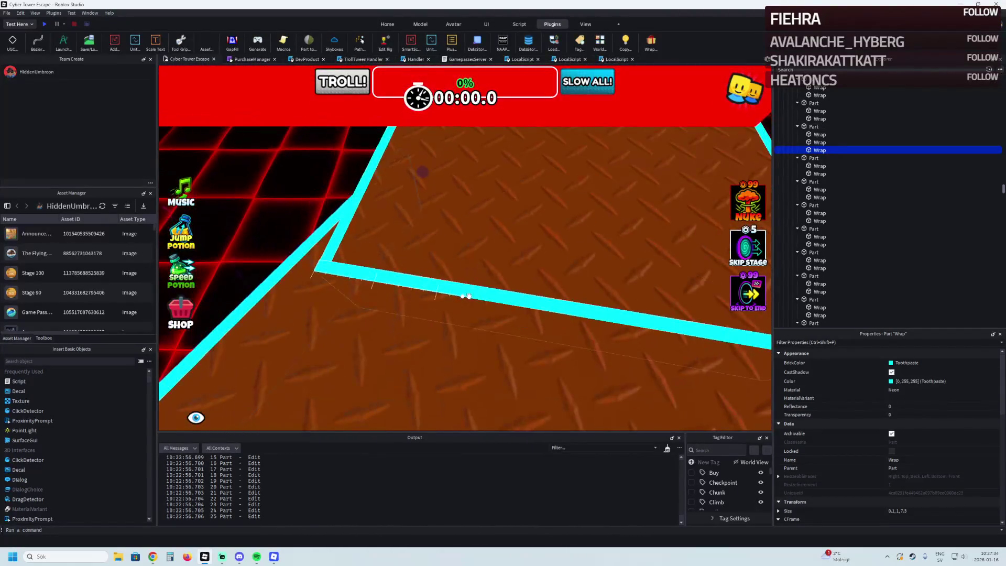
{"action": "key", "text": "Delete"}
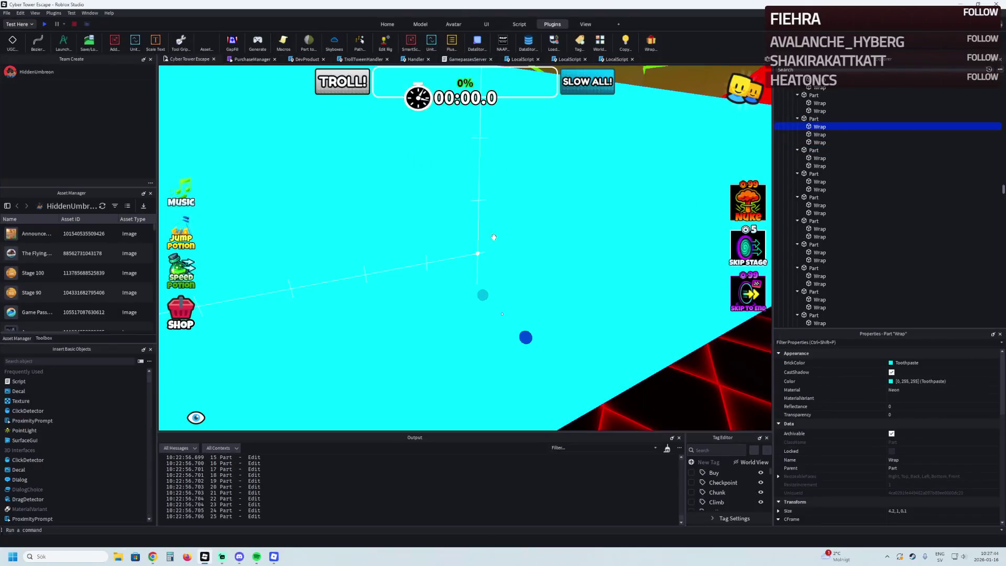
{"action": "key", "text": "Delete"}
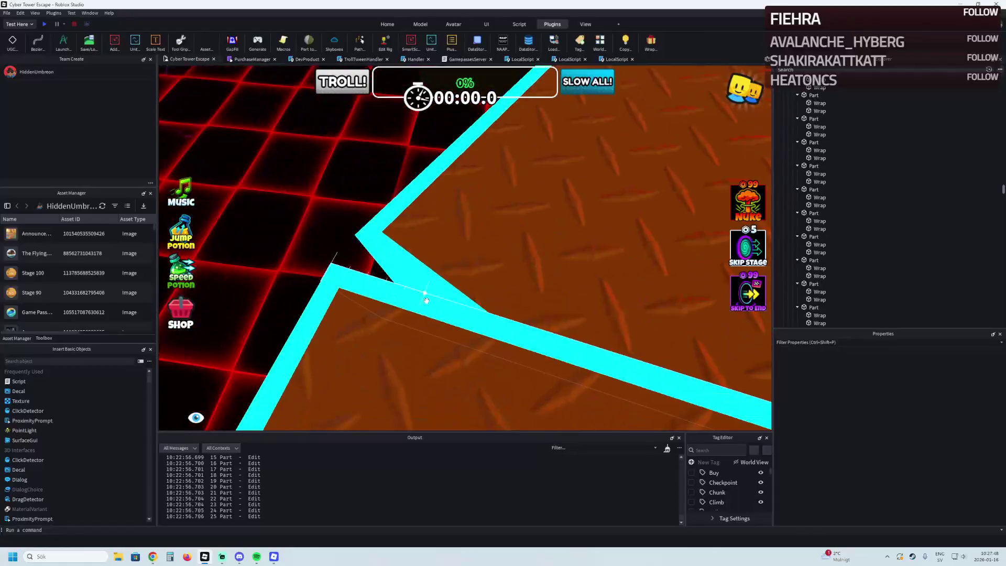
{"action": "left_click", "coordinate": [426, 300]}
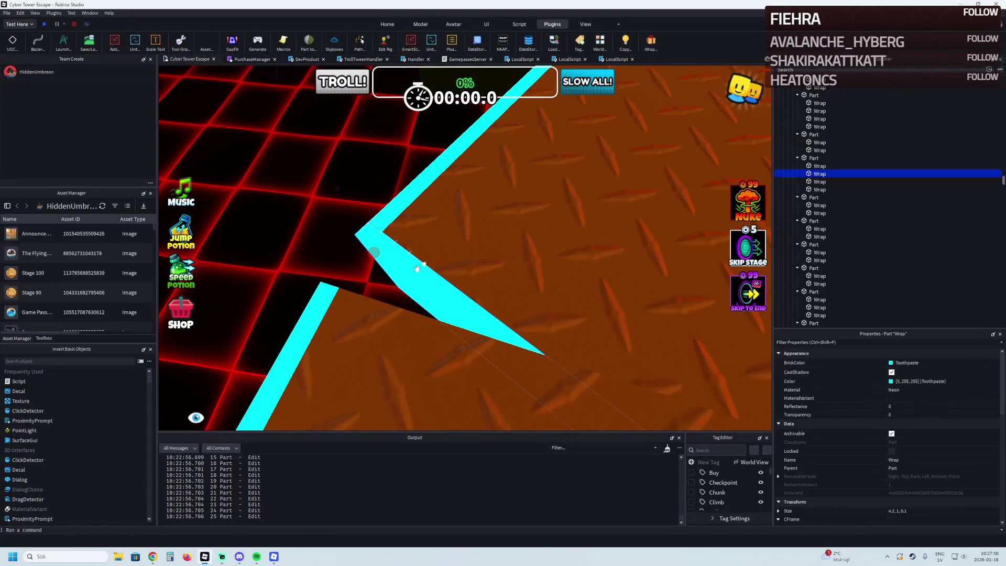
{"action": "key", "text": "Delete"}
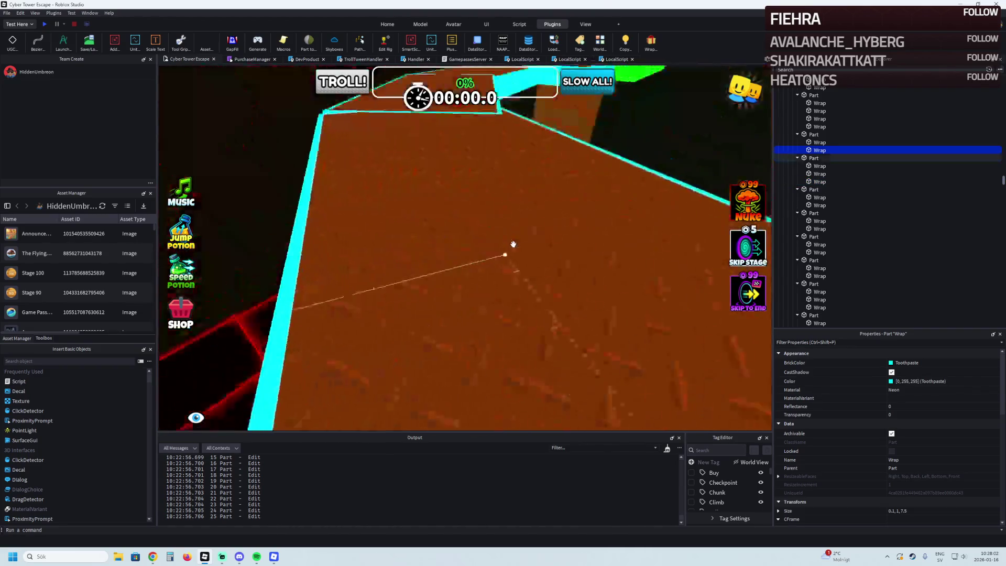
{"action": "left_click", "coordinate": [458, 334]}
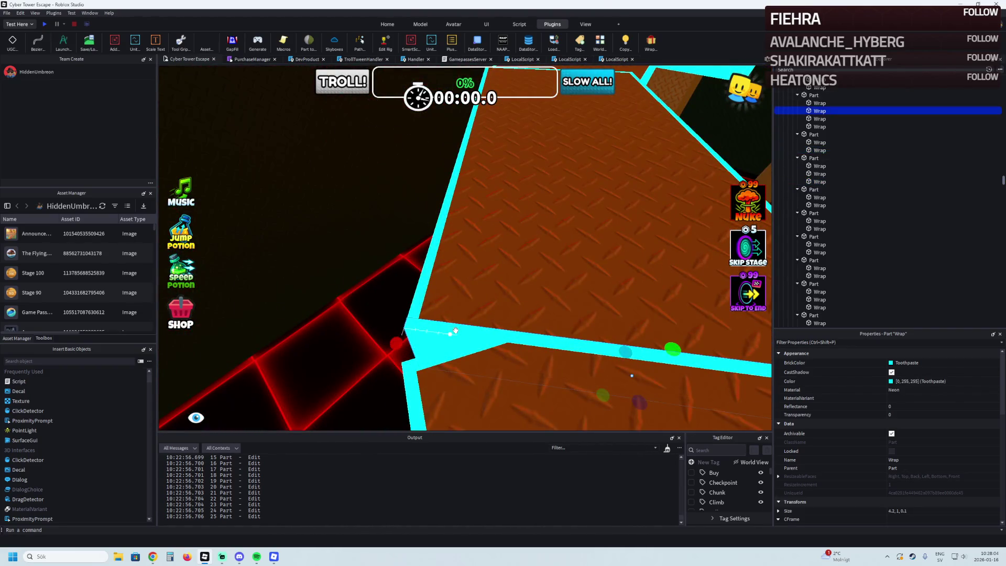
{"action": "left_click", "coordinate": [411, 356]}
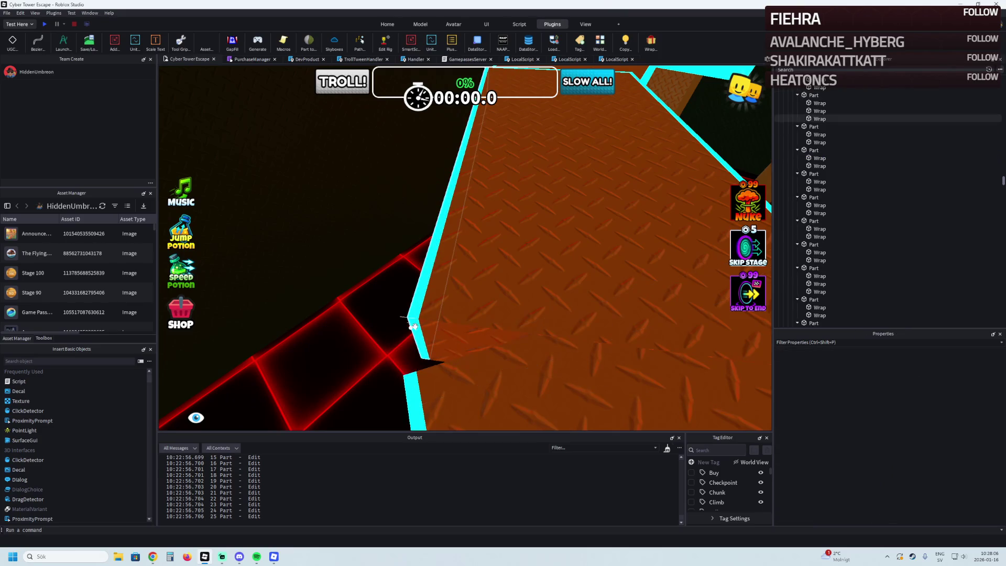
{"action": "scroll", "coordinate": [410, 376], "scroll_direction": "up", "scroll_amount": 3}
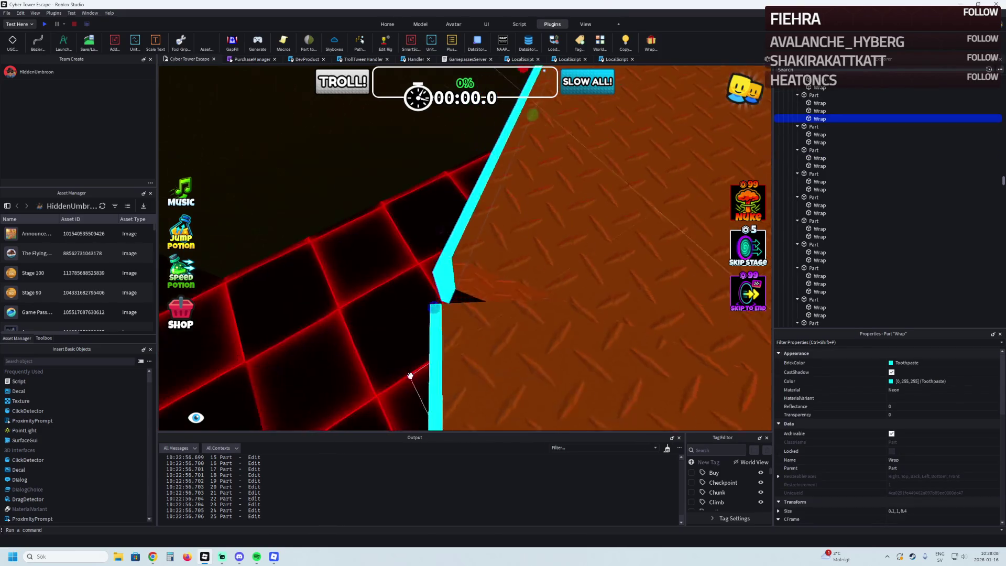
{"action": "right_click", "coordinate": [458, 294]}
{"action": "right_click", "coordinate": [470, 294]}
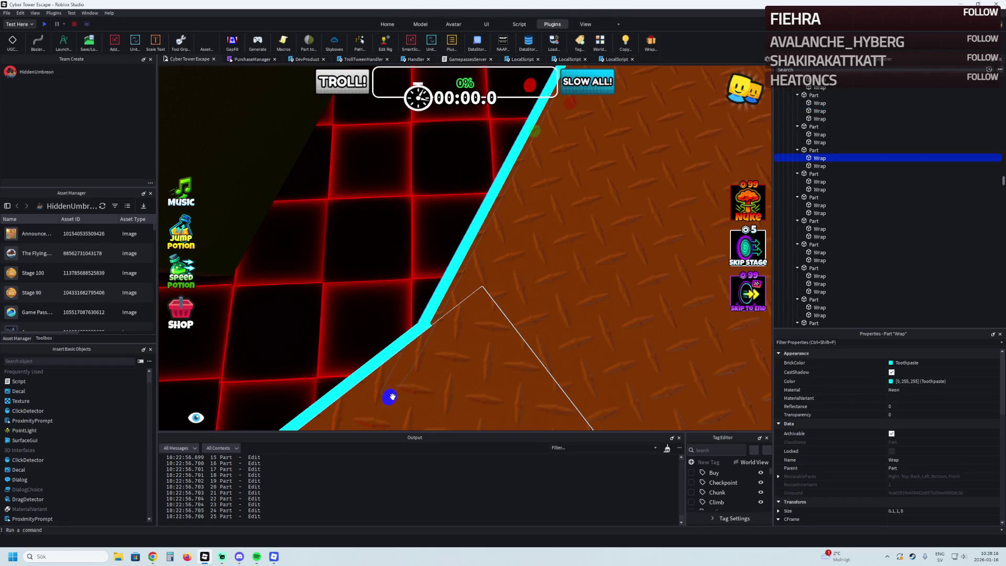
{"action": "right_click", "coordinate": [428, 347]}
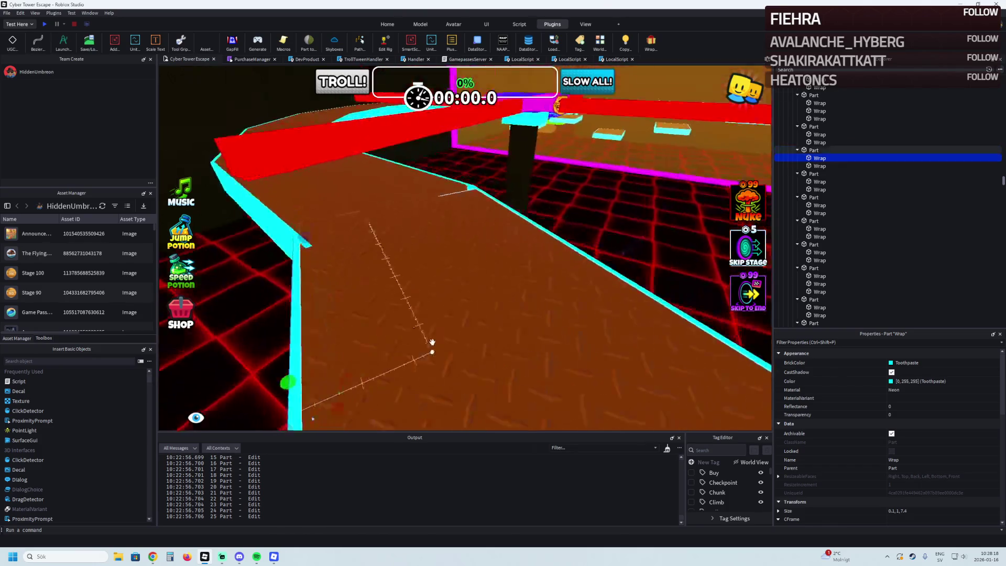
{"action": "right_click", "coordinate": [393, 328]}
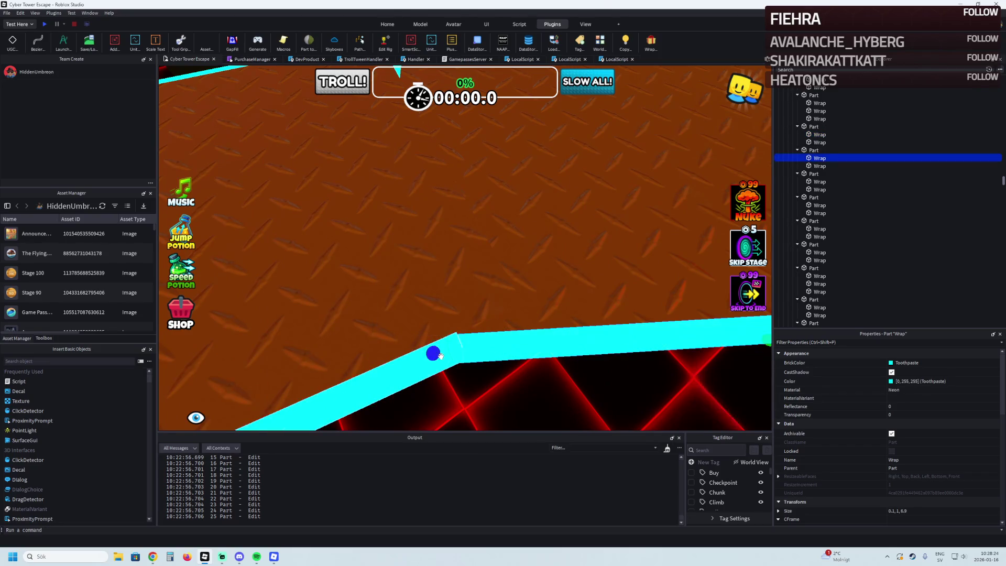
{"action": "right_click", "coordinate": [440, 355]}
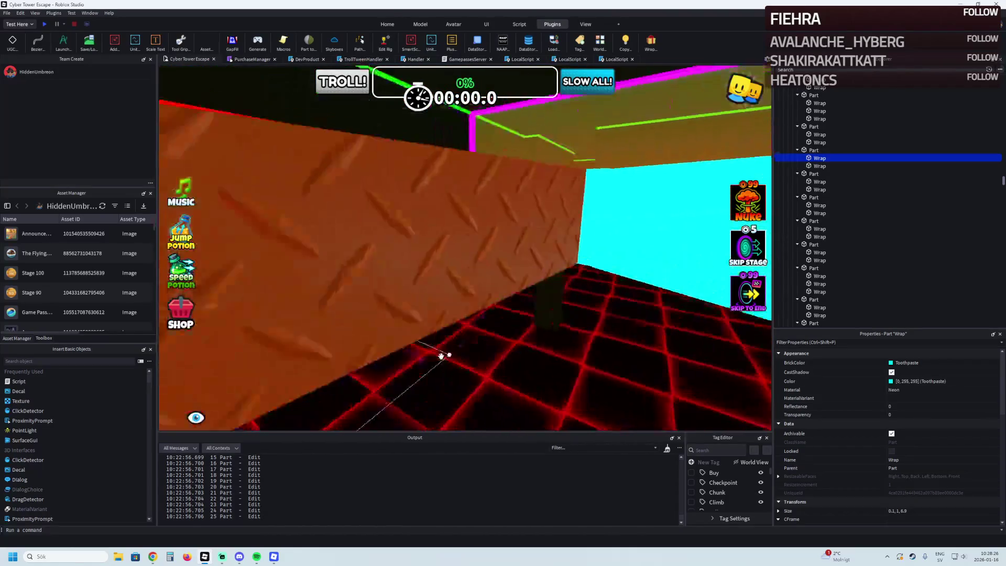
{"action": "right_click", "coordinate": [440, 356]}
{"action": "right_click", "coordinate": [440, 357]}
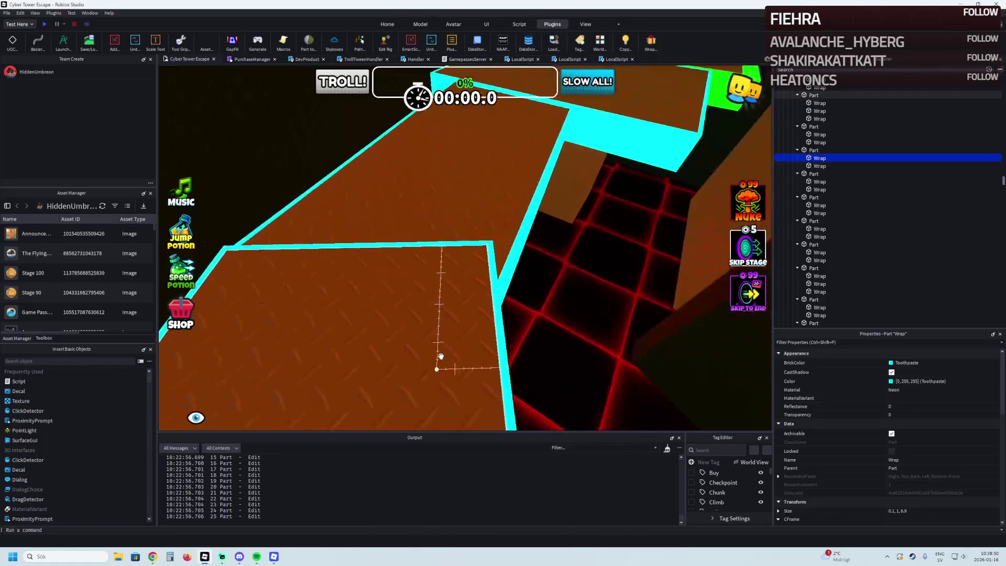
{"action": "key", "text": "w"}
{"action": "right_click", "coordinate": [486, 350]}
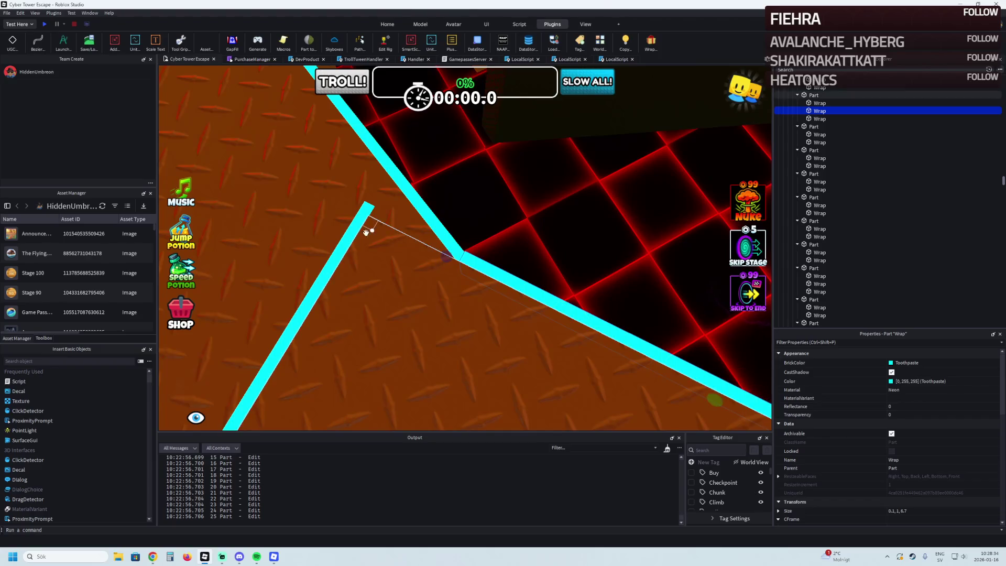
{"action": "key", "text": "Delete"}
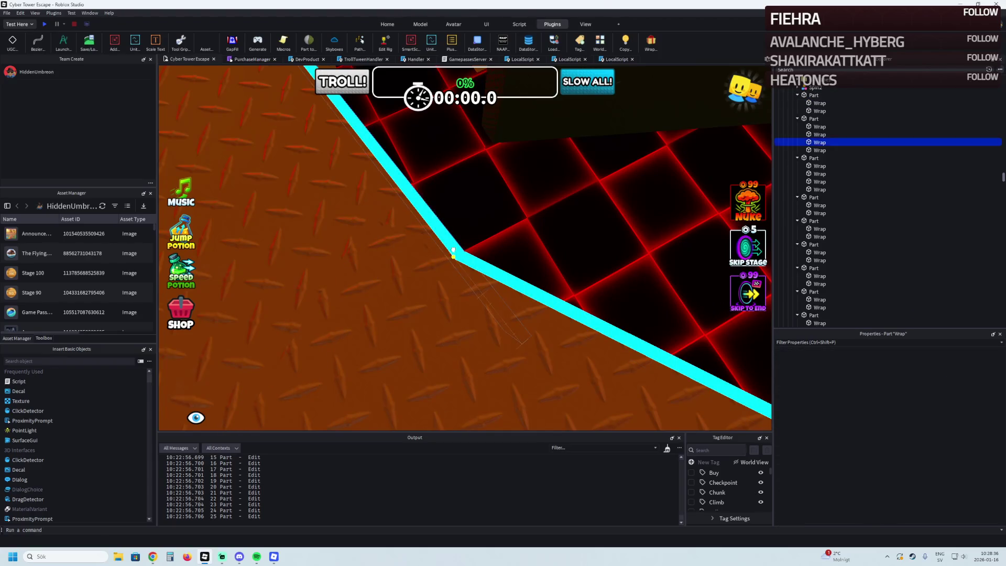
{"action": "right_click", "coordinate": [464, 286]}
{"action": "right_click", "coordinate": [509, 276]}
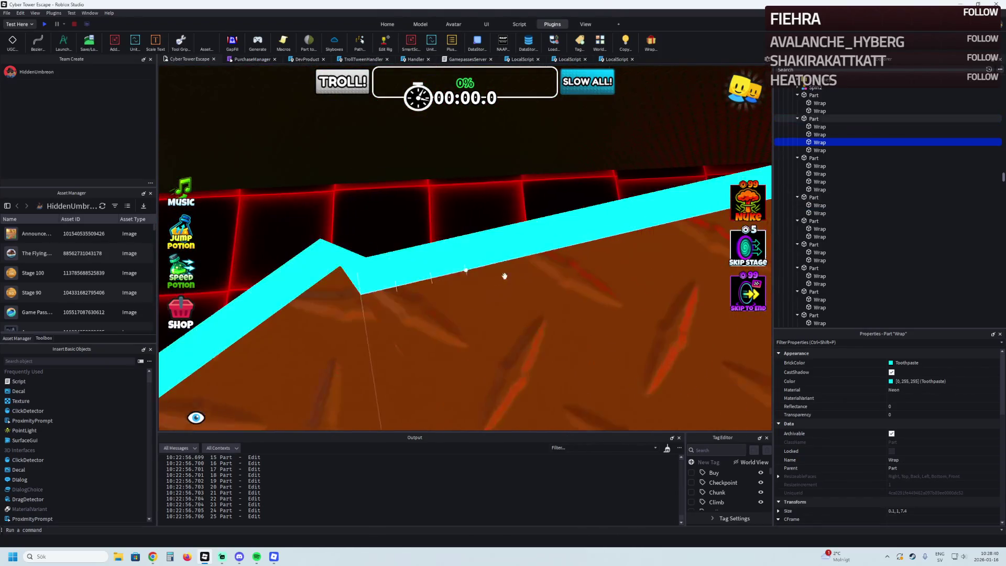
{"action": "right_click", "coordinate": [306, 269]}
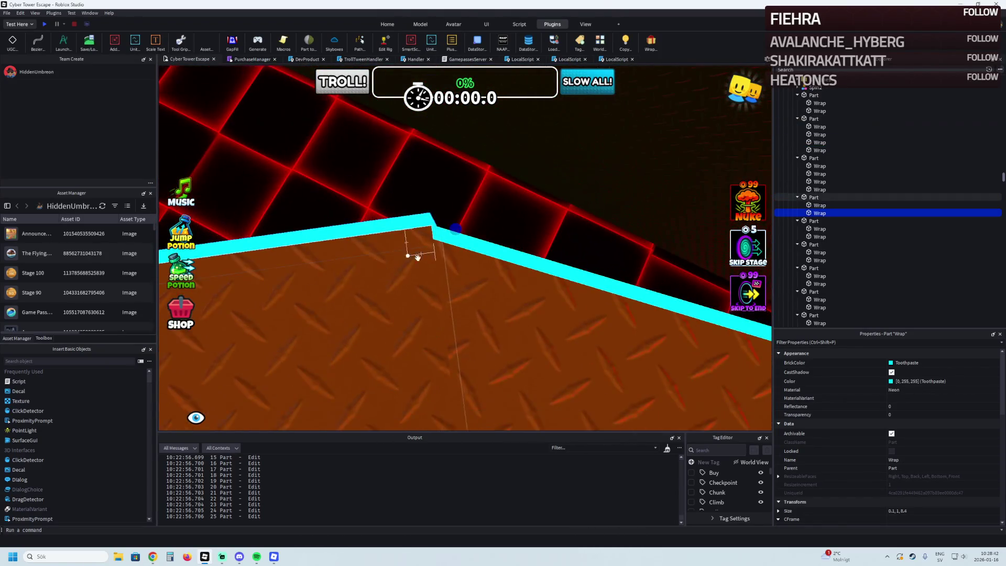
{"action": "right_click", "coordinate": [469, 248]}
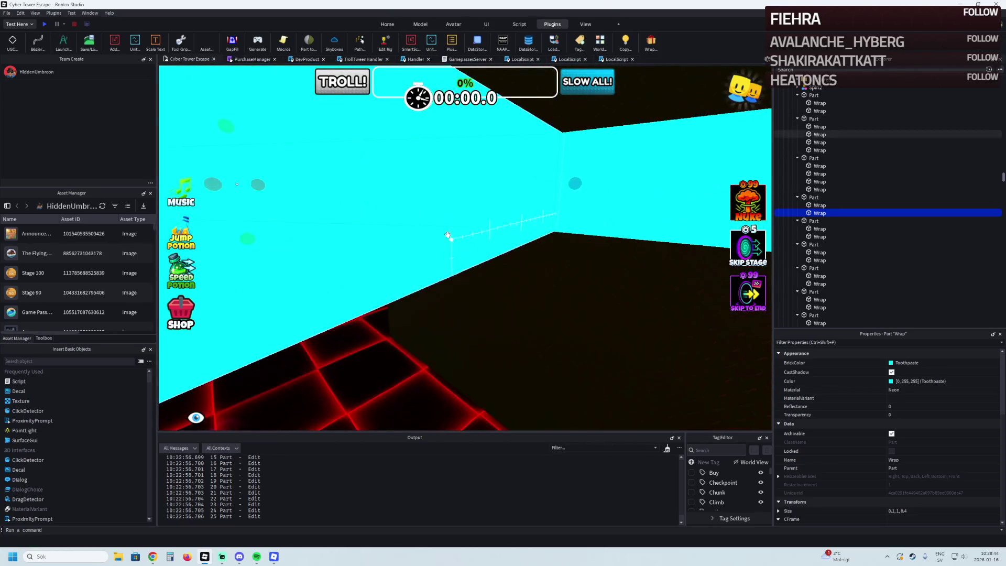
{"action": "right_click", "coordinate": [433, 233]}
{"action": "key", "text": "w"}
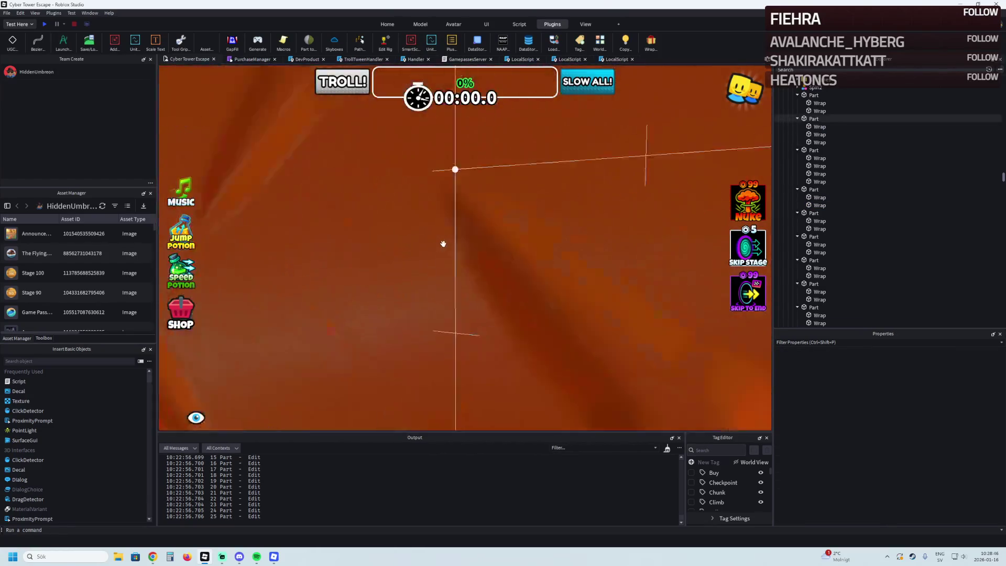
{"action": "right_click", "coordinate": [442, 244]}
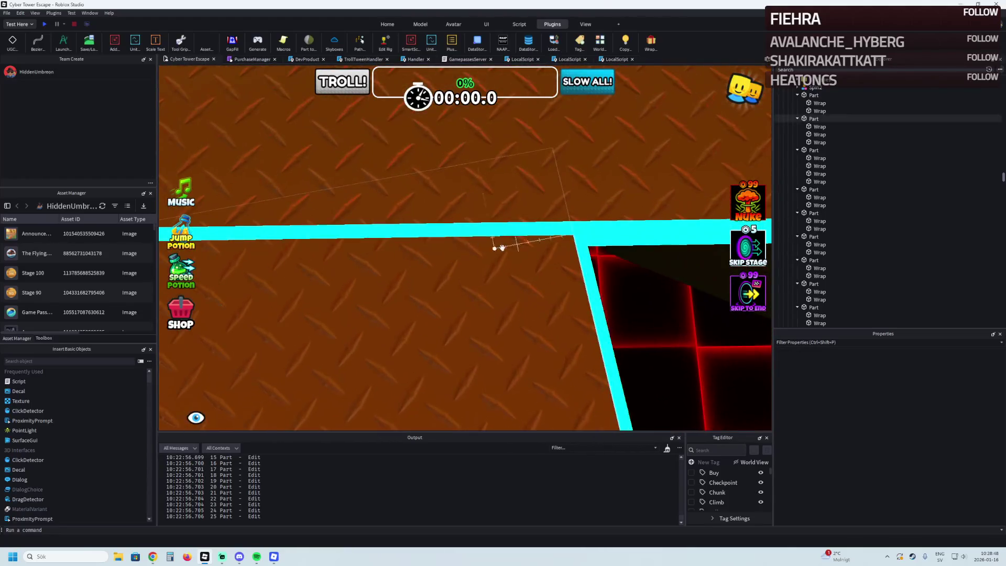
{"action": "scroll", "coordinate": [533, 251], "scroll_direction": "down", "scroll_amount": 5}
{"action": "scroll", "coordinate": [540, 254], "scroll_direction": "up", "scroll_amount": 5}
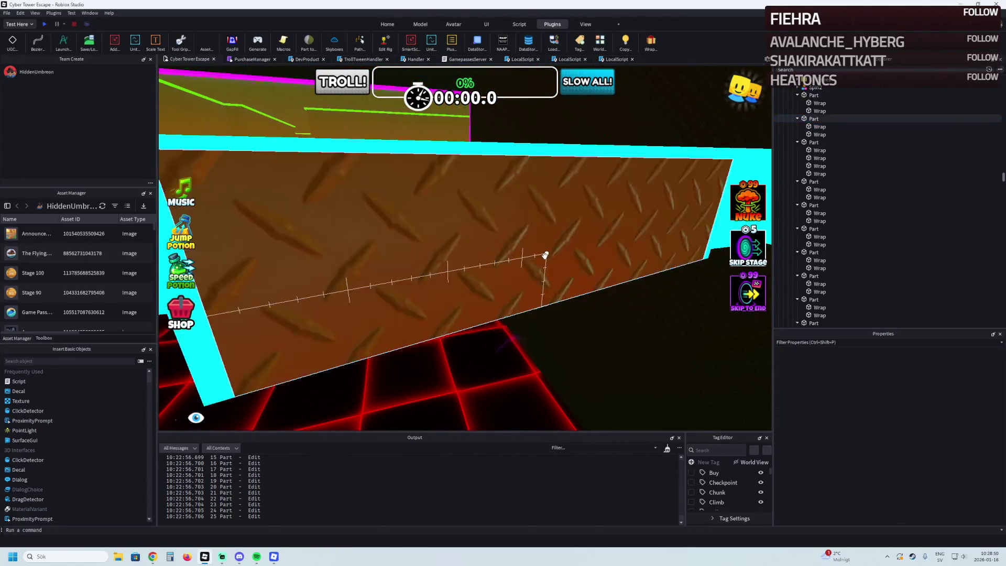
{"action": "left_click", "coordinate": [557, 252]}
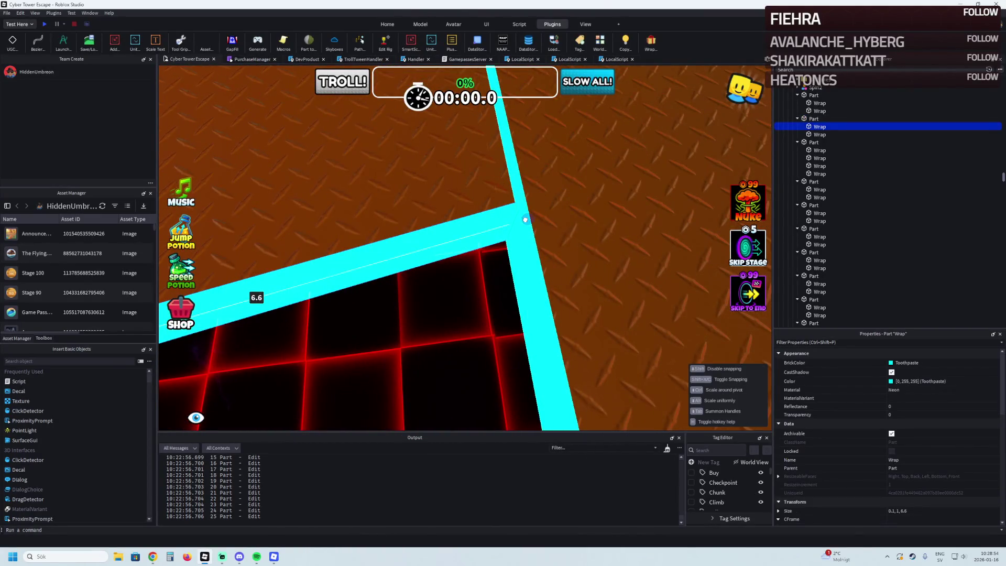
{"action": "right_click", "coordinate": [525, 219]}
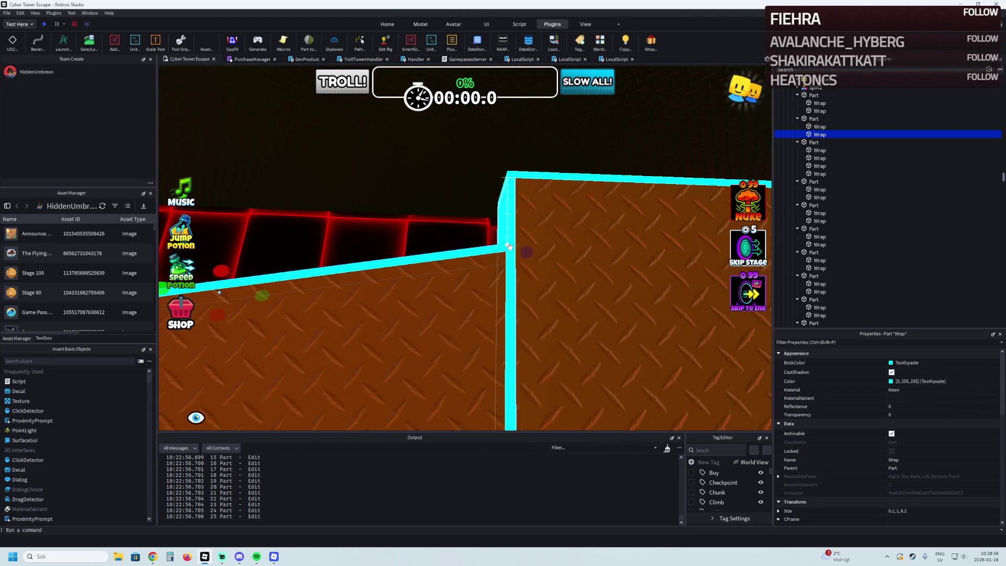
{"action": "right_click", "coordinate": [517, 256]}
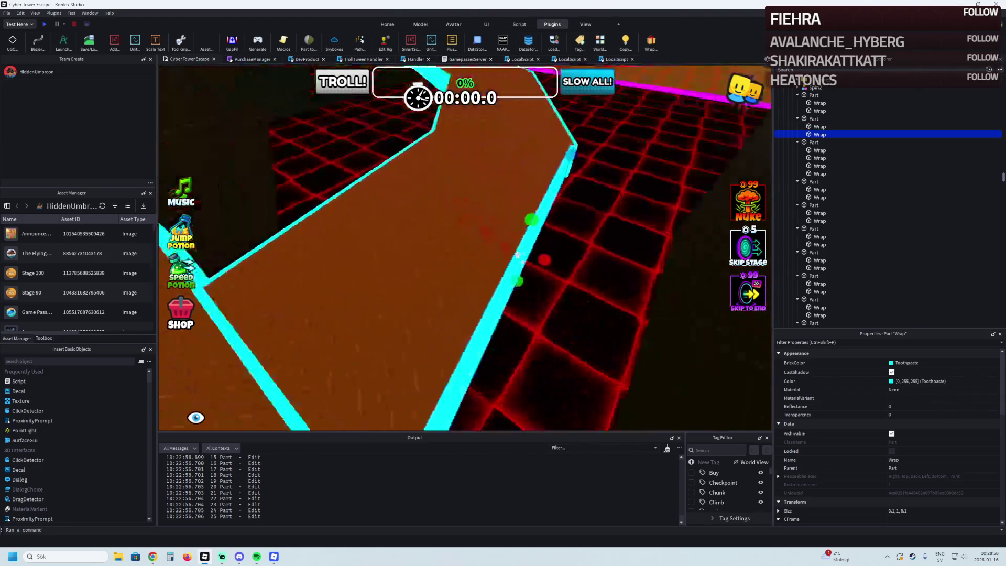
{"action": "right_click", "coordinate": [518, 256]}
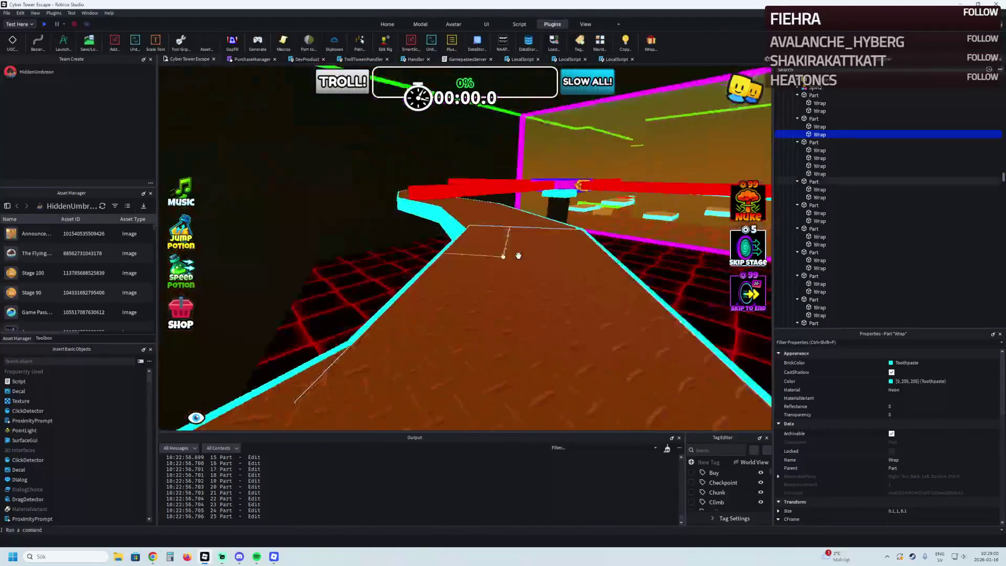
{"action": "right_click", "coordinate": [517, 256]}
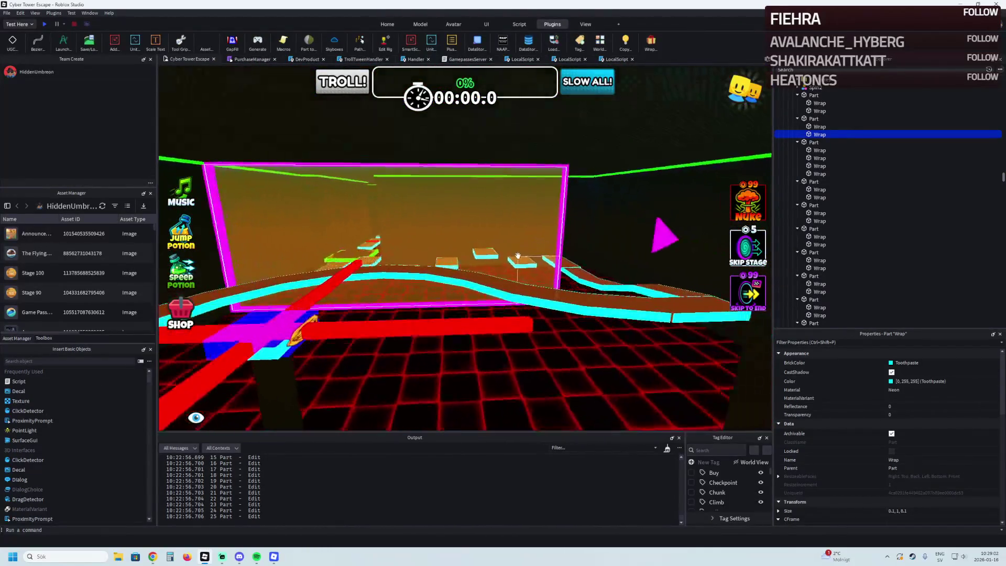
{"action": "right_click", "coordinate": [517, 256]}
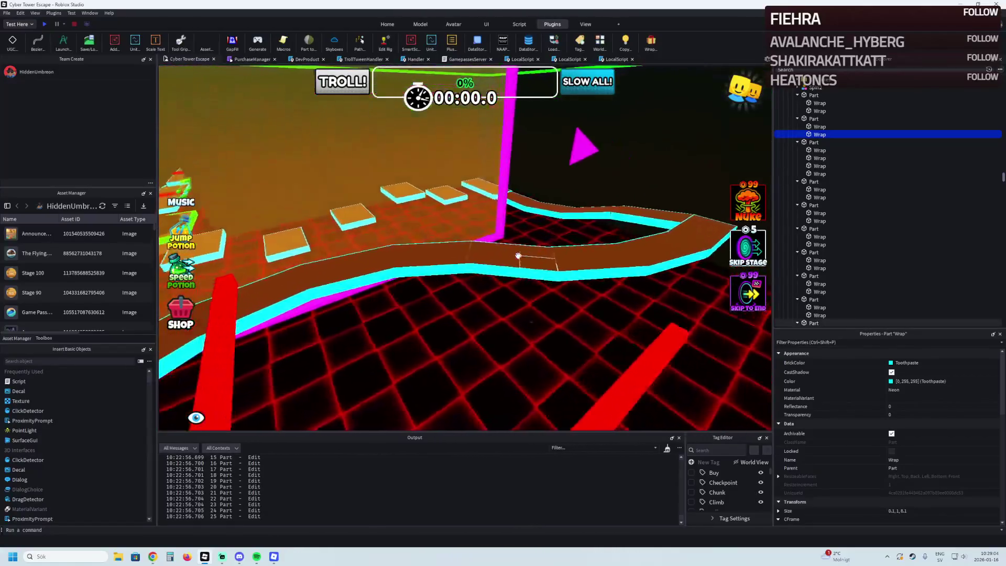
{"action": "right_click", "coordinate": [518, 255]}
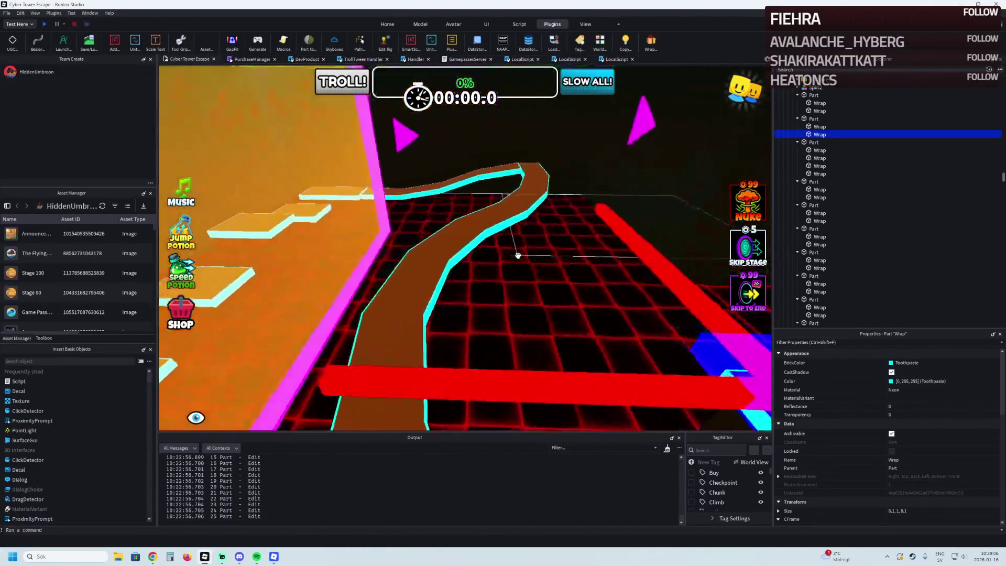
{"action": "right_click", "coordinate": [518, 256]}
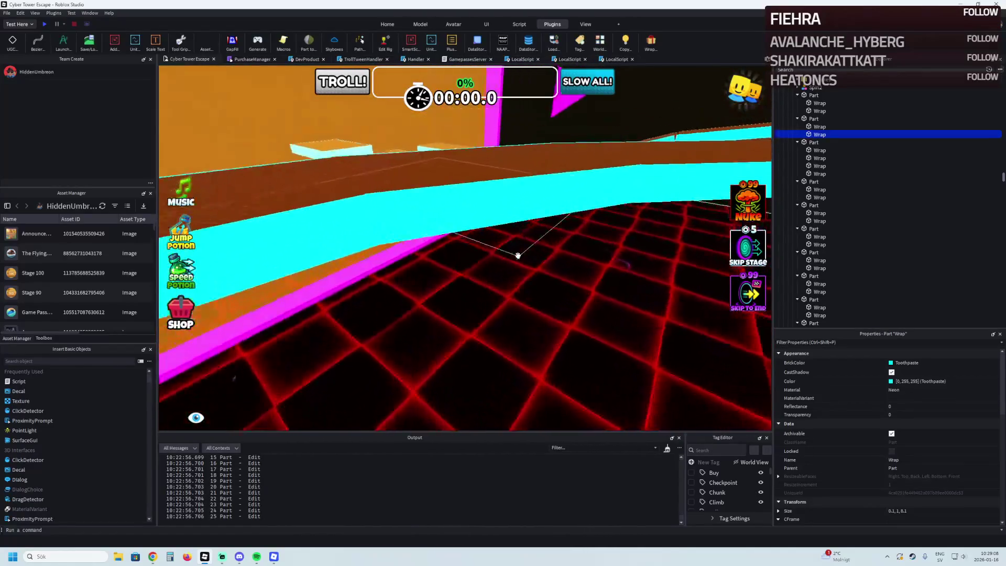
{"action": "right_click", "coordinate": [517, 256]}
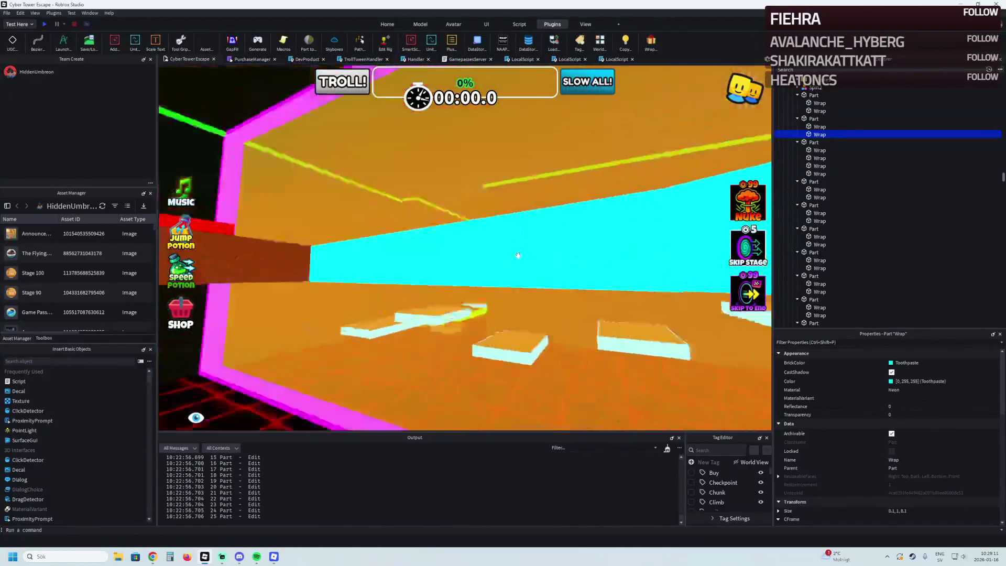
{"action": "right_click", "coordinate": [518, 255]}
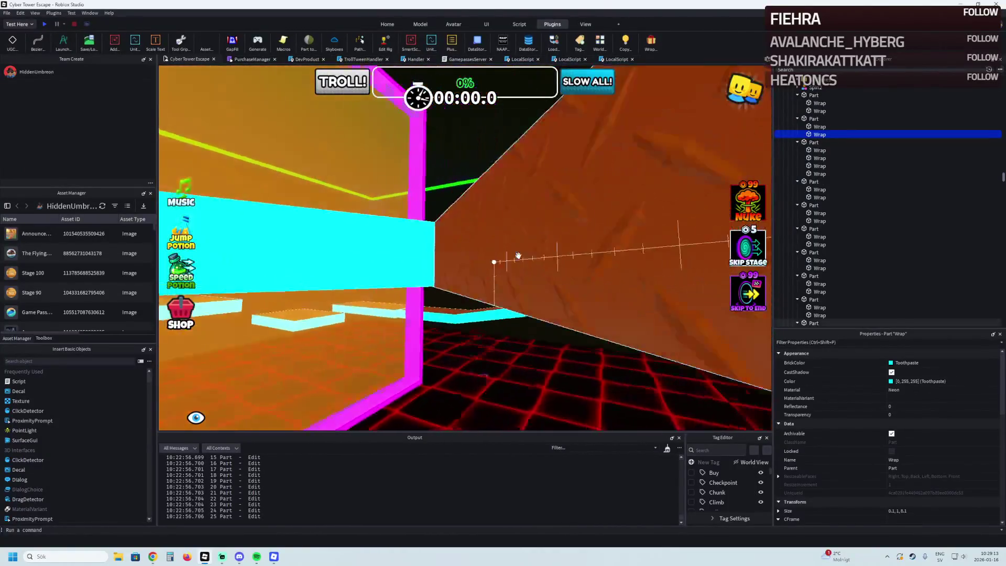
{"action": "right_click", "coordinate": [518, 256]}
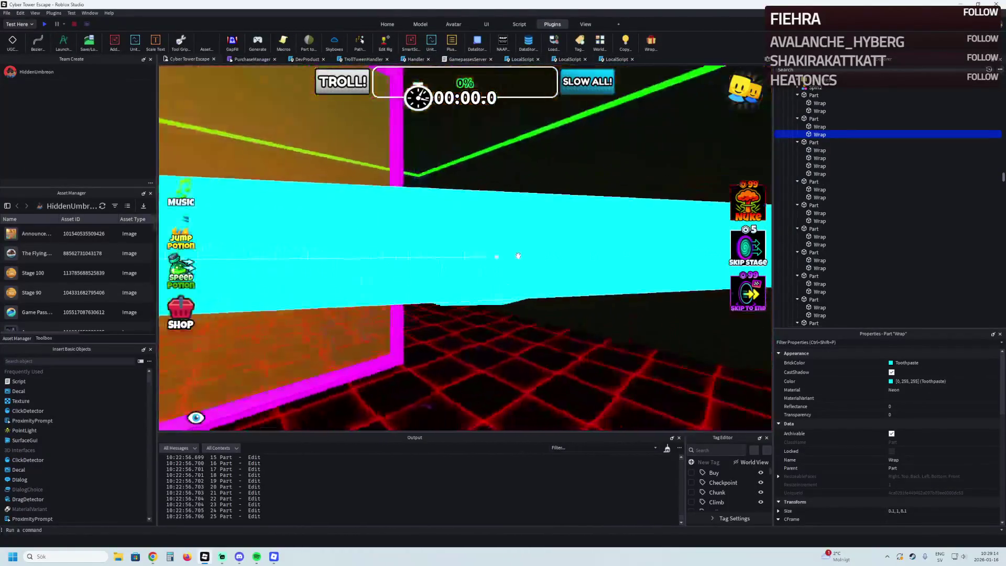
{"action": "right_click", "coordinate": [517, 255]}
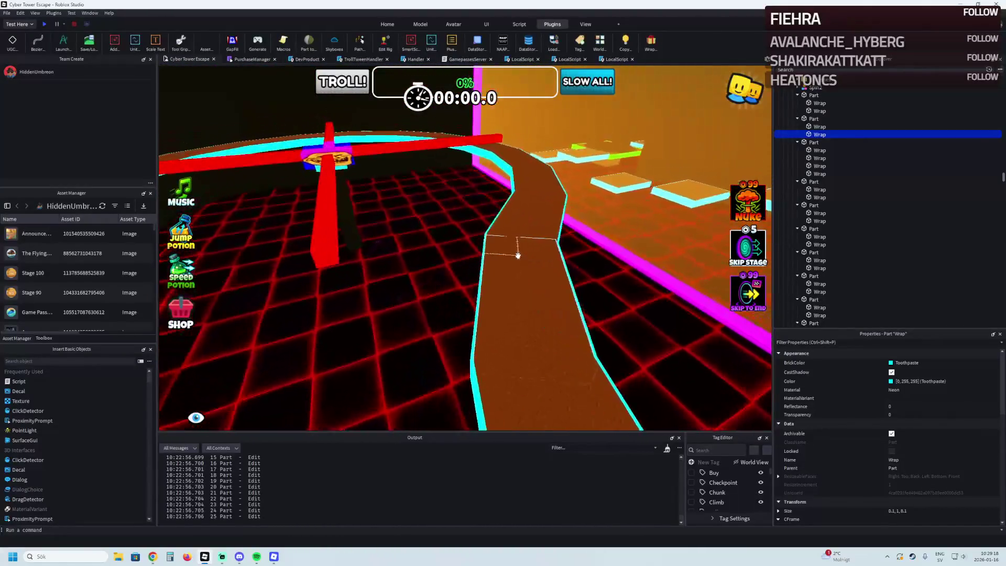
{"action": "scroll", "coordinate": [514, 253], "scroll_direction": "up", "scroll_amount": 2}
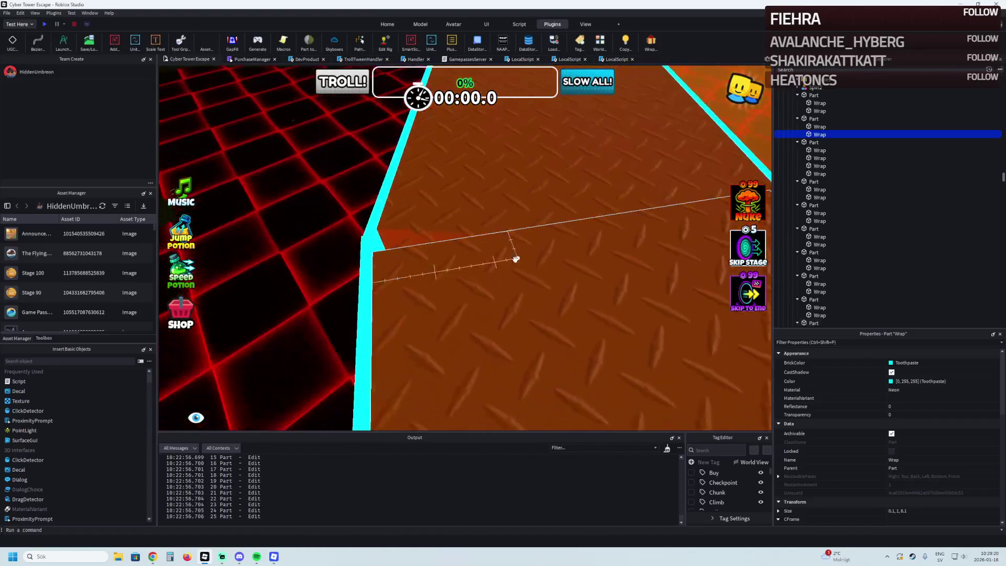
{"action": "scroll", "coordinate": [516, 272], "scroll_direction": "down", "scroll_amount": 3}
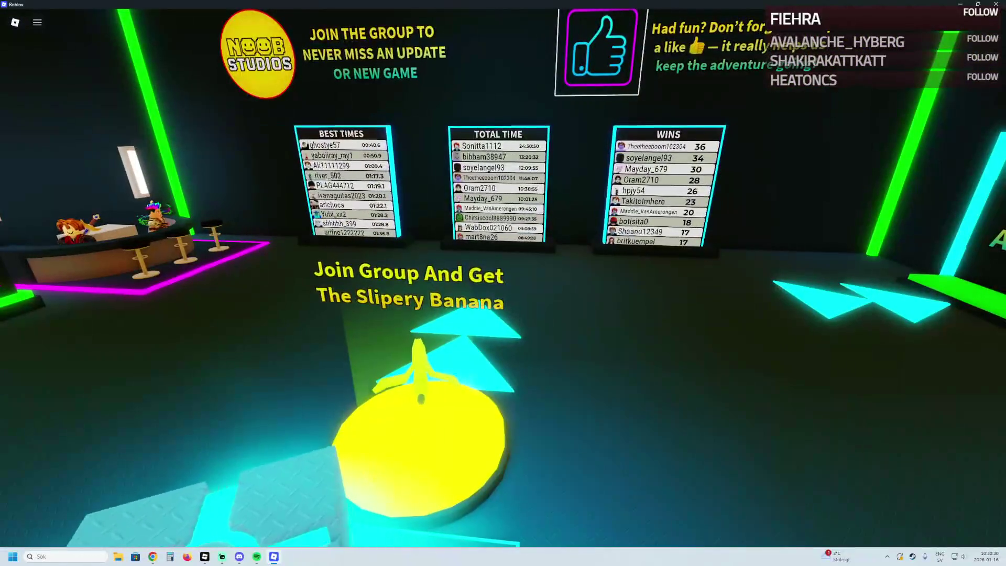
Step: Walk the character off the start pad and jump across the cyan-edged platforms
{"action": "key", "text": "w"}
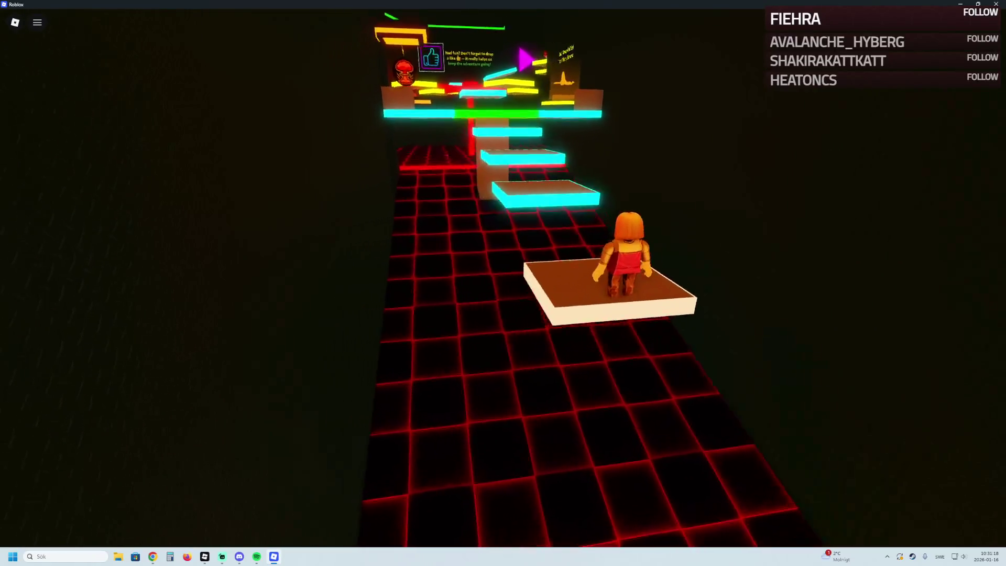
{"action": "key", "text": "w"}
{"action": "key", "text": "space"}
Step: Run and jump across the cyan platforms, past the magenta wall and around the curving path
{"action": "key", "text": "space"}
{"action": "key", "text": "w"}
{"action": "key", "text": "space"}
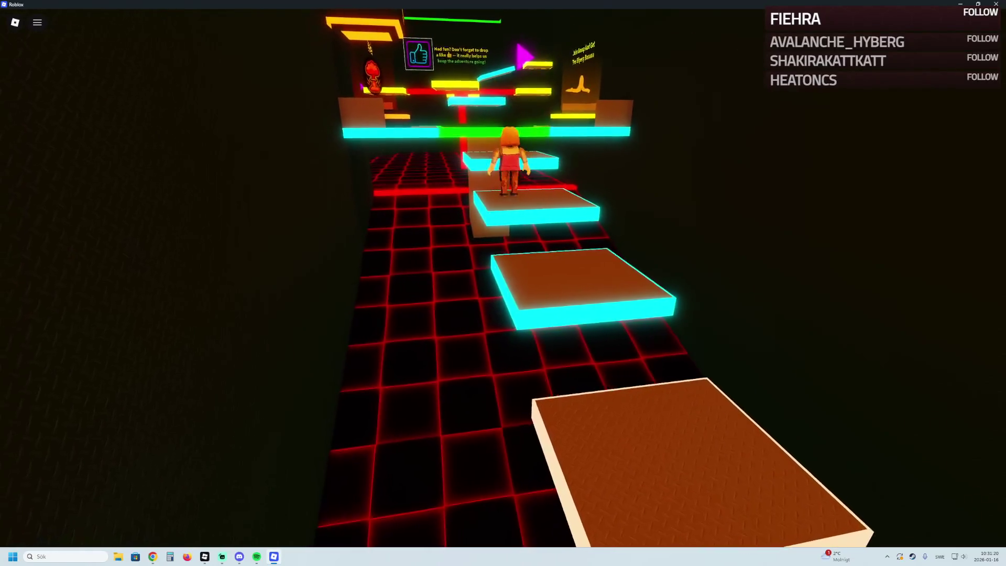
{"action": "key", "text": "w"}
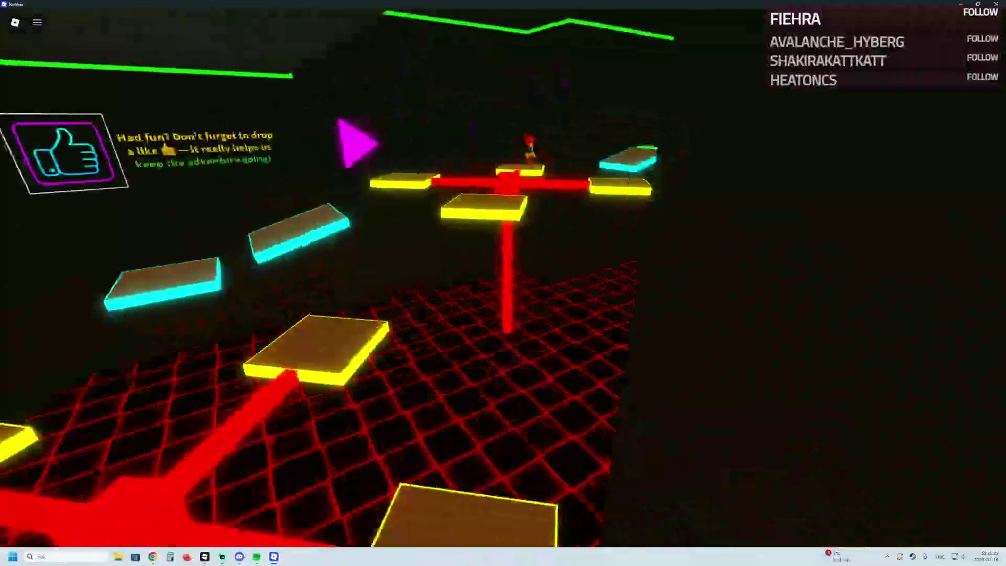
{"action": "key", "text": "w"}
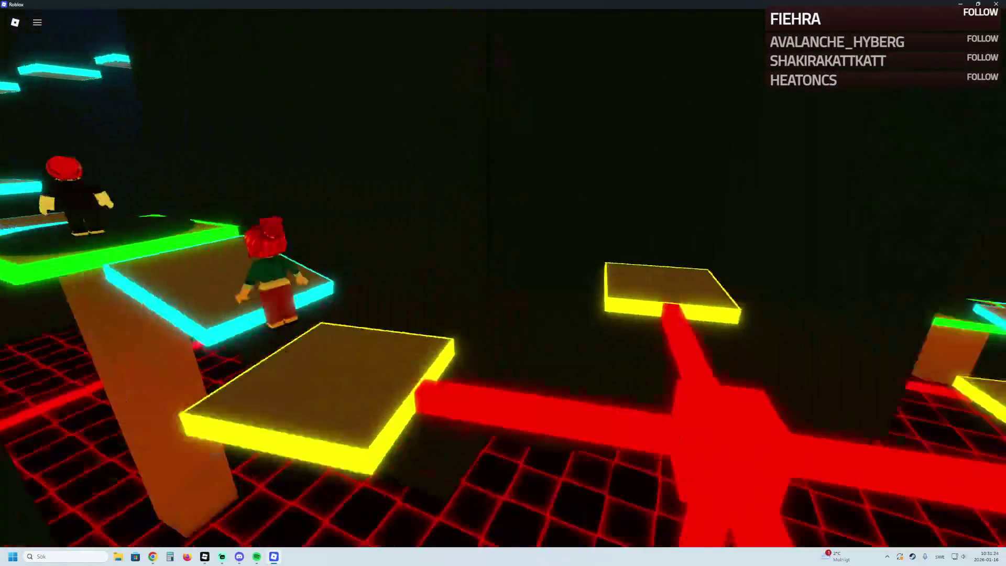
{"action": "key", "text": "w"}
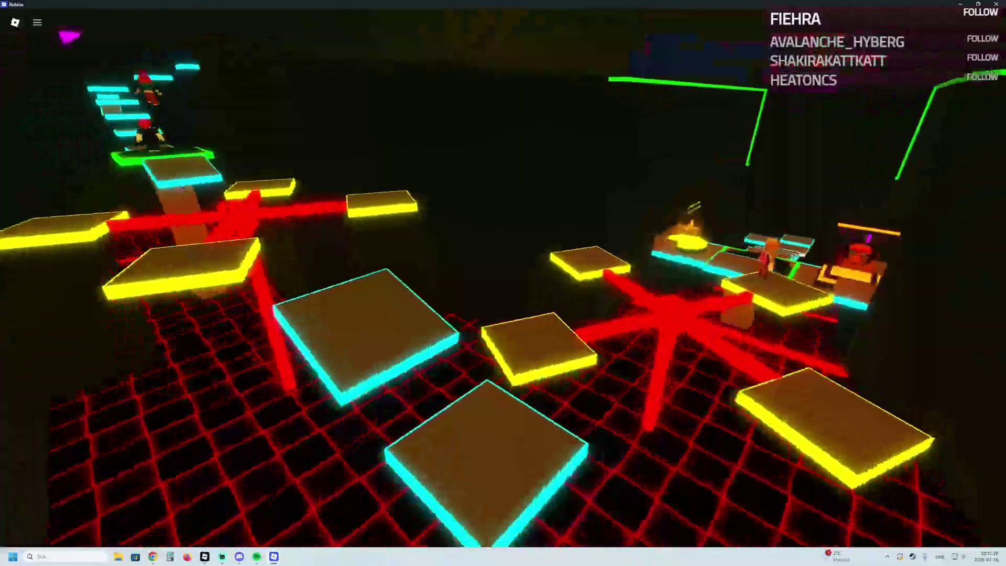
{"action": "key", "text": "w"}
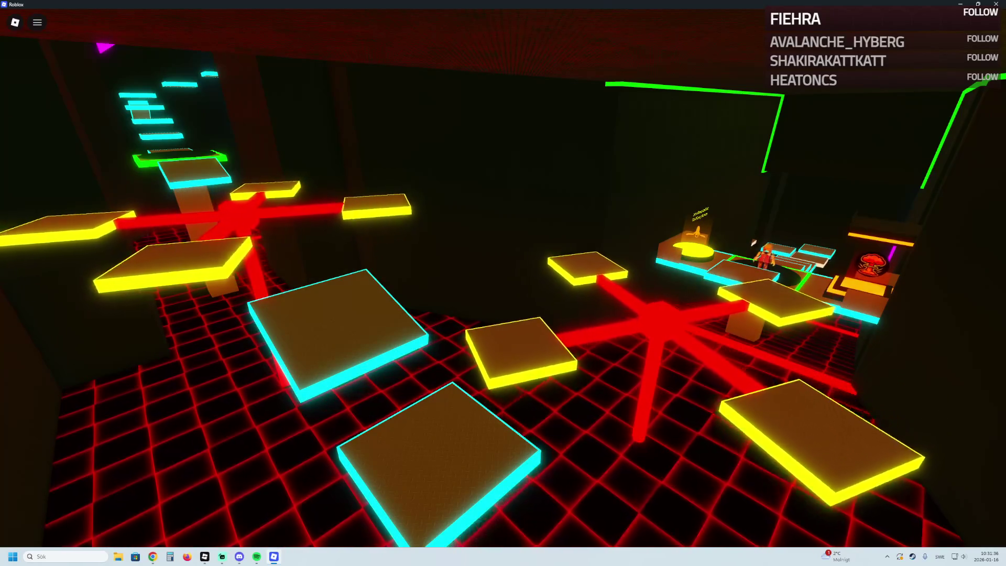
{"action": "key", "text": "a"}
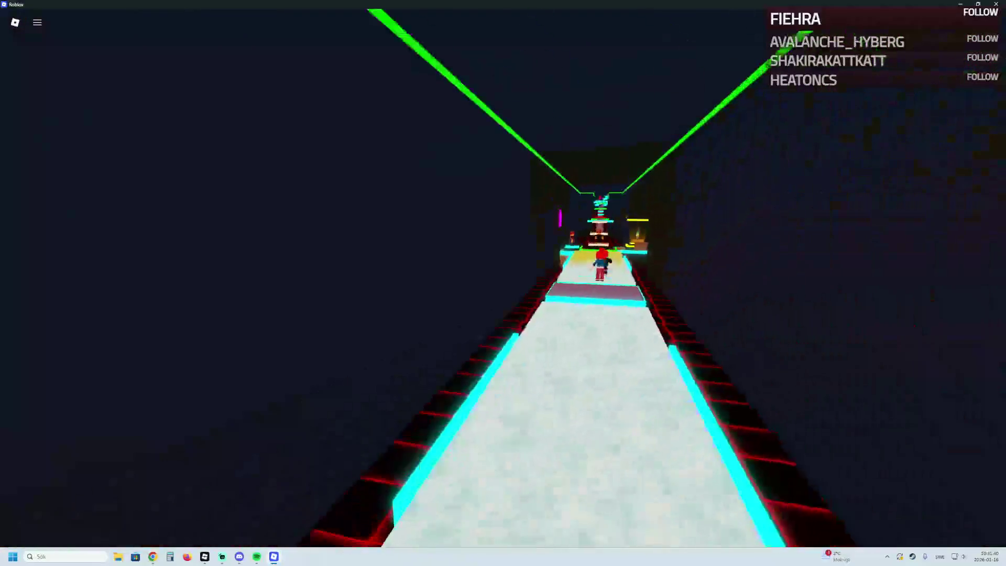
{"action": "key", "text": "w"}
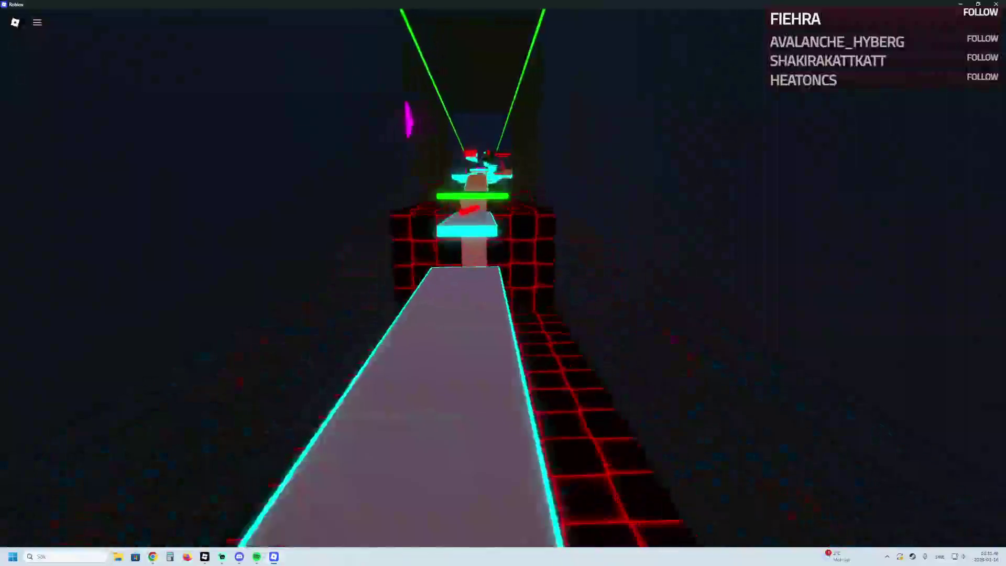
{"action": "key", "text": "w"}
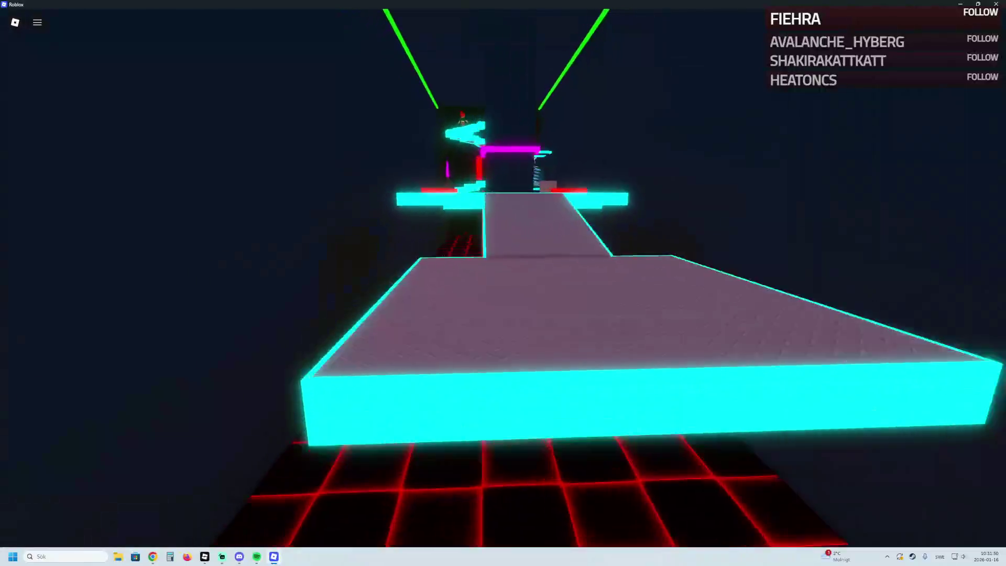
{"action": "key", "text": "w"}
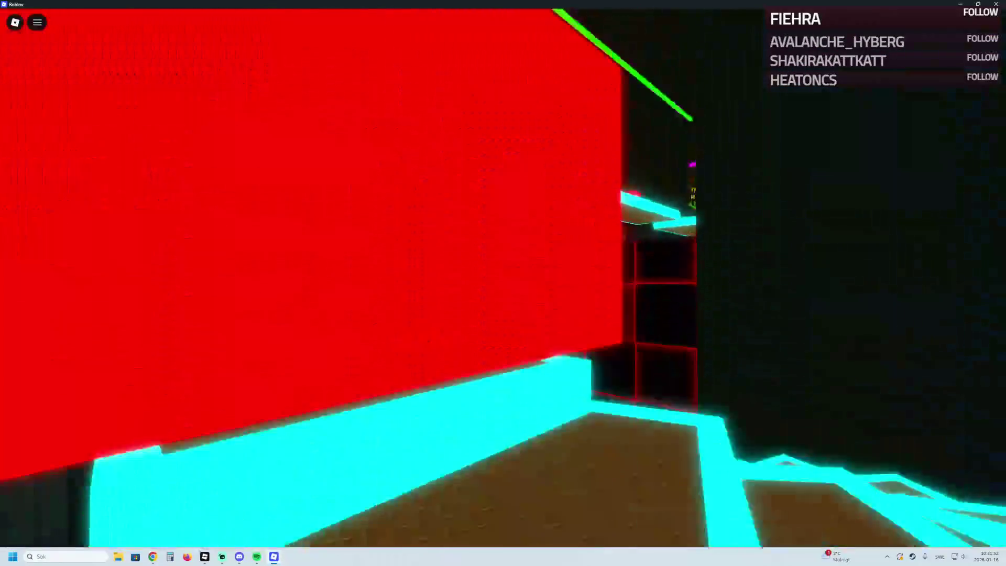
{"action": "key", "text": "w"}
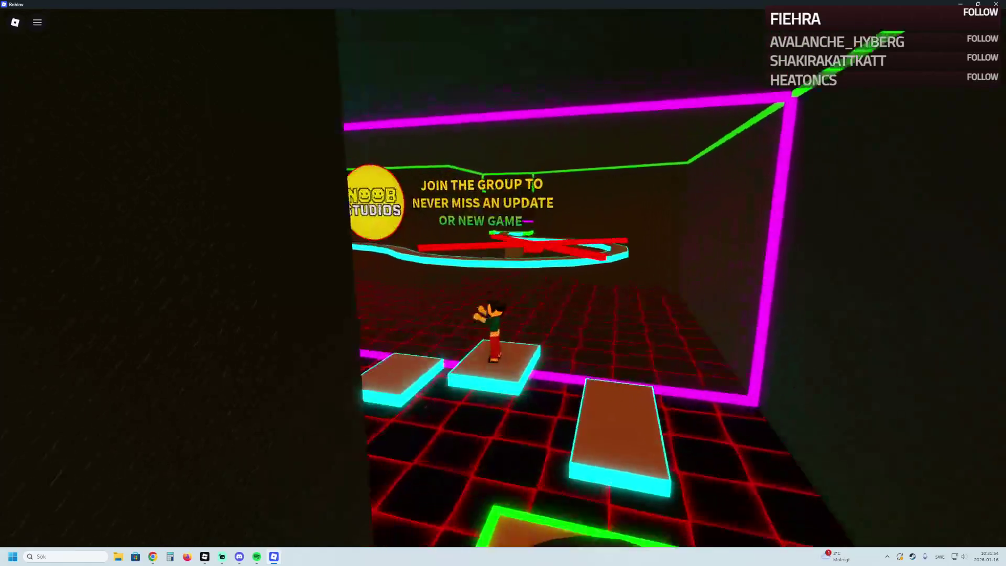
{"action": "key", "text": "w"}
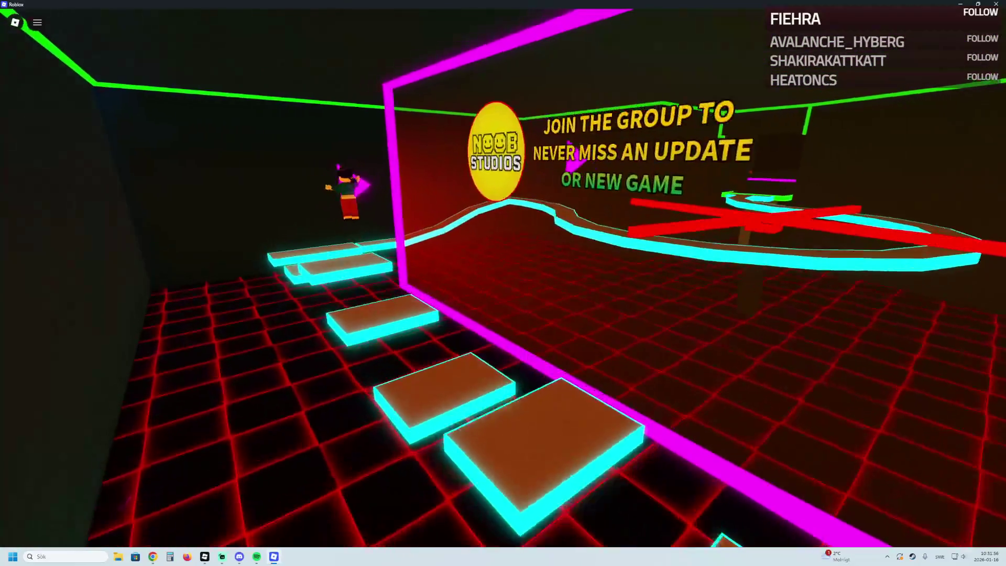
{"action": "key", "text": "w"}
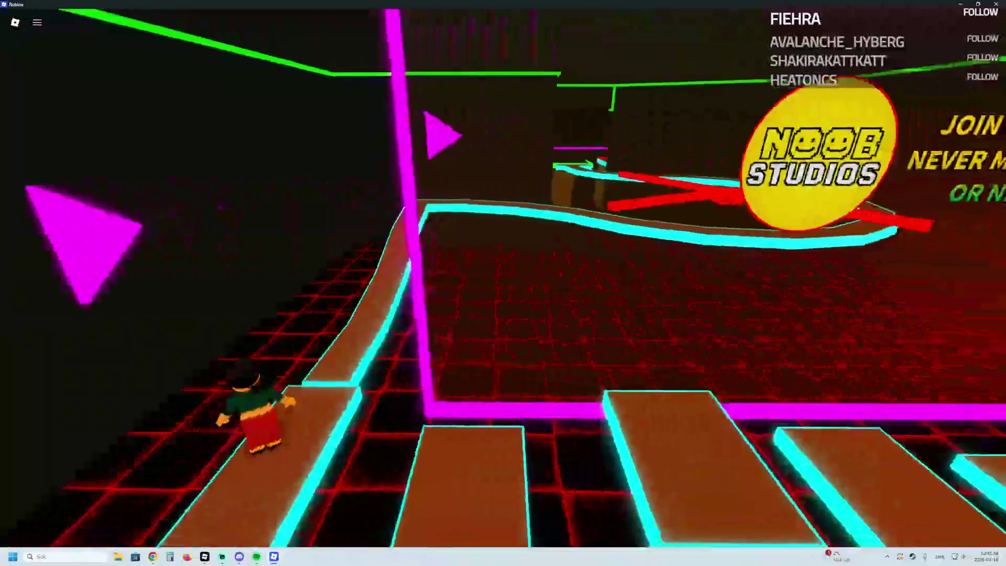
{"action": "key", "text": "w"}
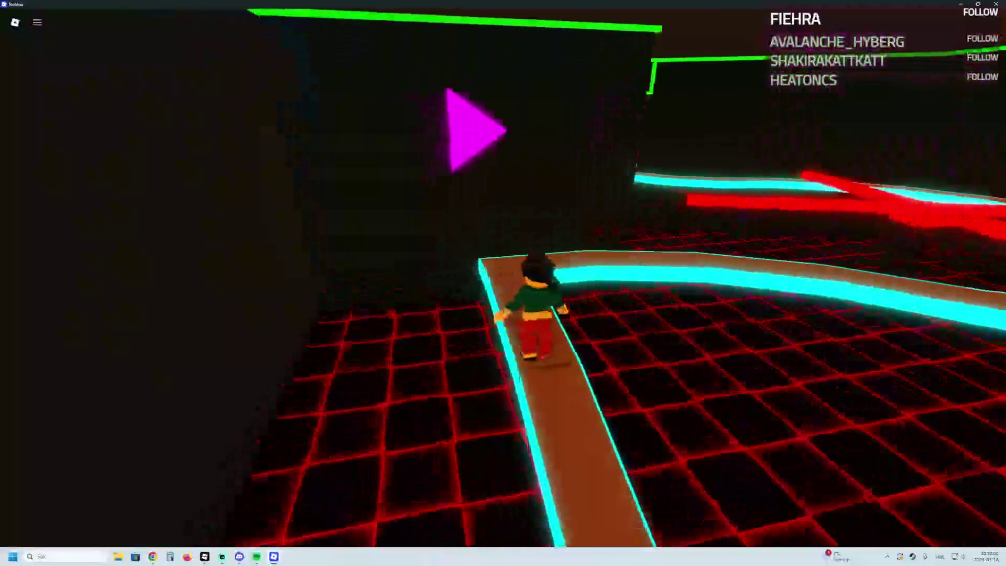
{"action": "key", "text": "w"}
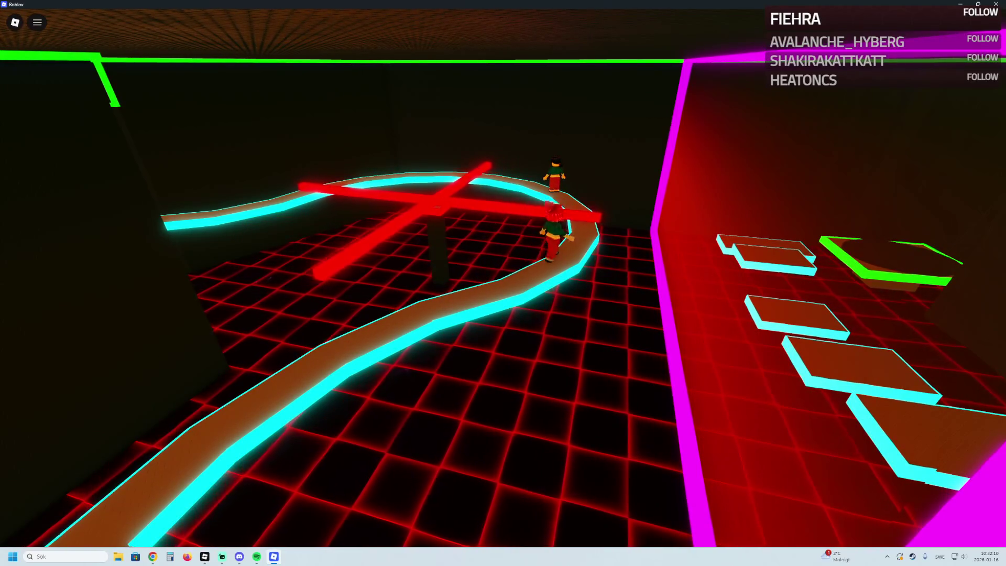
{"action": "key", "text": "w"}
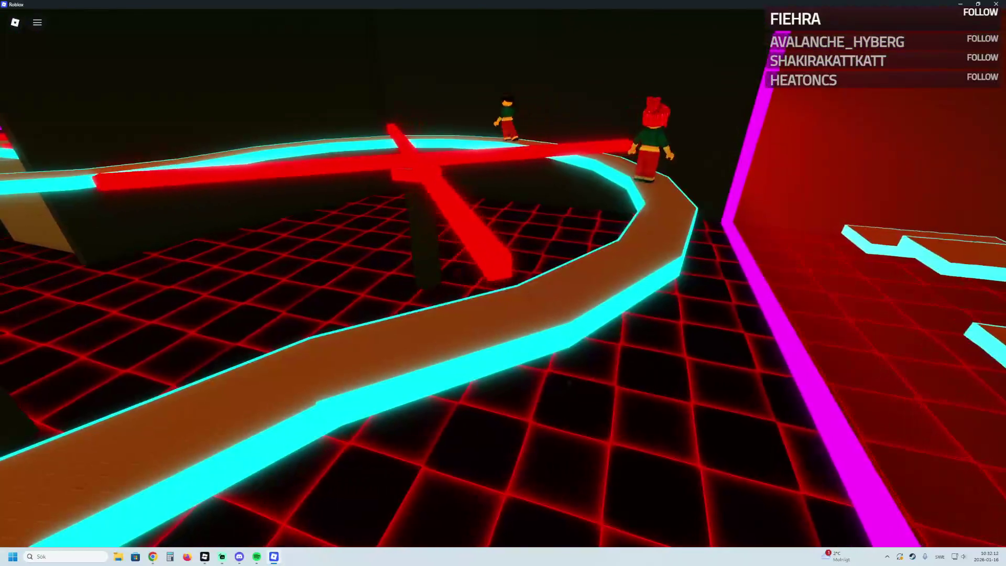
Step: Turn toward the spinning red cross and run down the neon corridor onto the yellow platforms
{"action": "scroll", "coordinate": [503, 283], "scroll_direction": "down", "scroll_amount": 3}
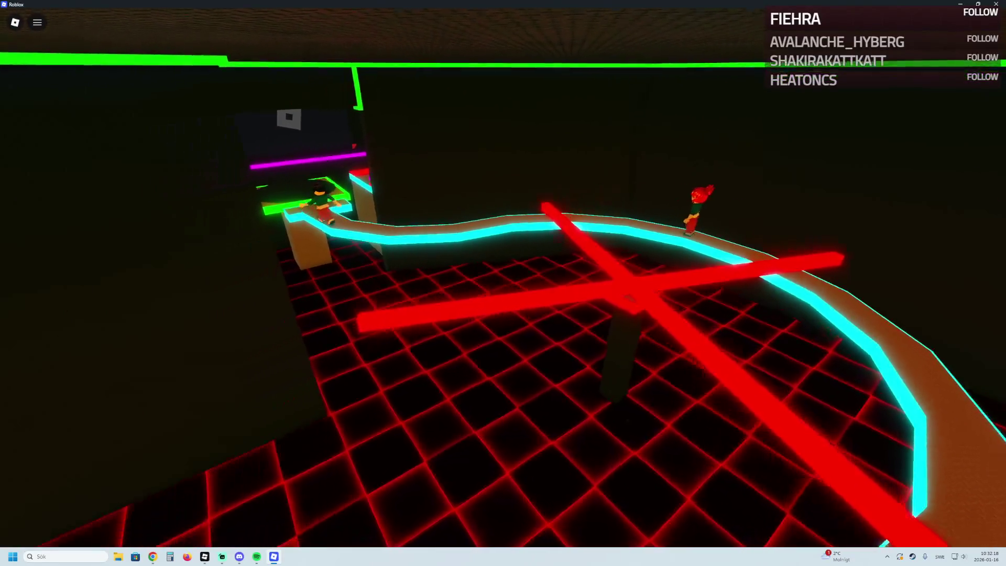
{"action": "key", "text": "a"}
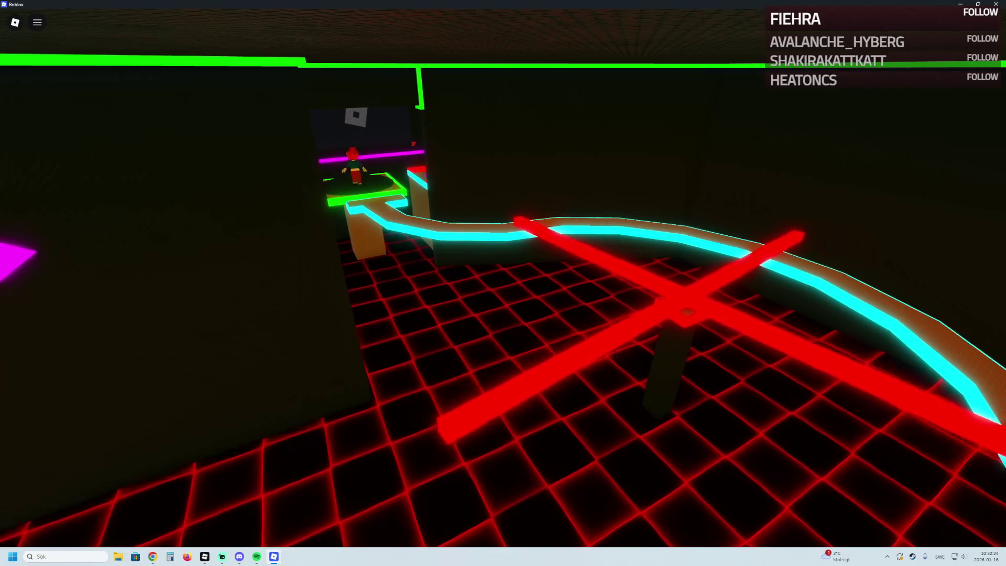
{"action": "key", "text": "a"}
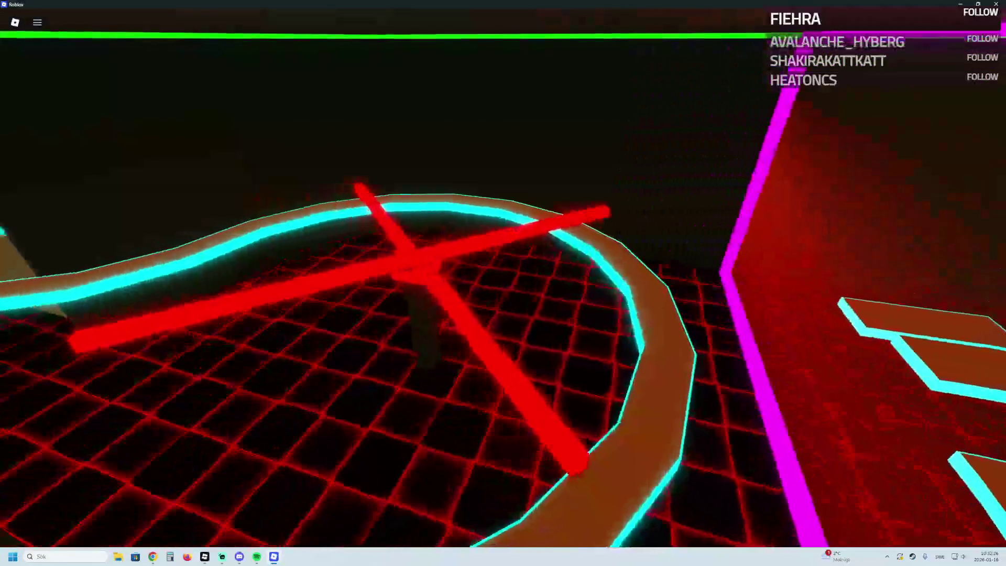
{"action": "key", "text": "a"}
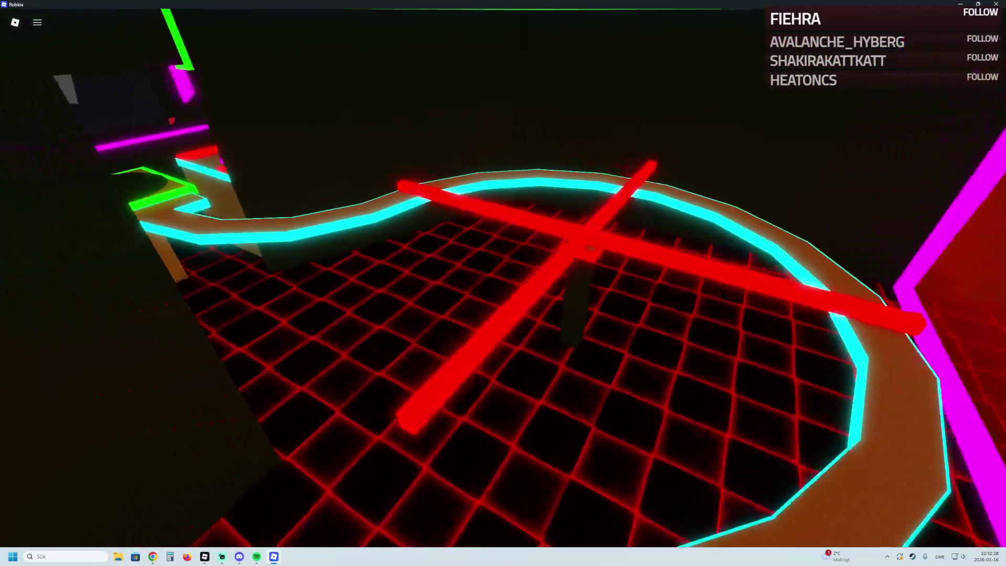
{"action": "key", "text": "w"}
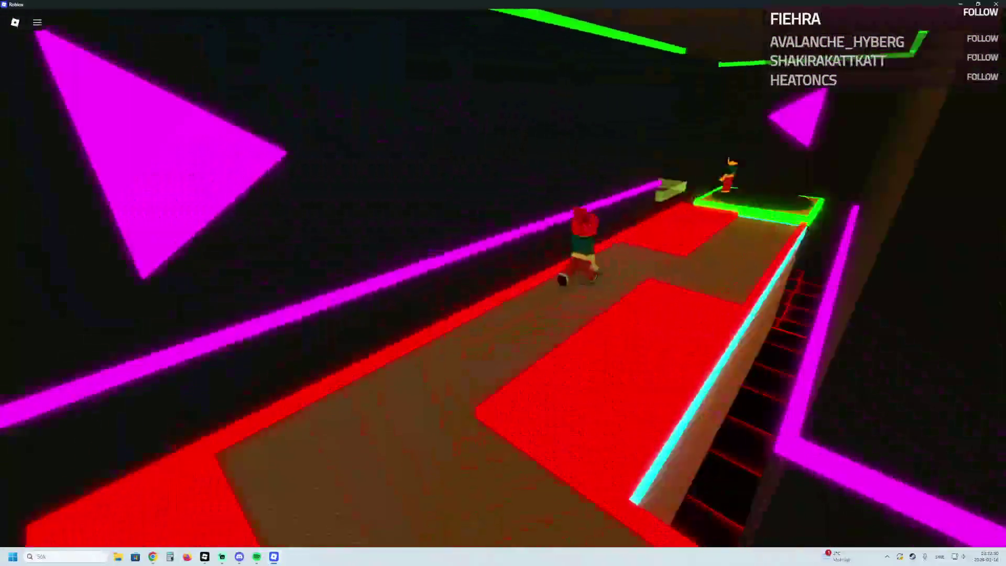
{"action": "key", "text": "w"}
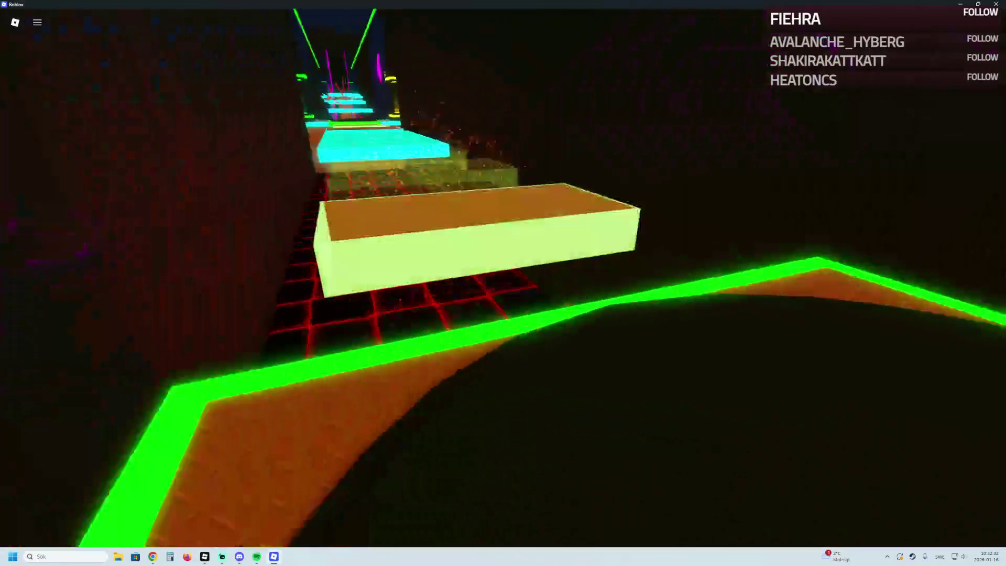
{"action": "key", "text": "w"}
{"action": "key", "text": "w"}
{"action": "key", "text": "w"}
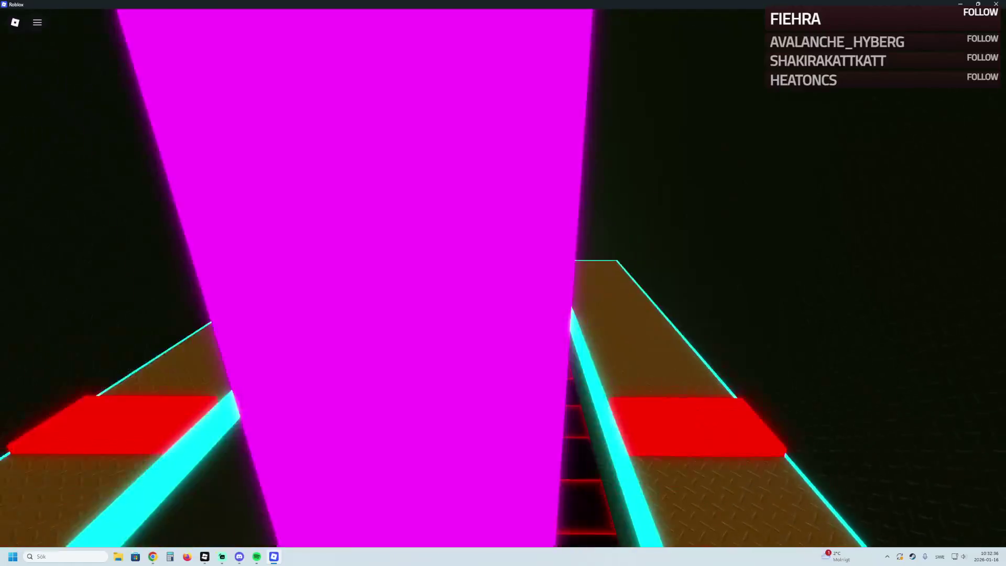
{"action": "key", "text": "w"}
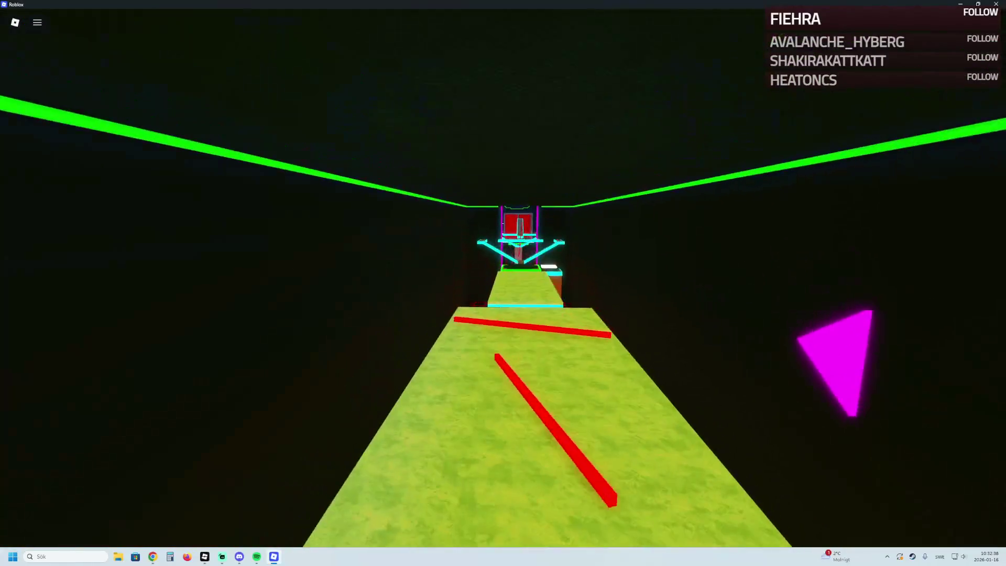
{"action": "key", "text": "w"}
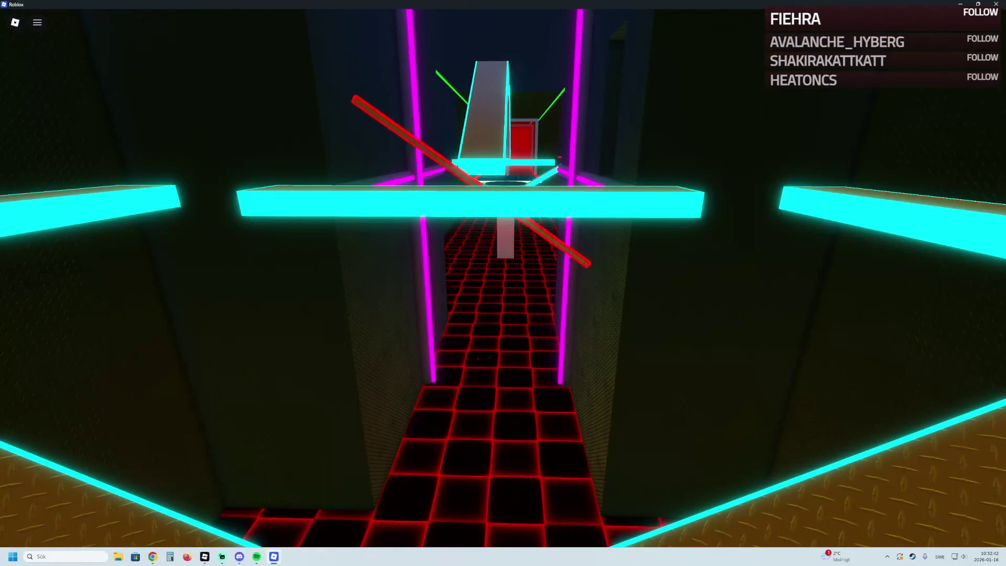
{"action": "key", "text": "w"}
{"action": "key", "text": "space"}
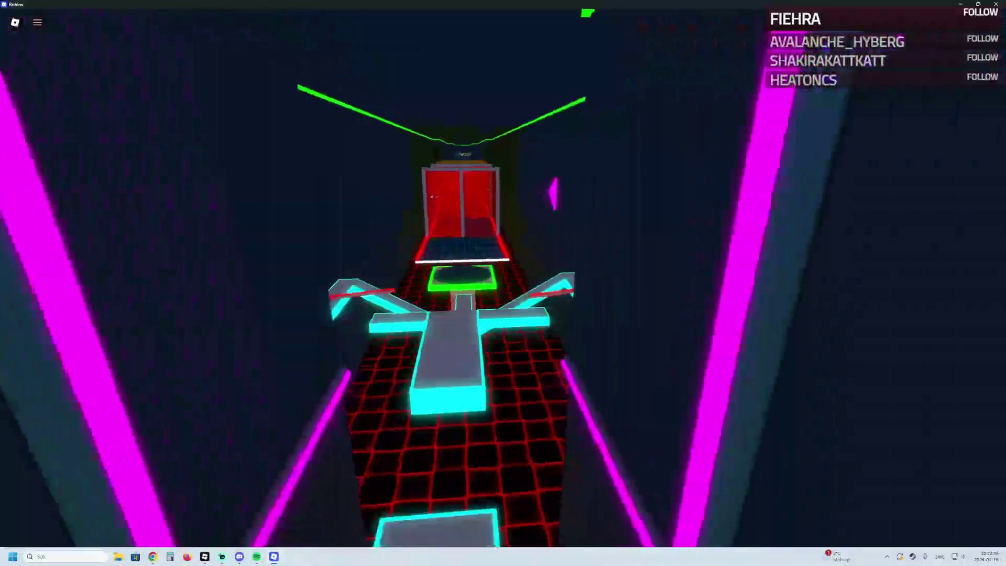
{"action": "key", "text": "w"}
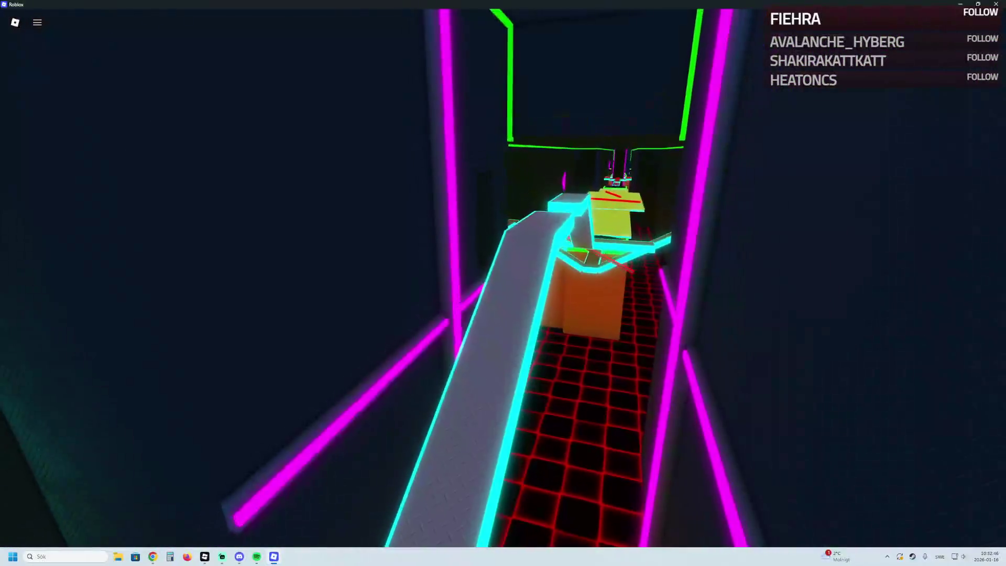
{"action": "key", "text": "w"}
{"action": "key", "text": "w"}
{"action": "key", "text": "alt+Tab"}
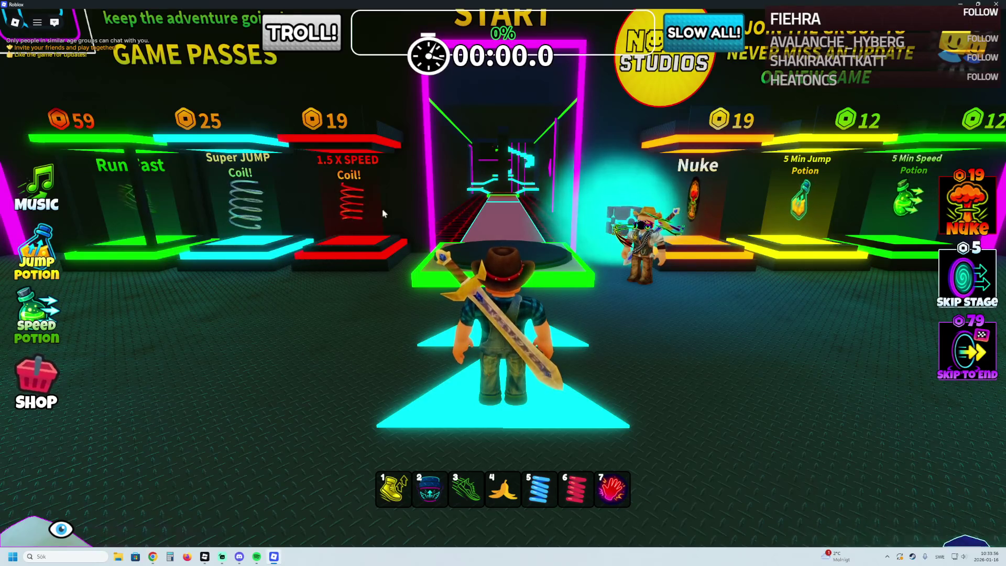
Step: Walk to the Run Fast and Super JUMP game-pass pedestals, then into the Our Games board
{"action": "key", "text": "w"}
{"action": "key", "text": "a"}
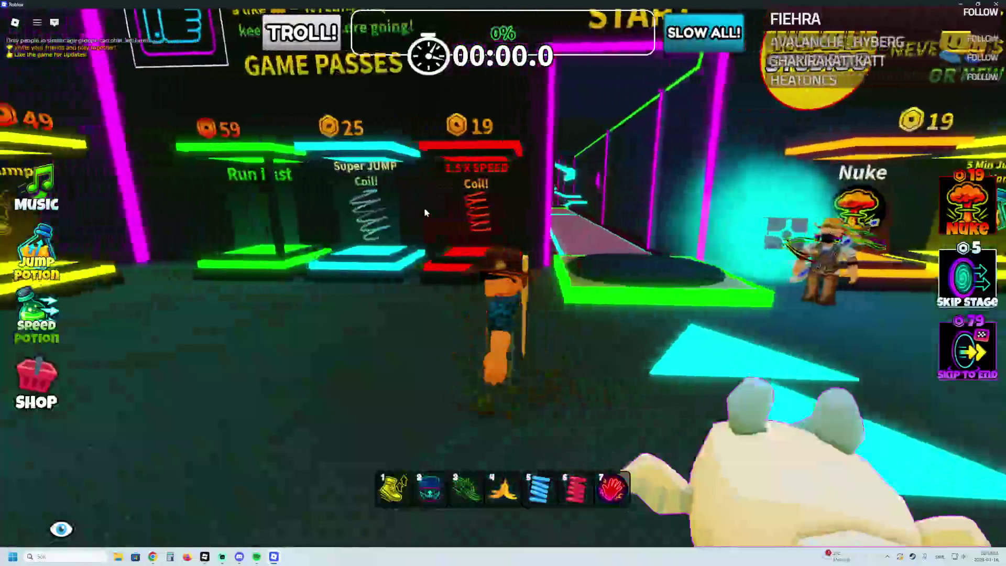
{"action": "key", "text": "w"}
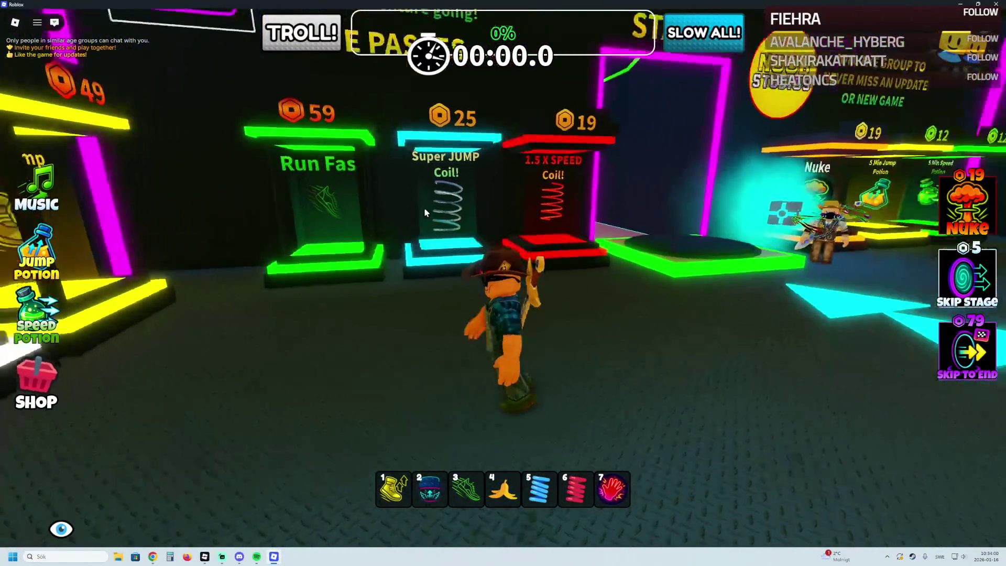
{"action": "key", "text": "d"}
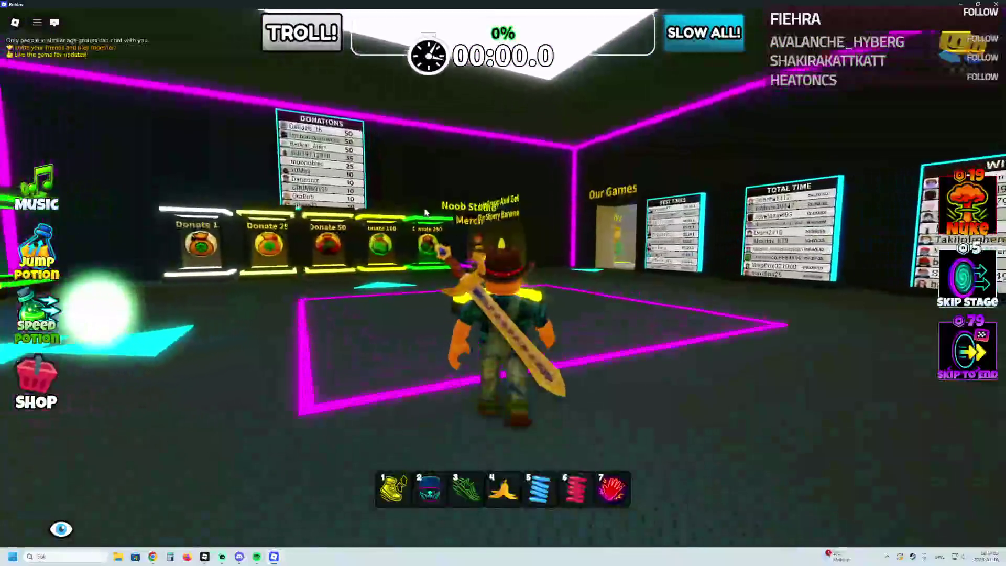
{"action": "key", "text": "w"}
{"action": "key", "text": "d"}
{"action": "key", "text": "3"}
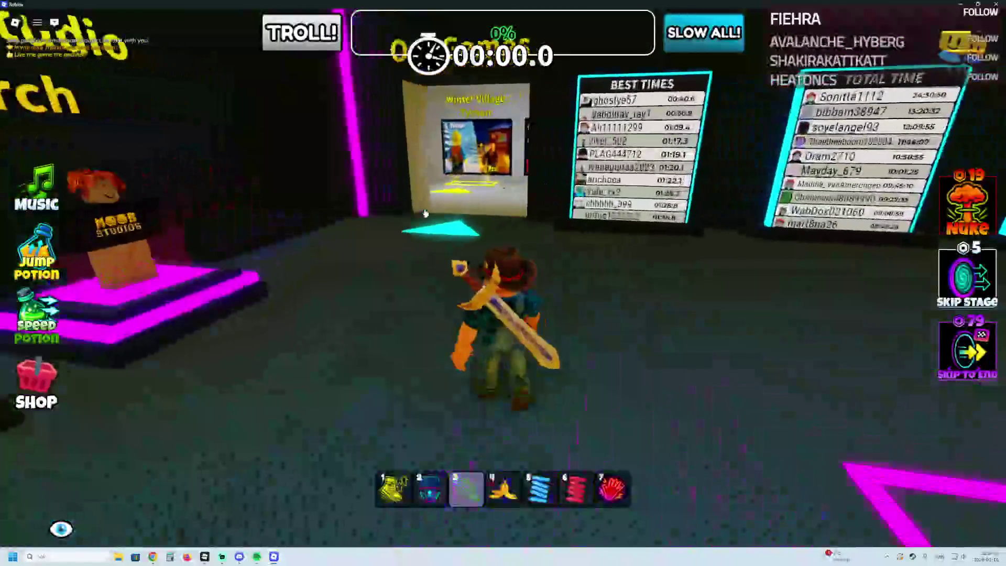
{"action": "key", "text": "w"}
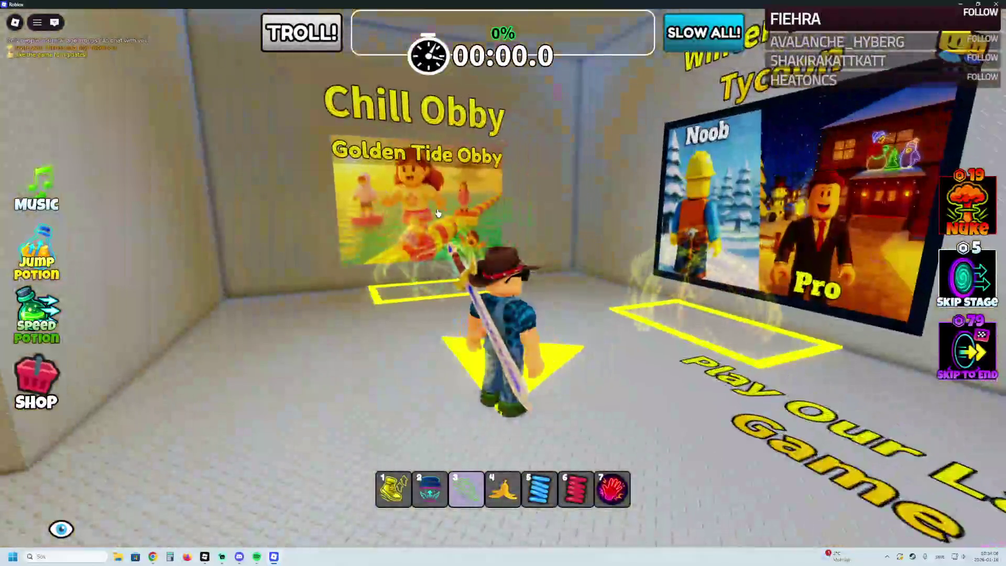
Step: Tour the neon rooms and the Best Times and Wins leaderboards, then return to the START door
{"action": "key", "text": "d"}
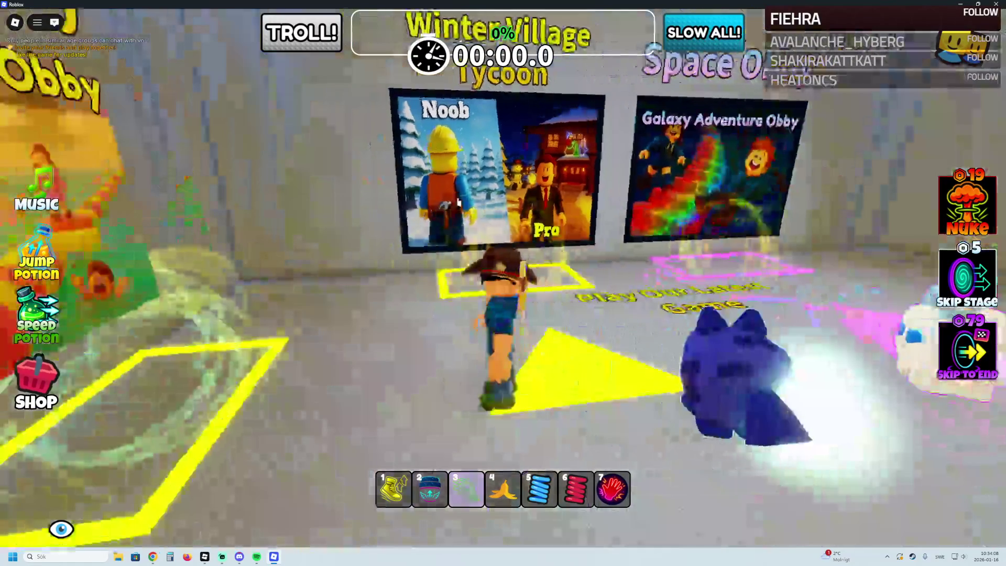
{"action": "key", "text": "d"}
{"action": "key", "text": "w"}
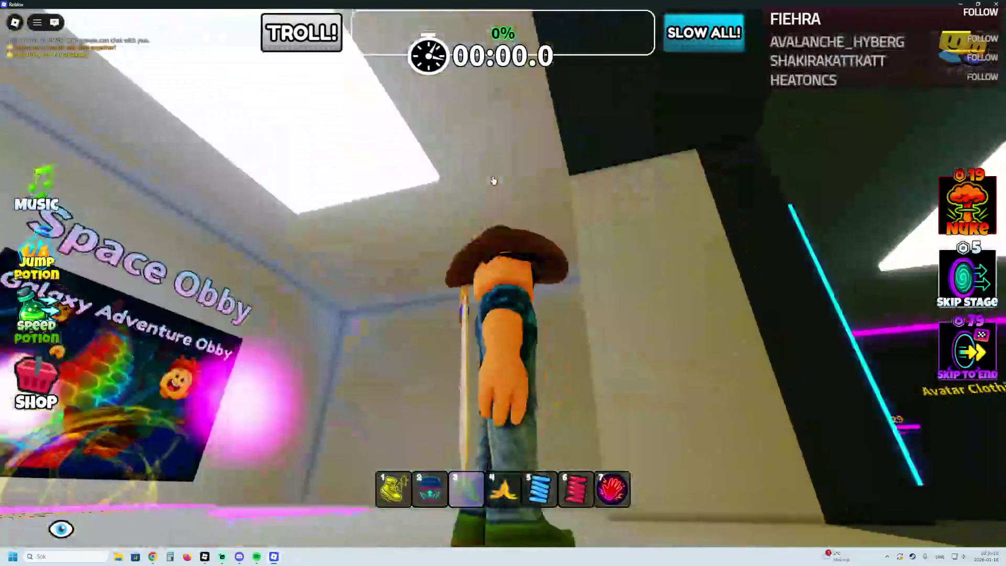
{"action": "key", "text": "a"}
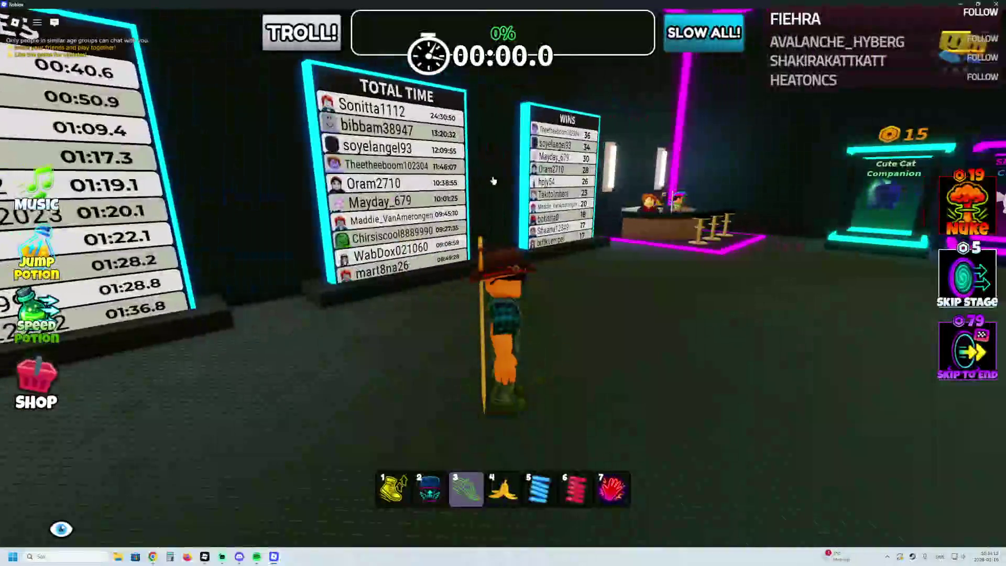
{"action": "key", "text": "d"}
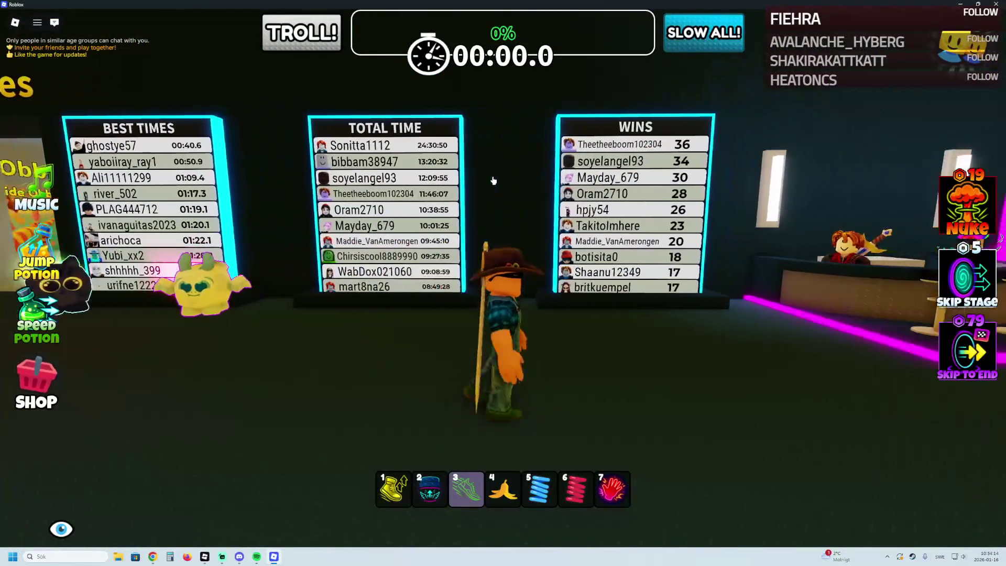
{"action": "key", "text": "d"}
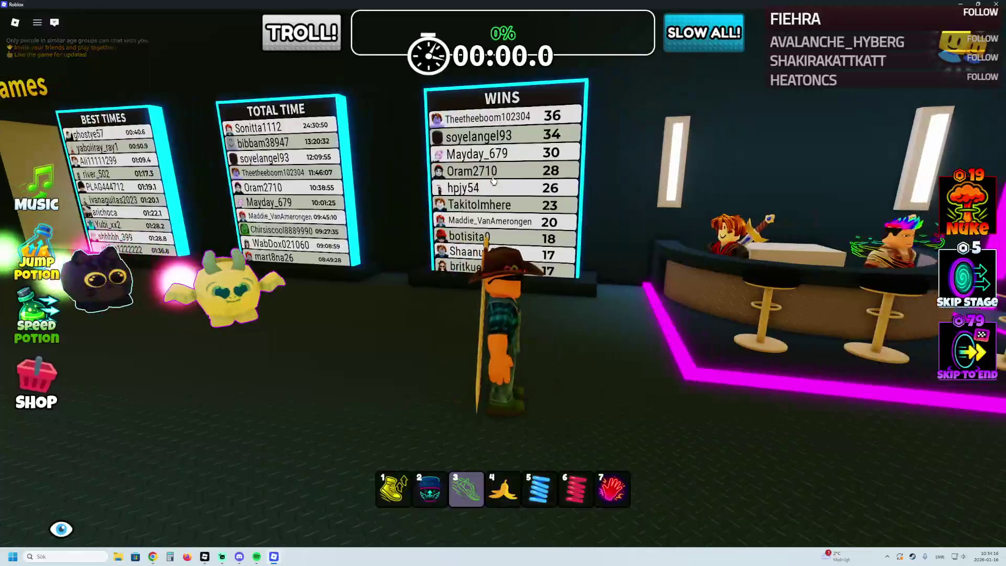
{"action": "key", "text": "s"}
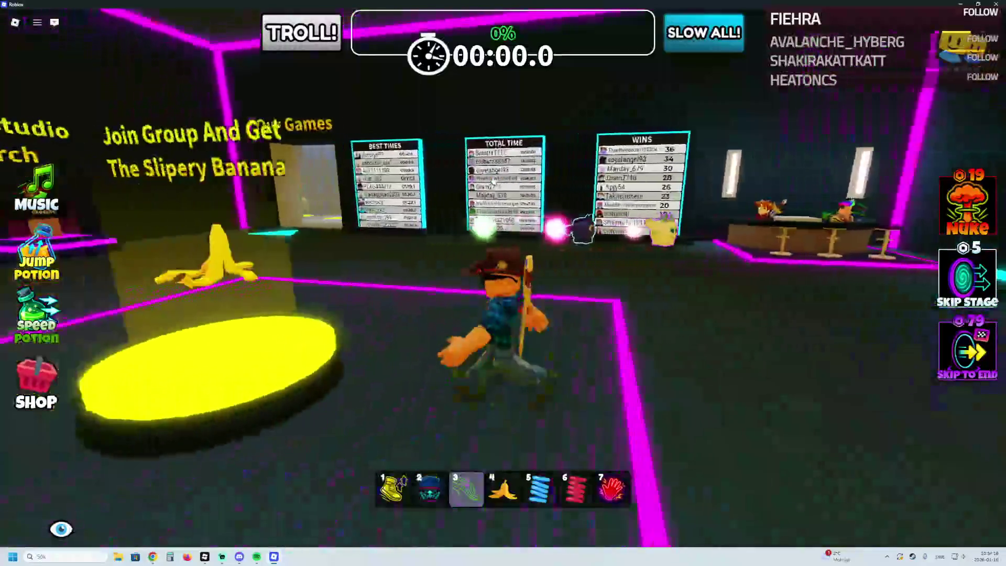
{"action": "key", "text": "d"}
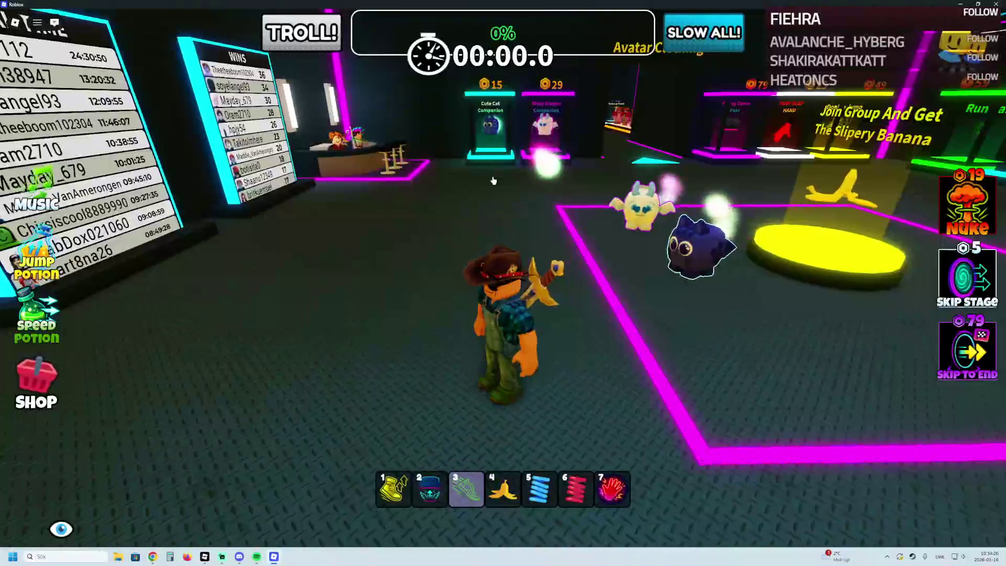
{"action": "key", "text": "a"}
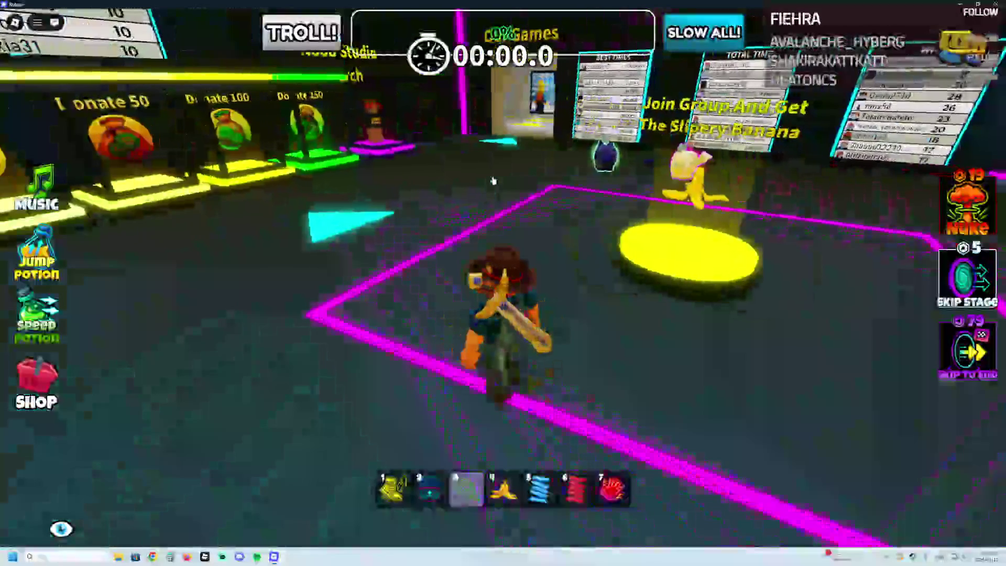
{"action": "key", "text": "d"}
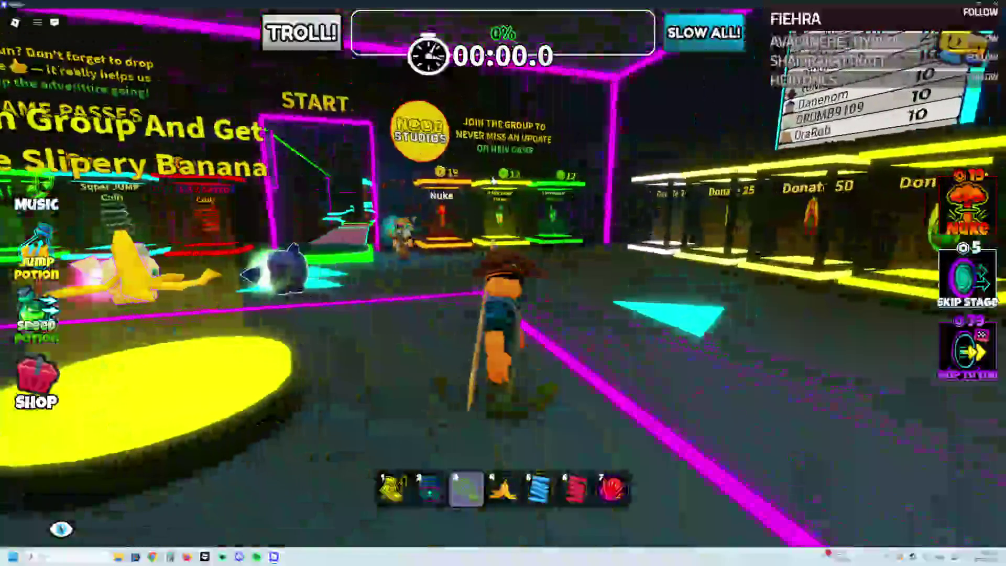
{"action": "key", "text": "a"}
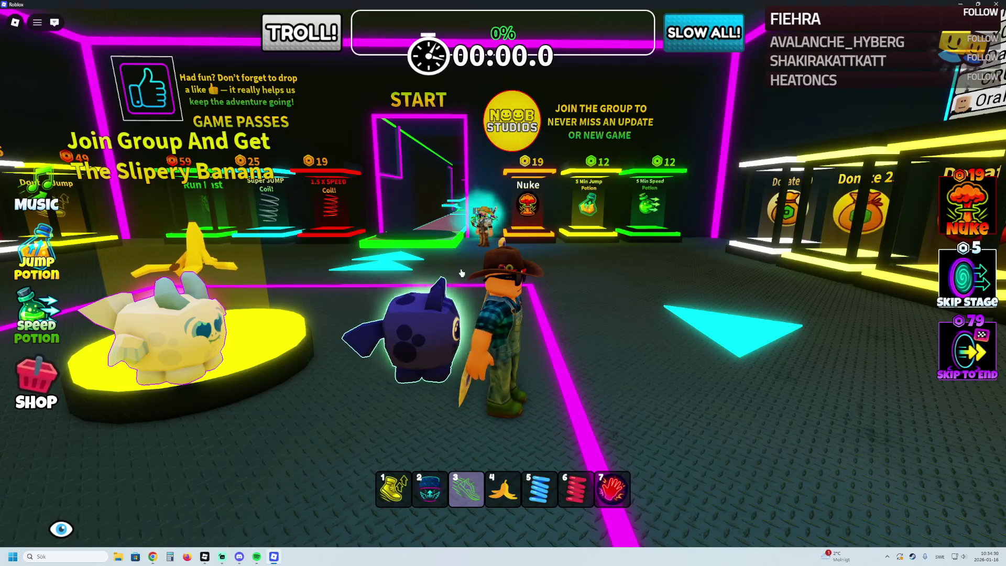
{"action": "mouse_move", "coordinate": [228, 556]}
{"action": "left_click", "coordinate": [237, 524]}
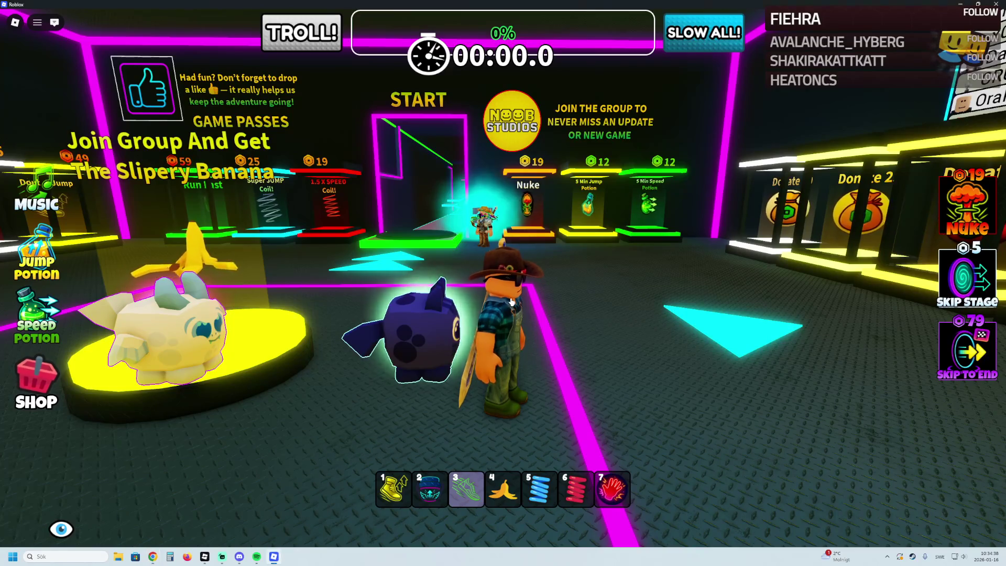
Step: Switch back to Roblox Studio and raise the thin Wrap part along the walkway
{"action": "left_click", "coordinate": [204, 556]}
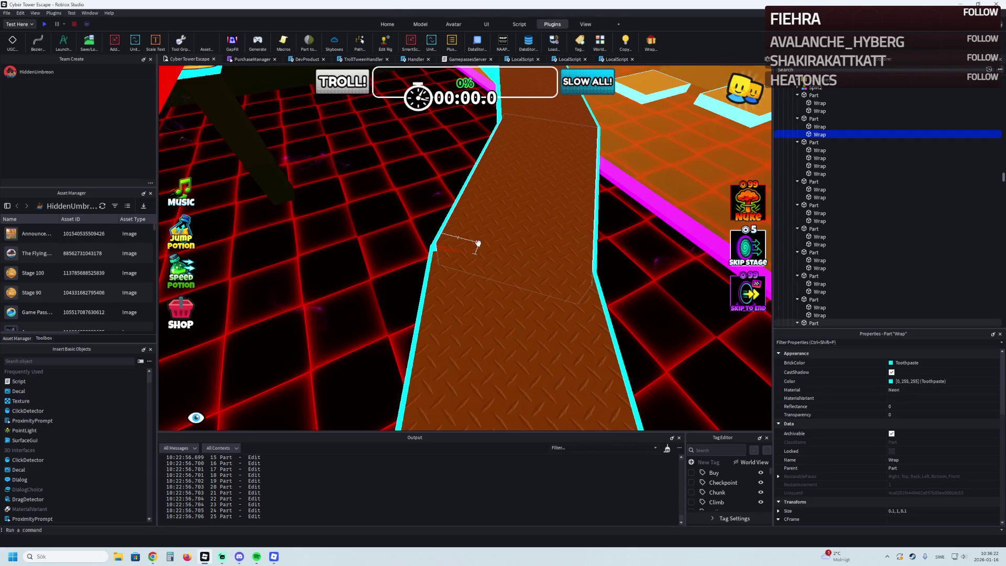
{"action": "left_click_drag", "start_coordinate": [477, 244], "coordinate": [477, 225]}
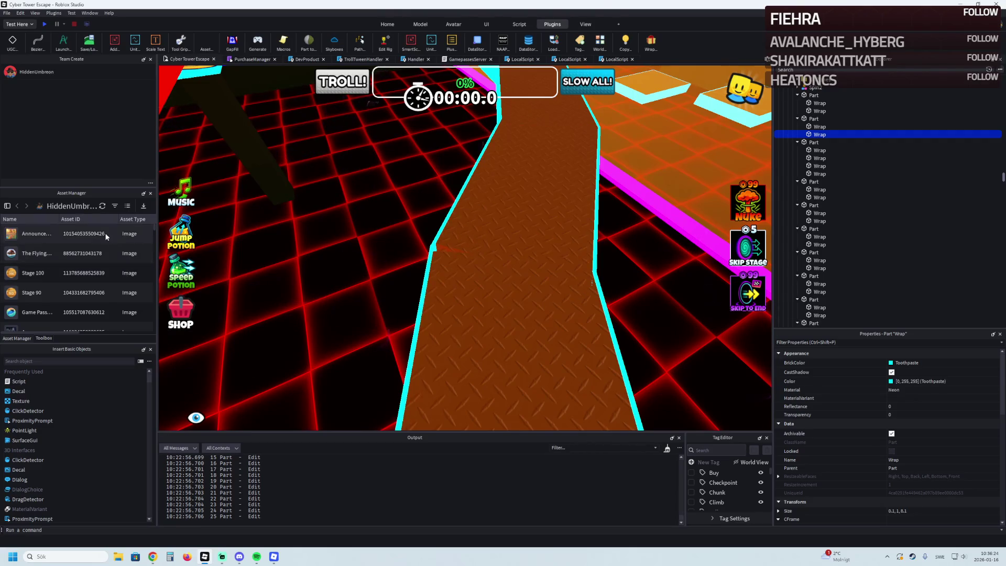
Step: Search the Toolbox models for 'brain' and drag Updated Brainrots 2 into the scene
{"action": "left_click", "coordinate": [51, 338]}
{"action": "left_click", "coordinate": [79, 219]}
{"action": "type", "text": "brai"}
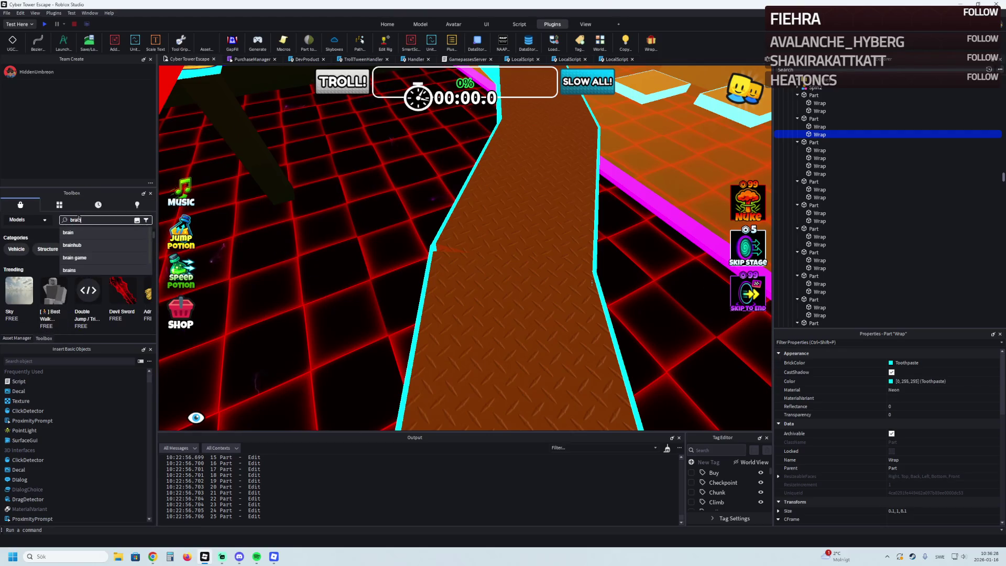
{"action": "type", "text": "n"}
{"action": "key", "text": "Return"}
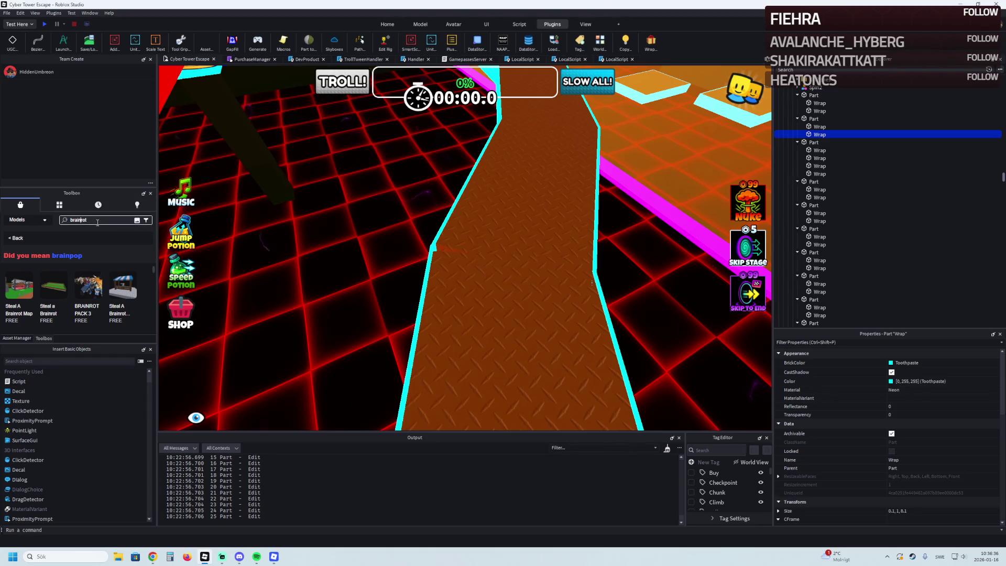
{"action": "key", "text": "Return"}
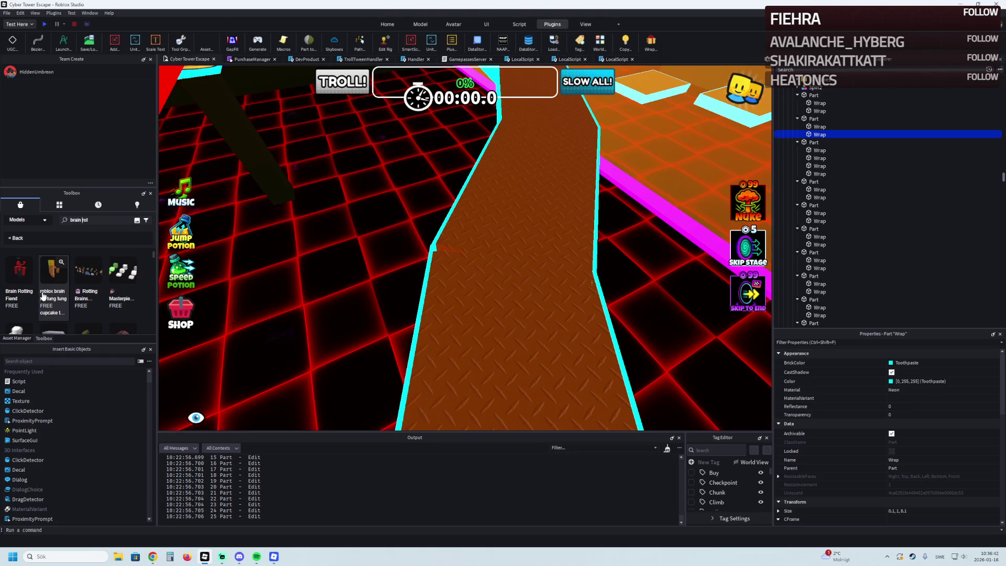
{"action": "scroll", "coordinate": [142, 293], "scroll_direction": "down", "scroll_amount": 3}
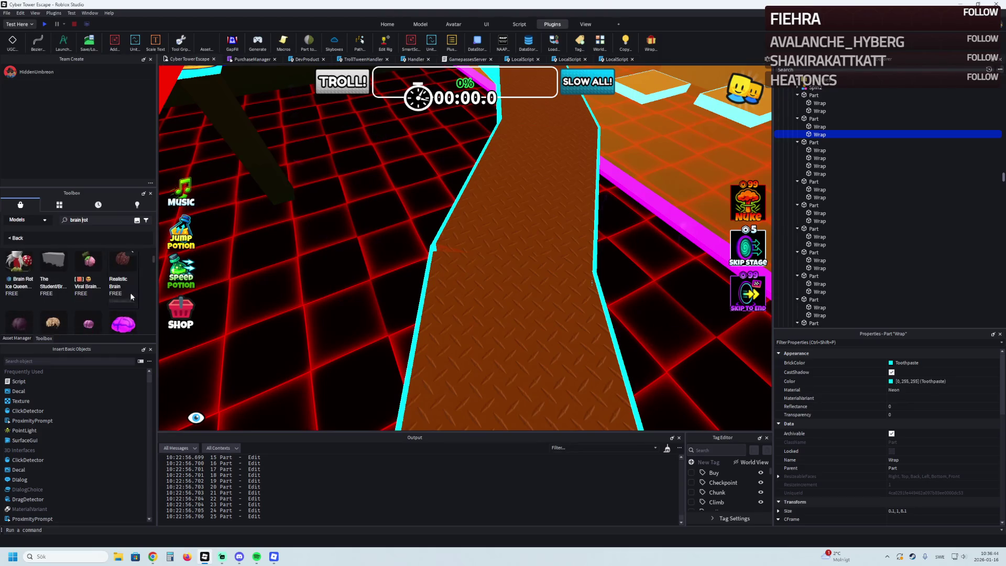
{"action": "scroll", "coordinate": [115, 293], "scroll_direction": "down", "scroll_amount": 1}
{"action": "left_click", "coordinate": [88, 222]}
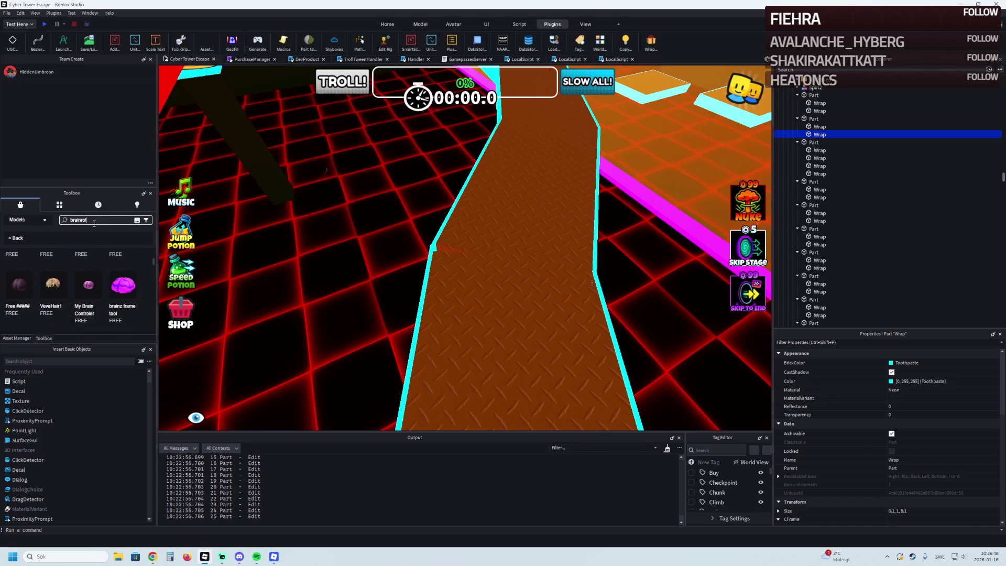
{"action": "key", "text": "Return"}
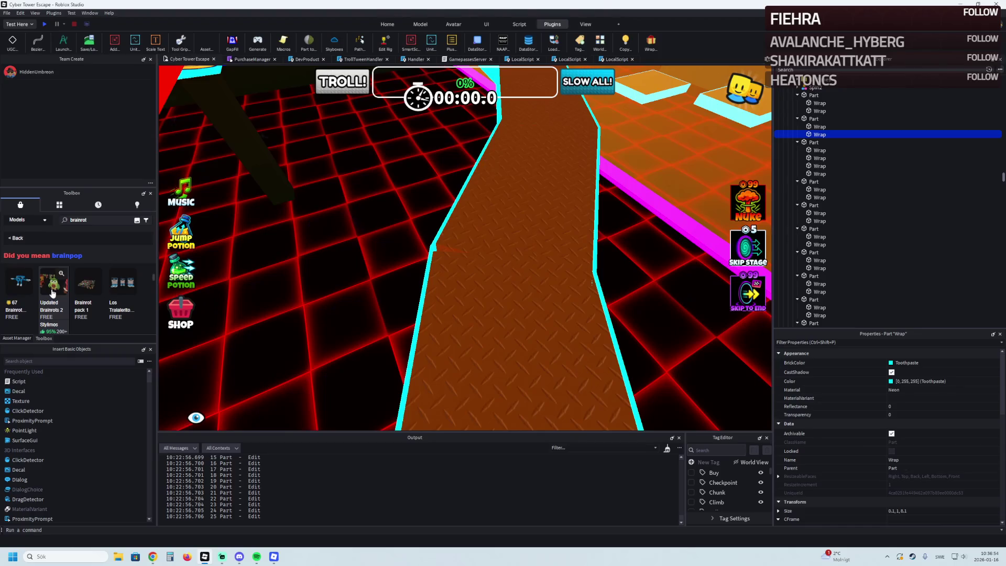
{"action": "left_click_drag", "start_coordinate": [52, 293], "coordinate": [527, 244]}
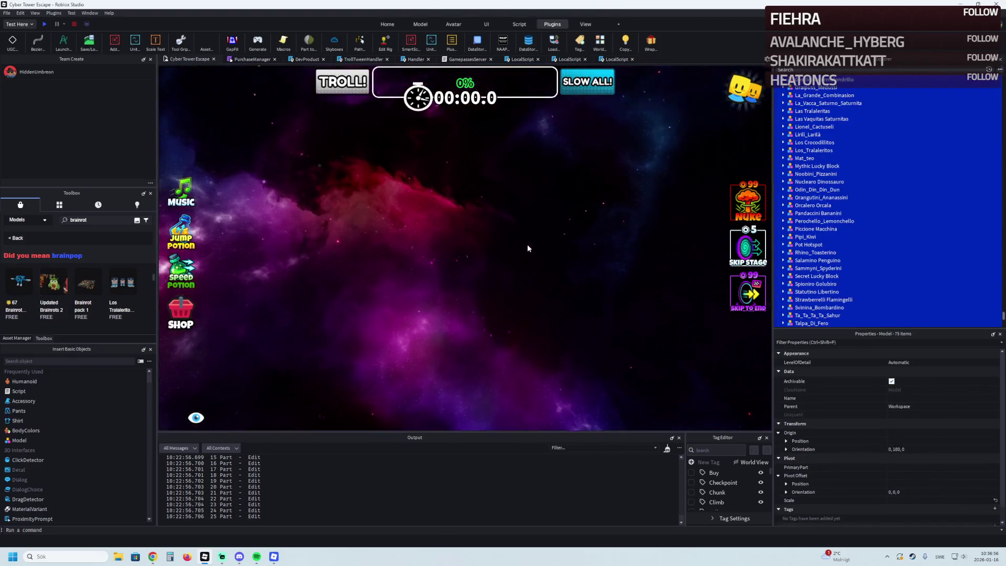
Step: Focus on the inserted brainrot models, fly over the rows to inspect them, then delete them
{"action": "key", "text": "f"}
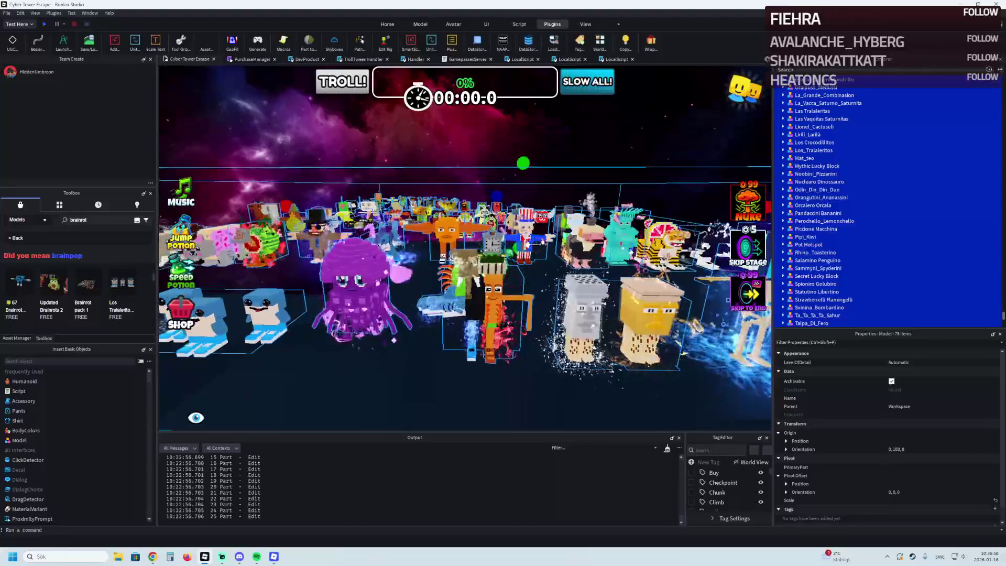
{"action": "key", "text": "d"}
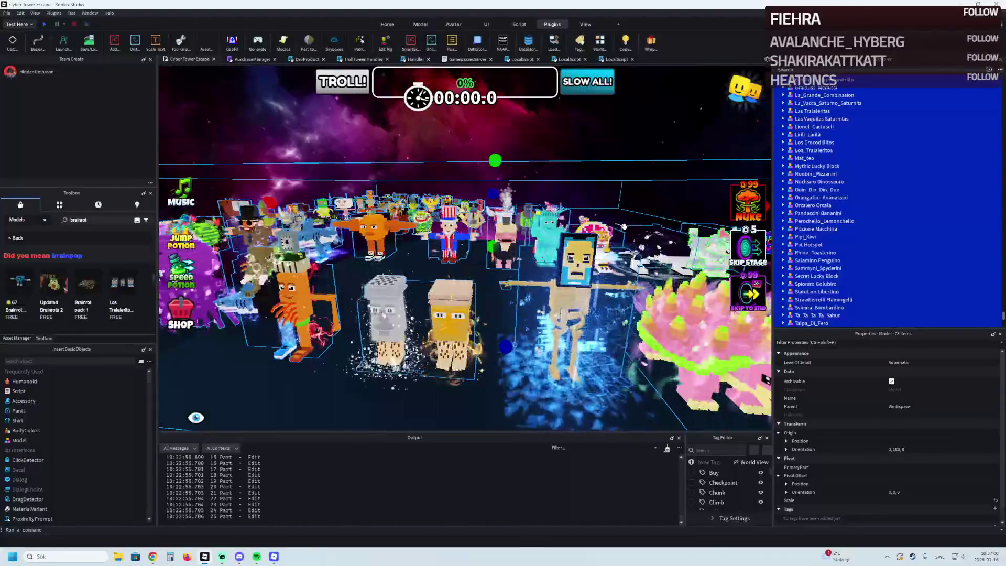
{"action": "key", "text": "e"}
{"action": "key", "text": "s"}
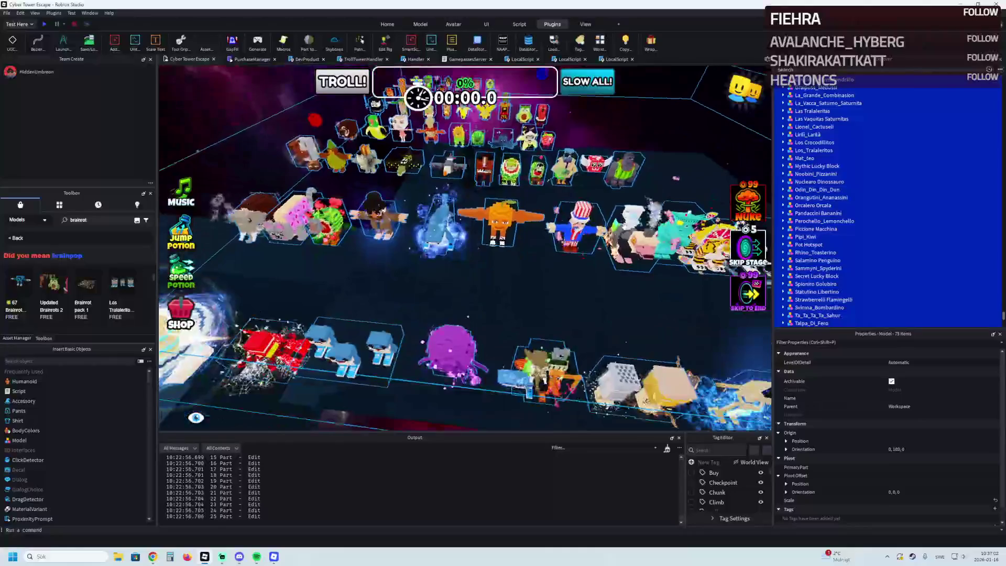
{"action": "key", "text": "a"}
{"action": "key", "text": "w"}
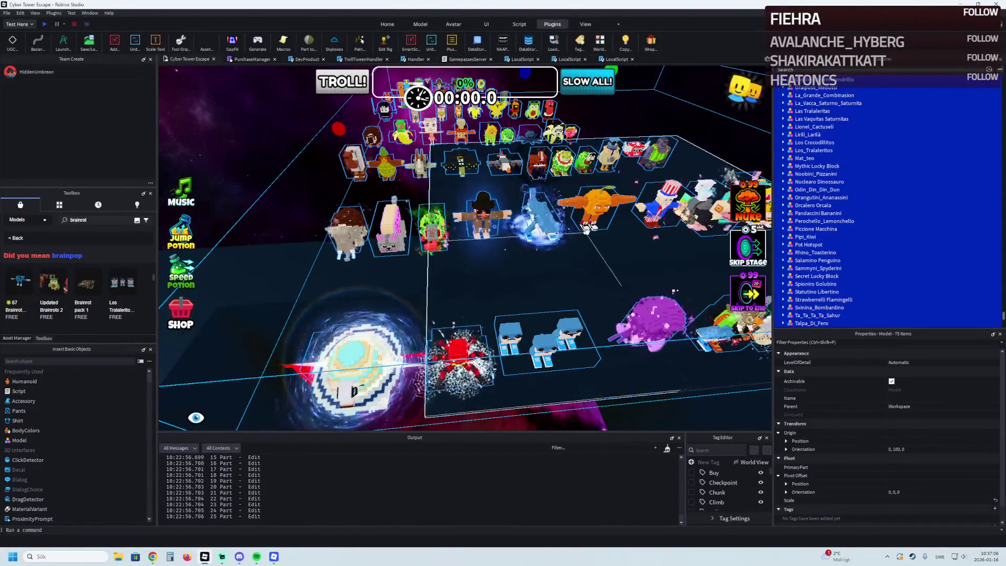
{"action": "key", "text": "Delete"}
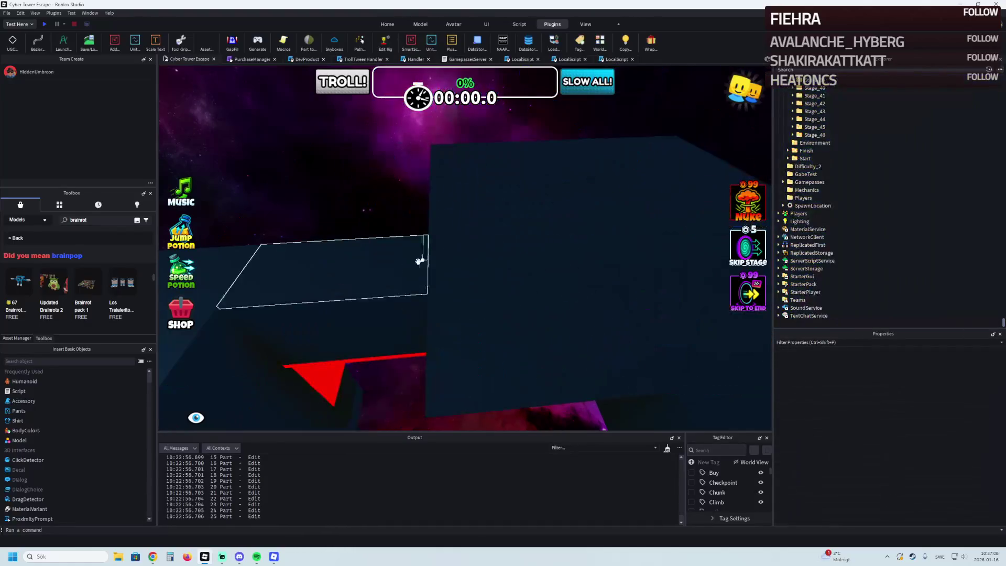
Step: Open the Lib experience from Roblox's Group Experiences, after switching to the group with many experiences
{"action": "left_click", "coordinate": [4, 14]}
{"action": "mouse_move", "coordinate": [43, 48]}
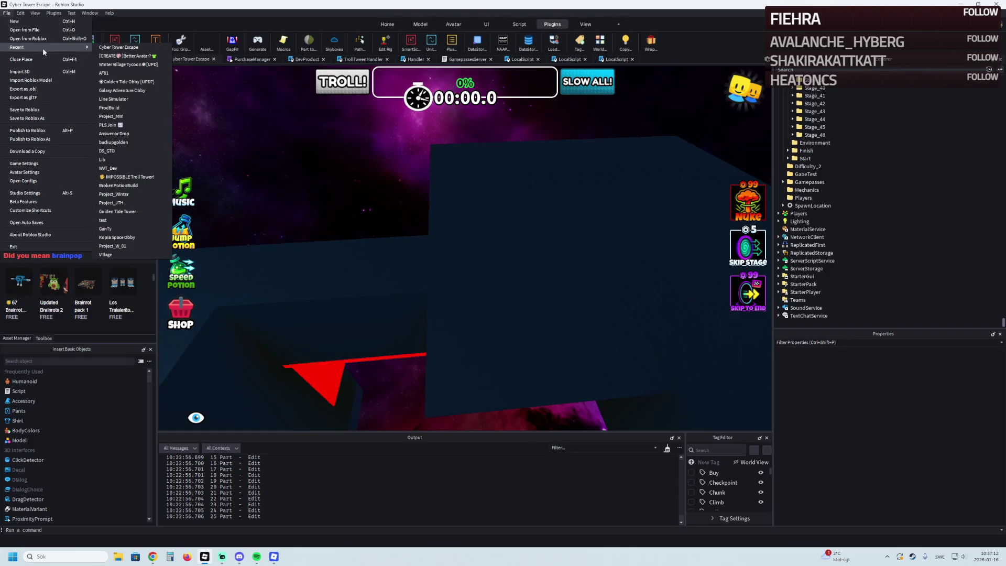
{"action": "left_click", "coordinate": [42, 39]}
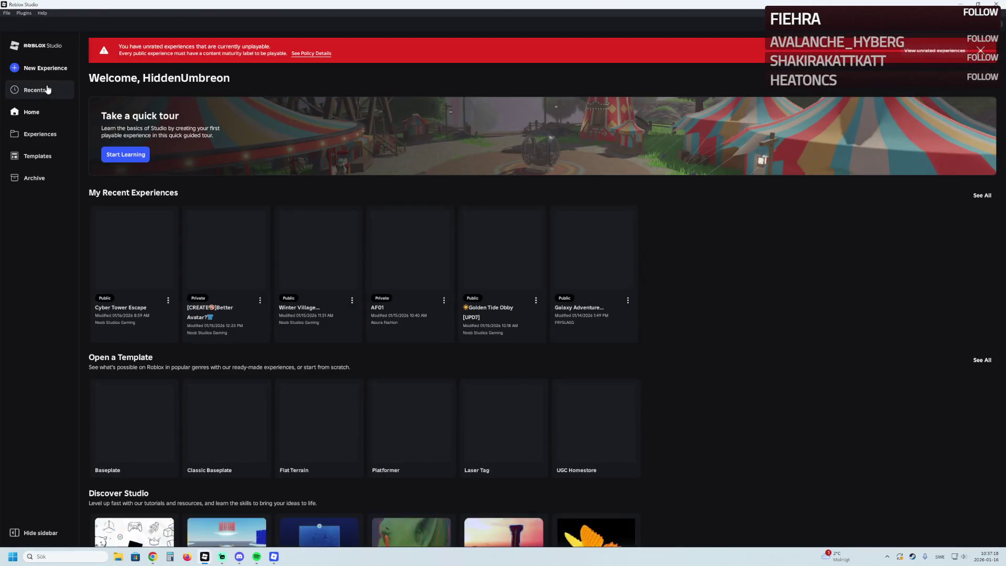
{"action": "left_click", "coordinate": [38, 134]}
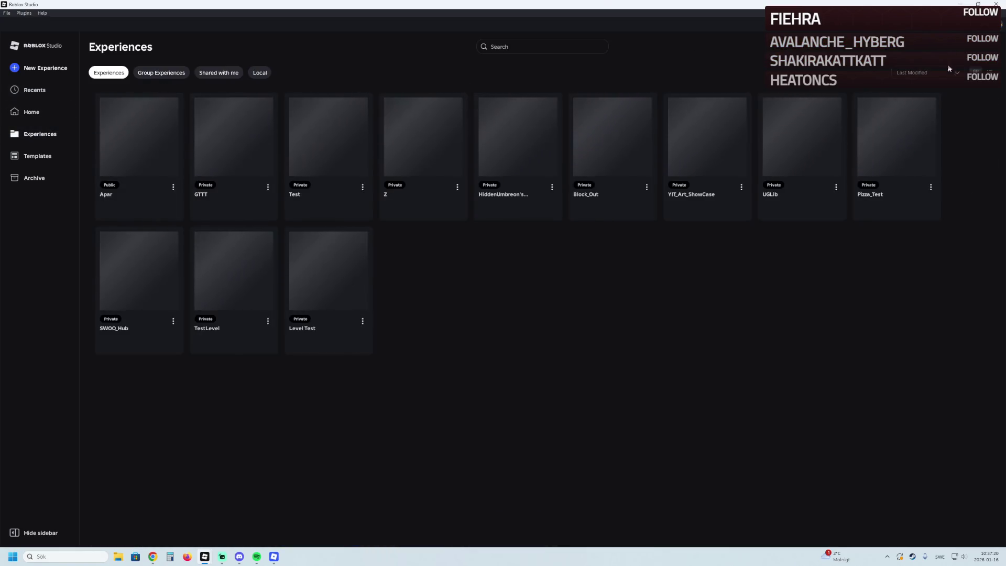
{"action": "left_click", "coordinate": [161, 72]}
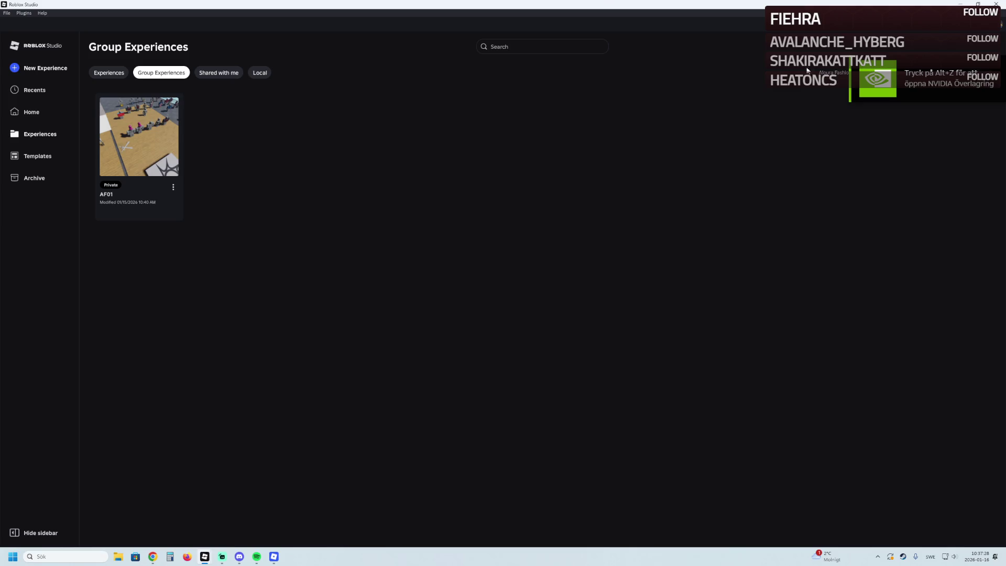
{"action": "left_click", "coordinate": [859, 78]}
{"action": "scroll", "coordinate": [852, 137], "scroll_direction": "down", "scroll_amount": 3}
{"action": "left_click", "coordinate": [848, 152]}
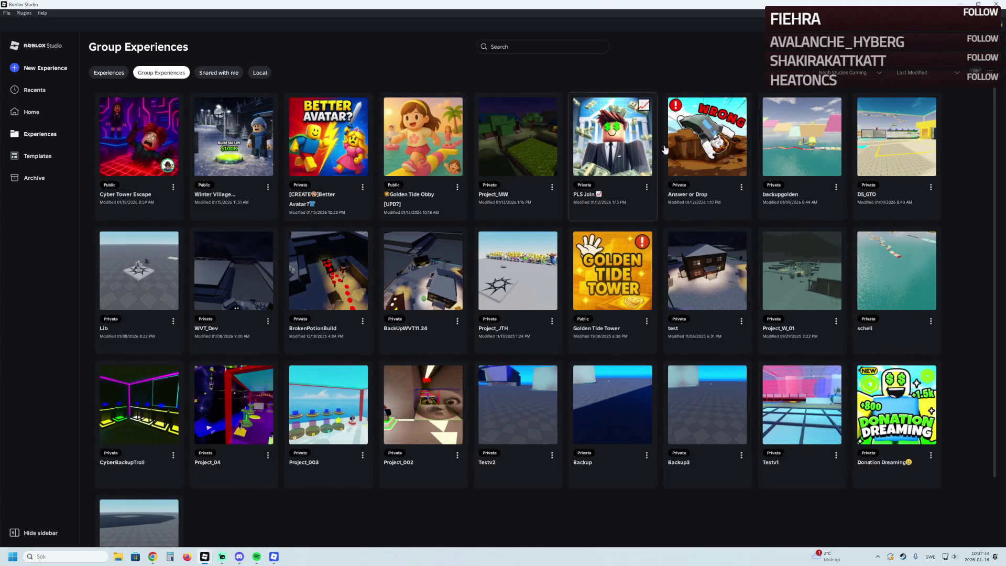
{"action": "left_click", "coordinate": [147, 291]}
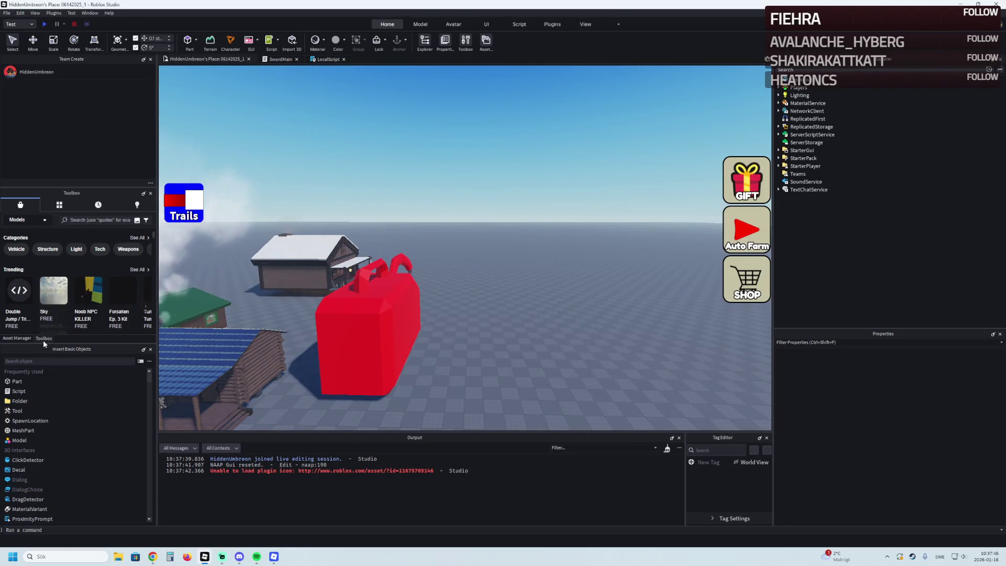
Step: Search the Toolbox for 'brainrot', insert the model pack, and lower it about 7 studs
{"action": "left_click", "coordinate": [84, 220]}
{"action": "type", "text": "brainrot"}
{"action": "key", "text": "Return"}
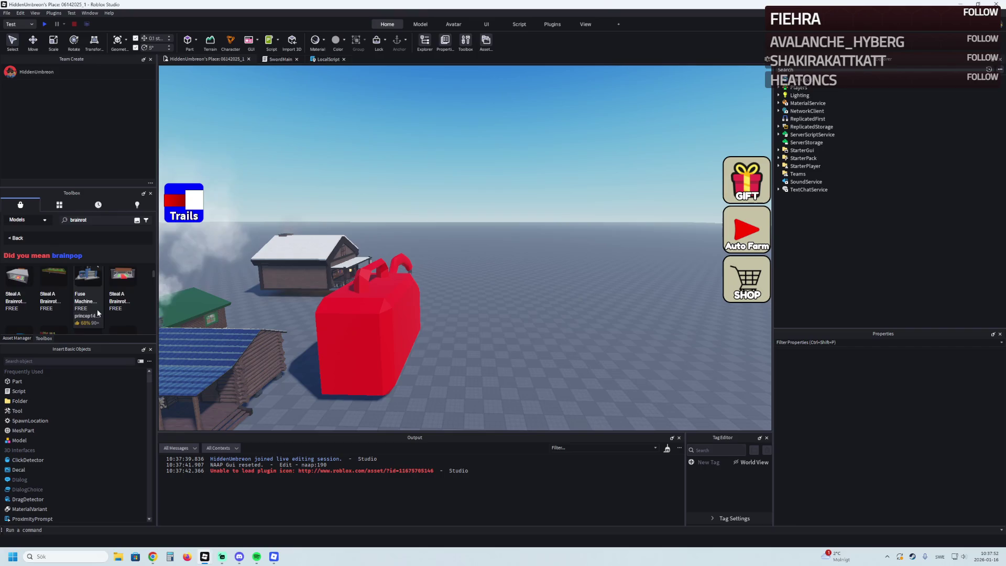
{"action": "scroll", "coordinate": [53, 311], "scroll_direction": "down", "scroll_amount": 2}
{"action": "mouse_move", "coordinate": [82, 309]}
{"action": "left_mouse_down"}
{"action": "mouse_move", "coordinate": [433, 259]}
{"action": "mouse_move", "coordinate": [430, 242]}
{"action": "mouse_move", "coordinate": [461, 283]}
{"action": "mouse_move", "coordinate": [501, 300]}
{"action": "mouse_move", "coordinate": [484, 307]}
{"action": "left_mouse_up"}
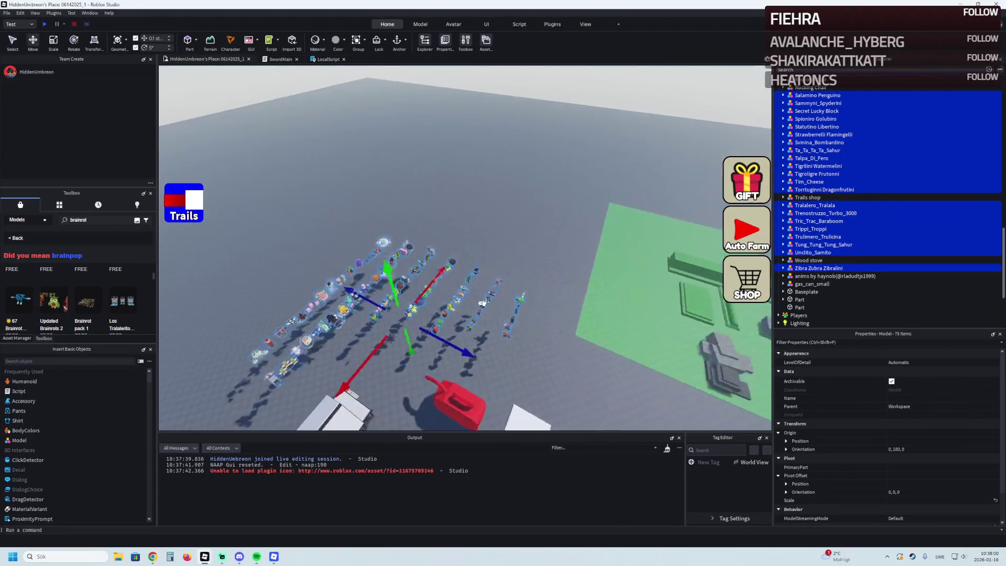
{"action": "scroll", "coordinate": [483, 302], "scroll_direction": "up", "scroll_amount": 8}
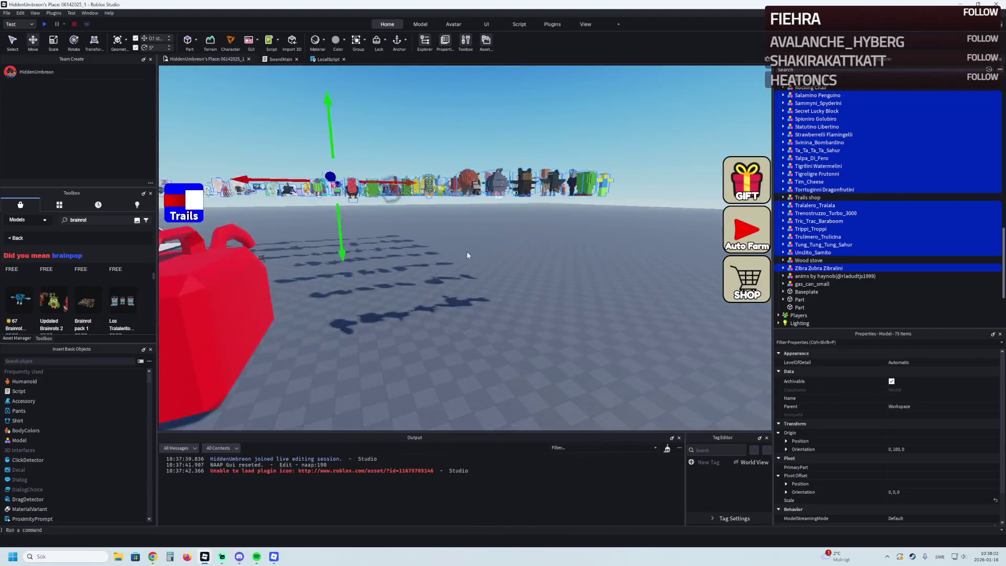
{"action": "scroll", "coordinate": [474, 194], "scroll_direction": "down", "scroll_amount": 8}
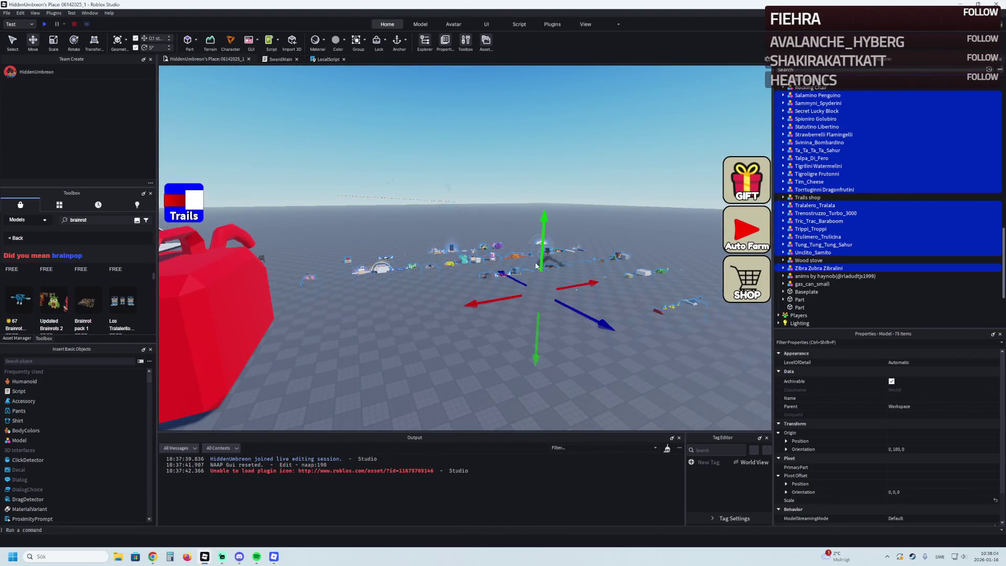
{"action": "scroll", "coordinate": [532, 263], "scroll_direction": "up", "scroll_amount": 4}
{"action": "left_click_drag", "start_coordinate": [573, 298], "coordinate": [575, 258]}
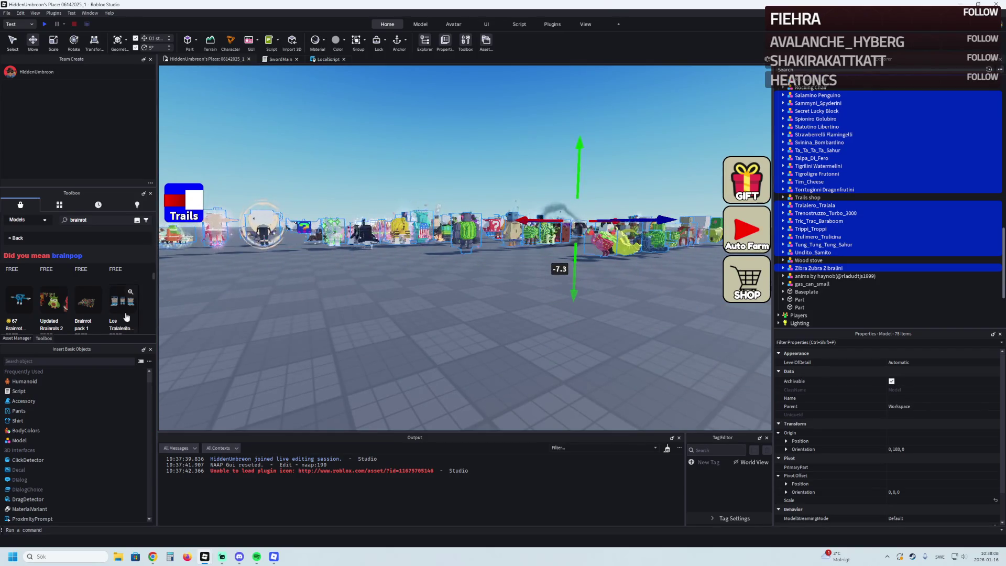
Step: Inspect the Unclito_Samito model in Explorer, keeping its name, then select all the brainrot models
{"action": "scroll", "coordinate": [45, 285], "scroll_direction": "down", "scroll_amount": 2}
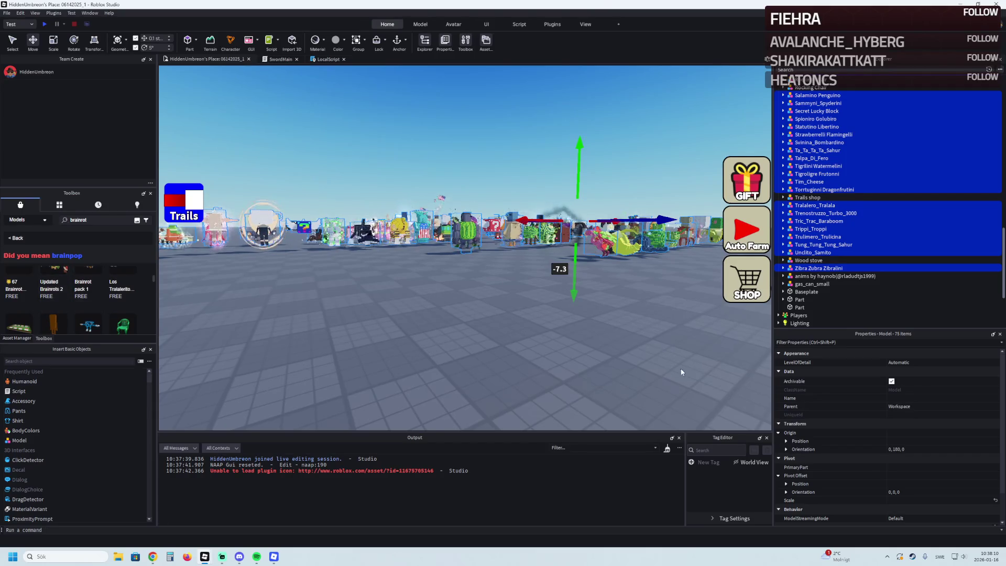
{"action": "left_click", "coordinate": [812, 252]}
{"action": "left_click", "coordinate": [782, 252]}
{"action": "scroll", "coordinate": [812, 220], "scroll_direction": "down", "scroll_amount": 2}
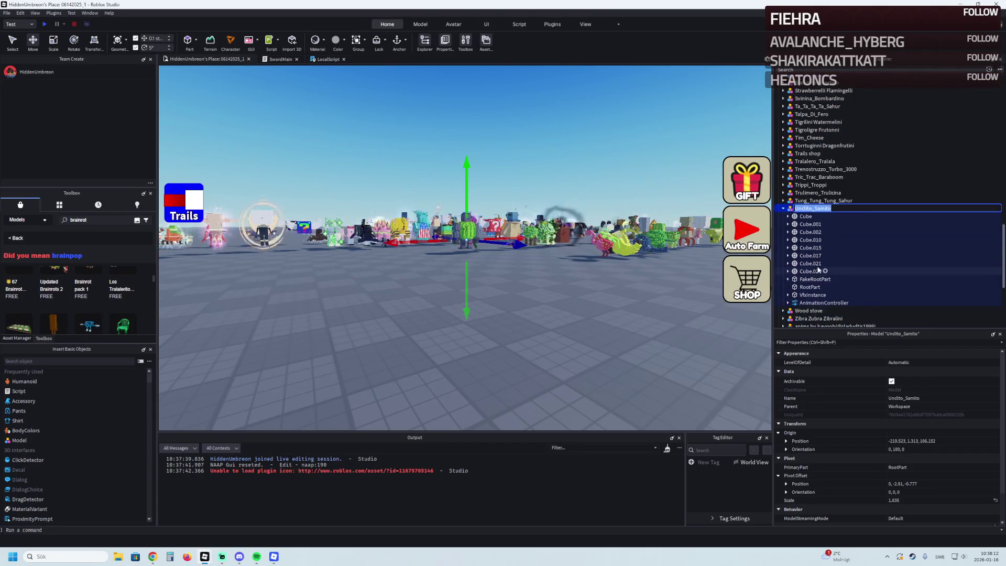
{"action": "key", "text": "Return"}
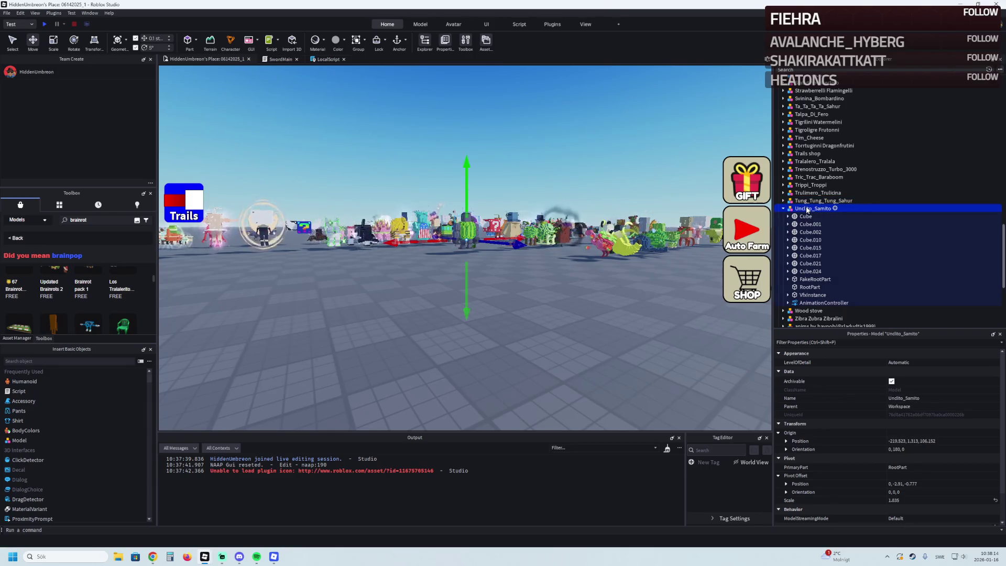
{"action": "left_click", "coordinate": [783, 208]}
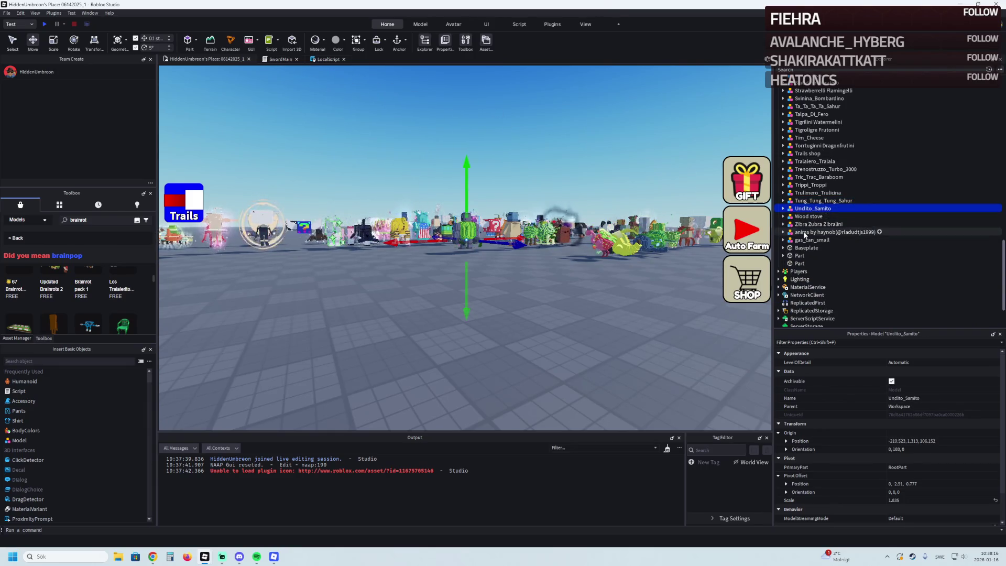
{"action": "scroll", "coordinate": [800, 240], "scroll_direction": "up", "scroll_amount": 1}
{"action": "key", "text": "ctrl+a"}
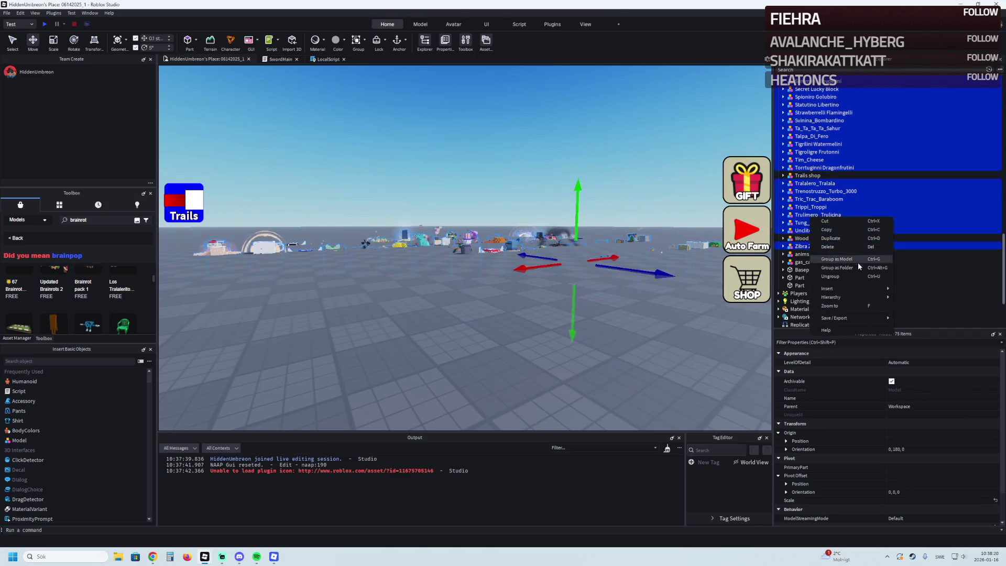
Step: Group the models into a BrainRots folder and lower them about 6.6 studs
{"action": "left_click", "coordinate": [852, 269]}
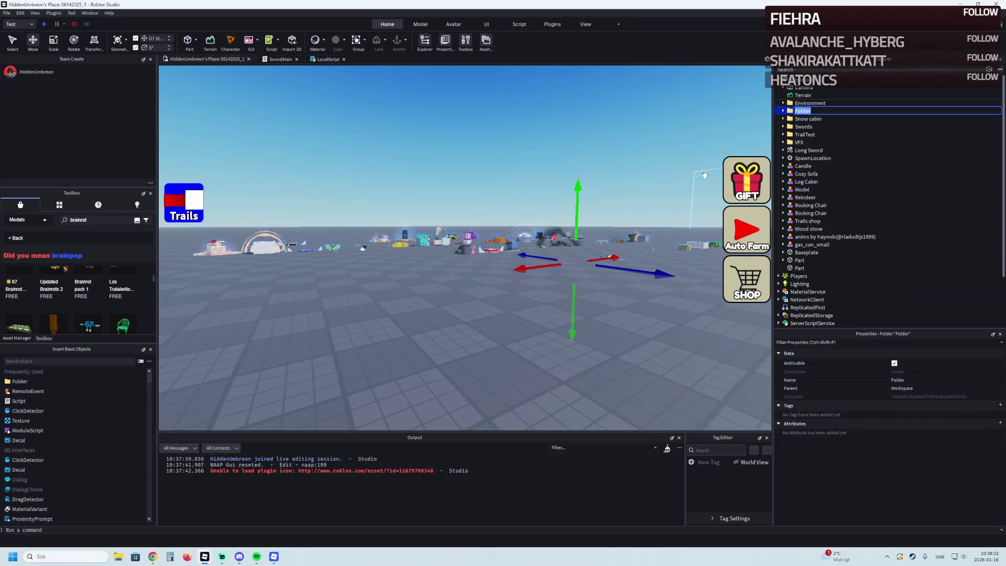
{"action": "type", "text": "BrainRots"}
{"action": "key", "text": "Return"}
{"action": "key", "text": "w"}
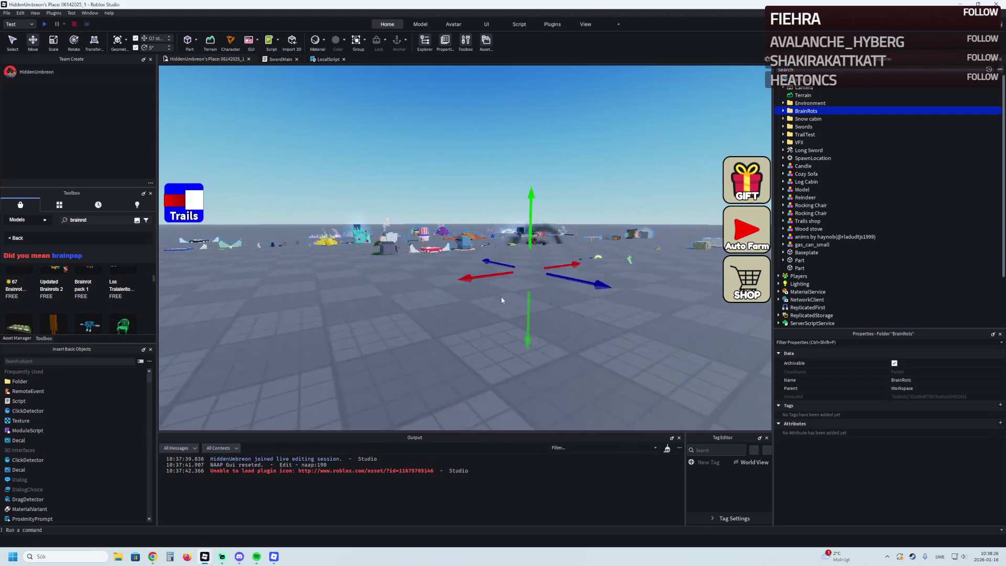
{"action": "left_click_drag", "start_coordinate": [530, 309], "coordinate": [533, 289]}
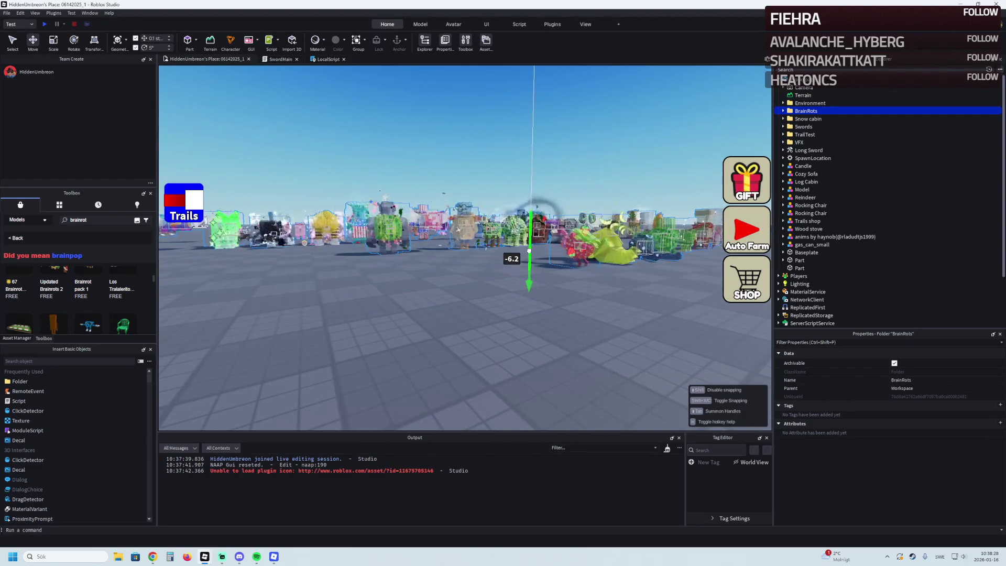
{"action": "left_click_drag", "start_coordinate": [531, 245], "coordinate": [531, 246]}
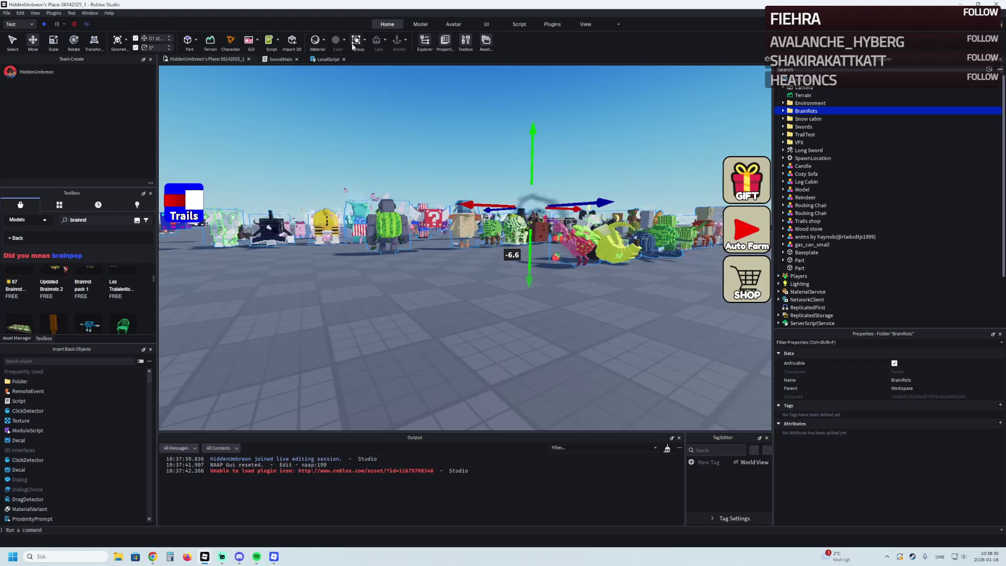
Step: Select all 75 models from Avocadini Guffo through Zibra Zubra Zibralini and frame the view on them
{"action": "left_click", "coordinate": [424, 26]}
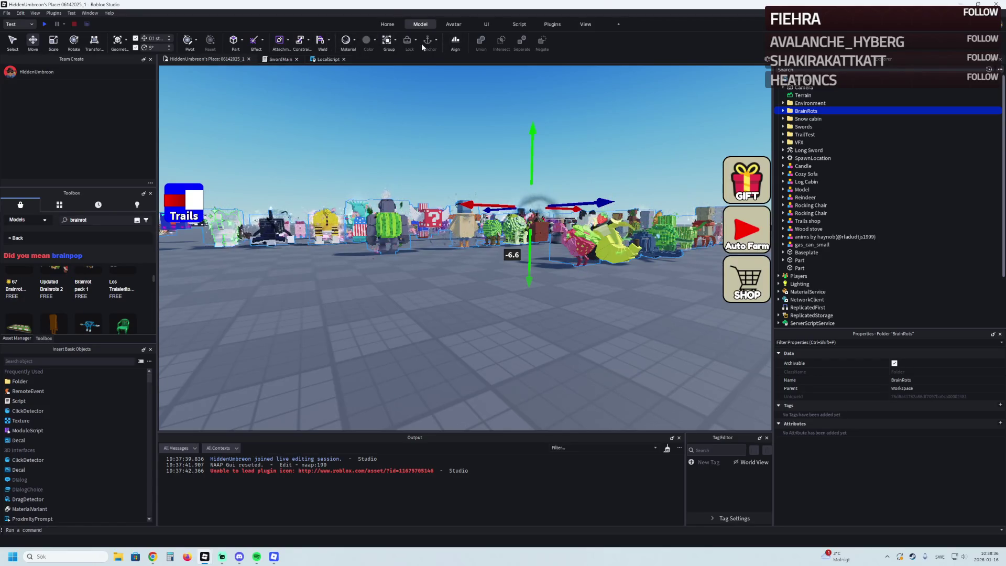
{"action": "left_click", "coordinate": [782, 111]}
{"action": "left_click", "coordinate": [802, 119]}
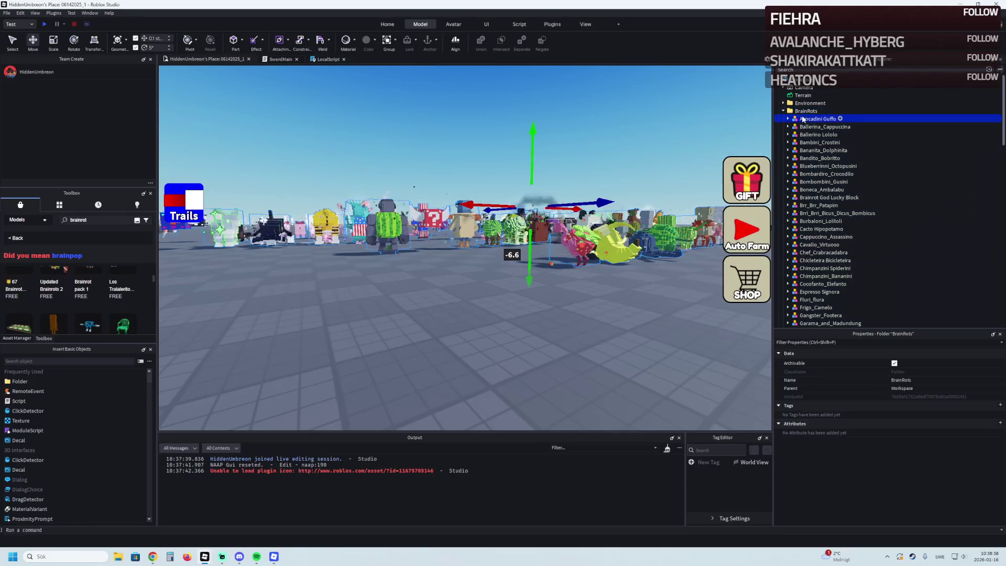
{"action": "scroll", "coordinate": [827, 257], "scroll_direction": "down", "scroll_amount": 18}
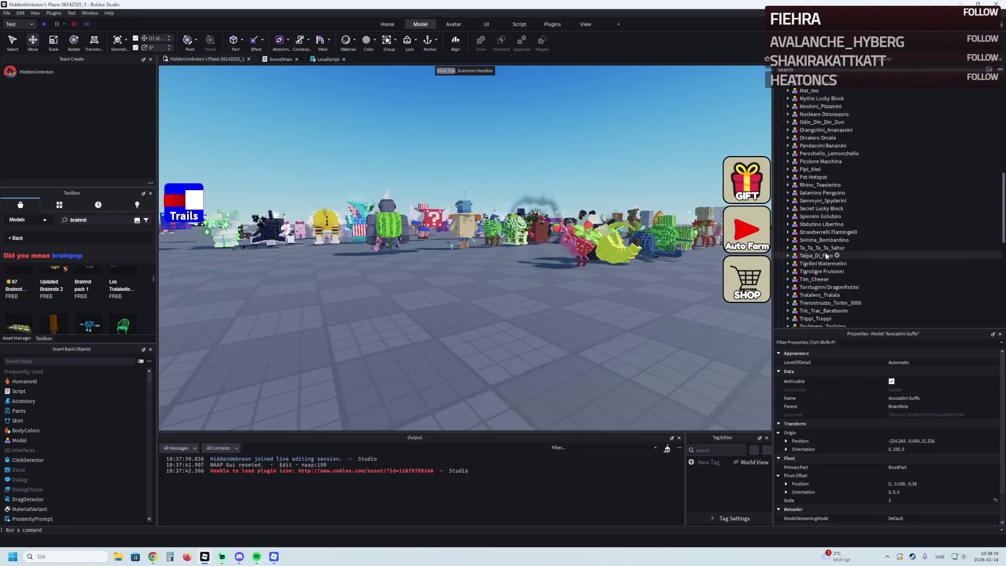
{"action": "left_click", "coordinate": [813, 219], "text": "shift"}
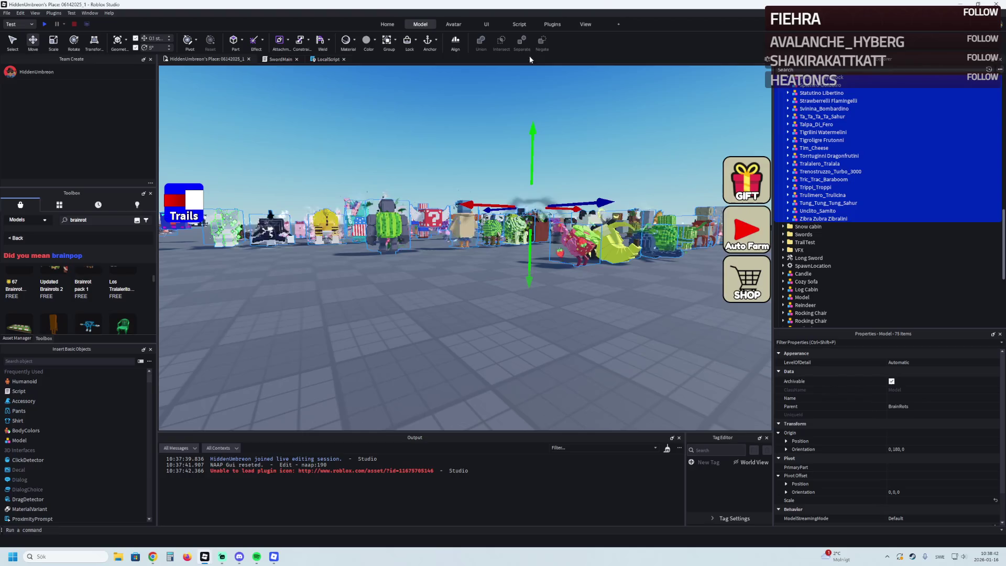
{"action": "key", "text": "f"}
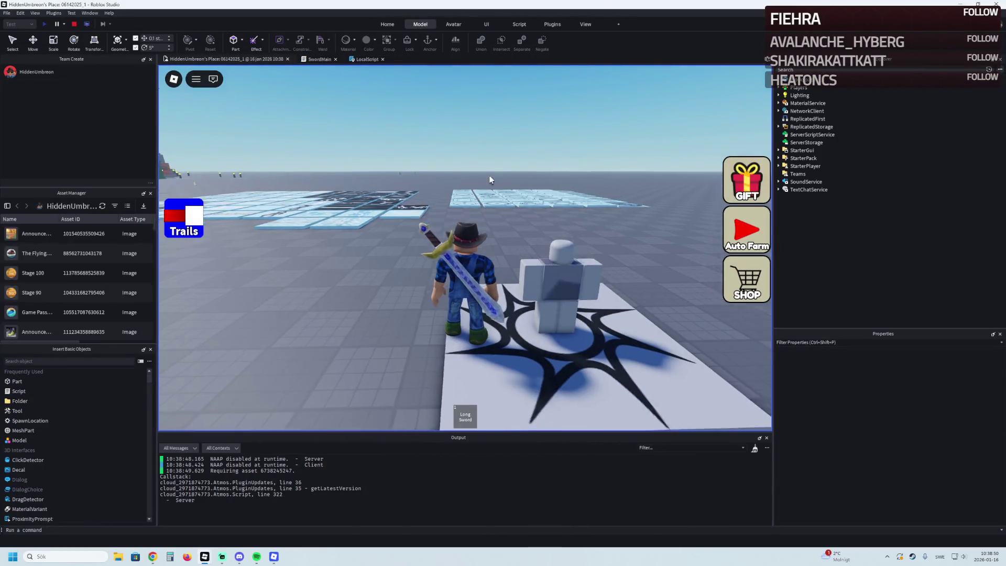
Step: Run the sword-wielding avatar past the houses and cabin toward the crowd of characters
{"action": "key", "text": "w"}
{"action": "key", "text": "d"}
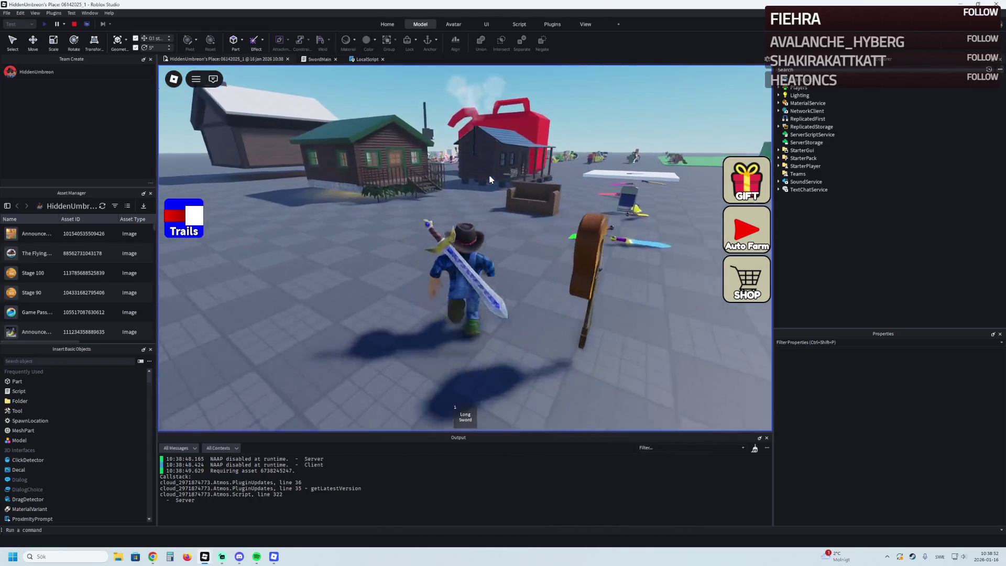
{"action": "key", "text": "w"}
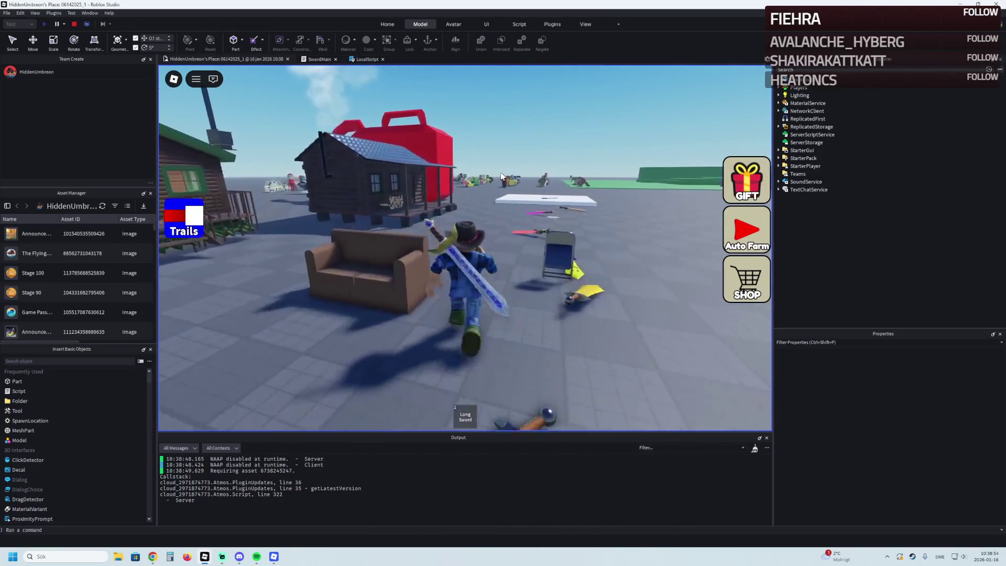
{"action": "key", "text": "w"}
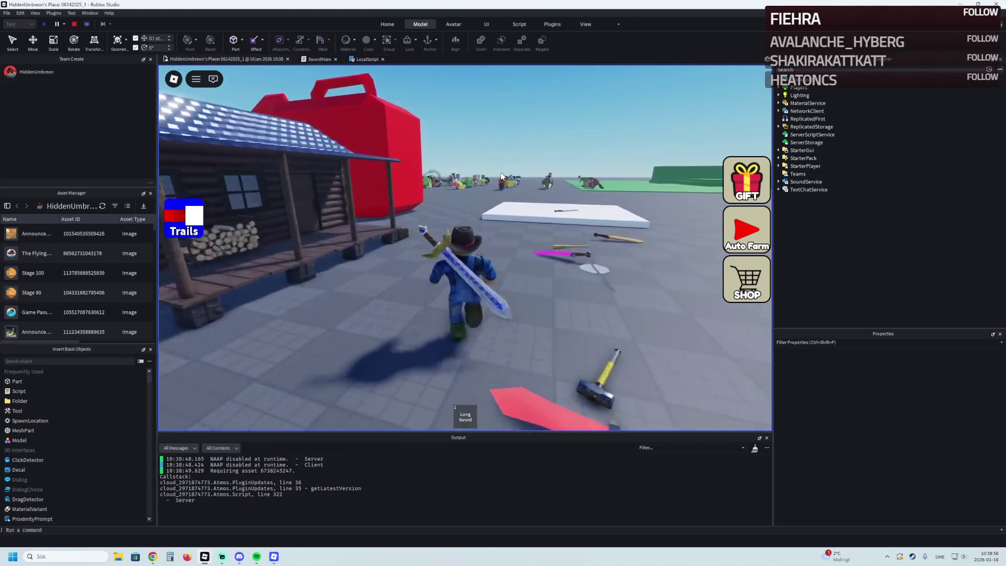
{"action": "key", "text": "w"}
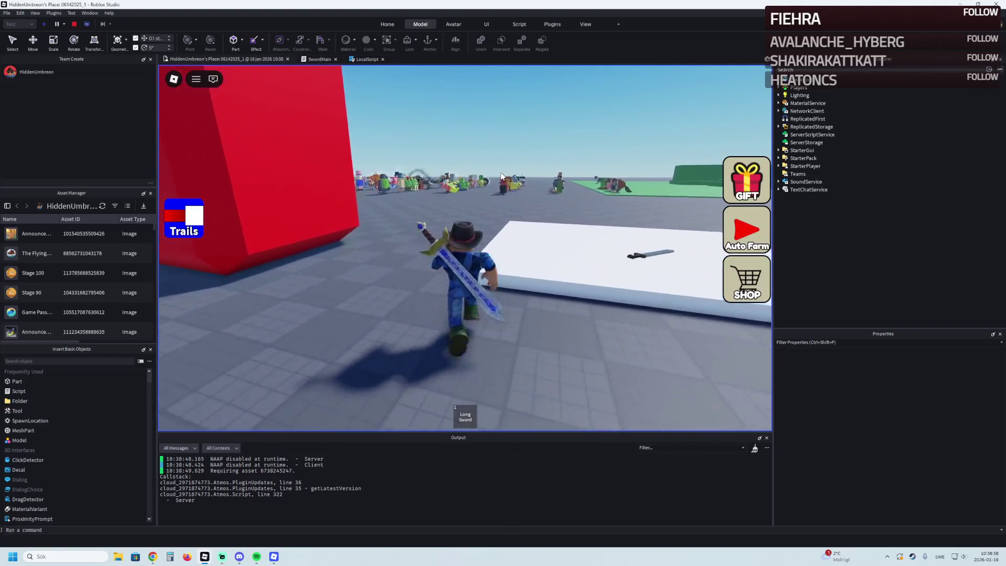
{"action": "key", "text": "w"}
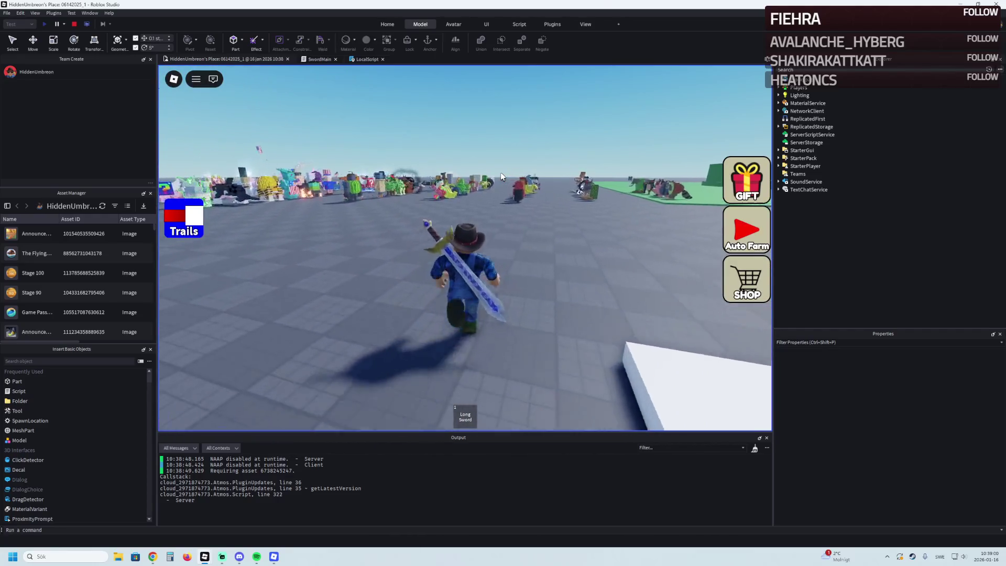
{"action": "key", "text": "w"}
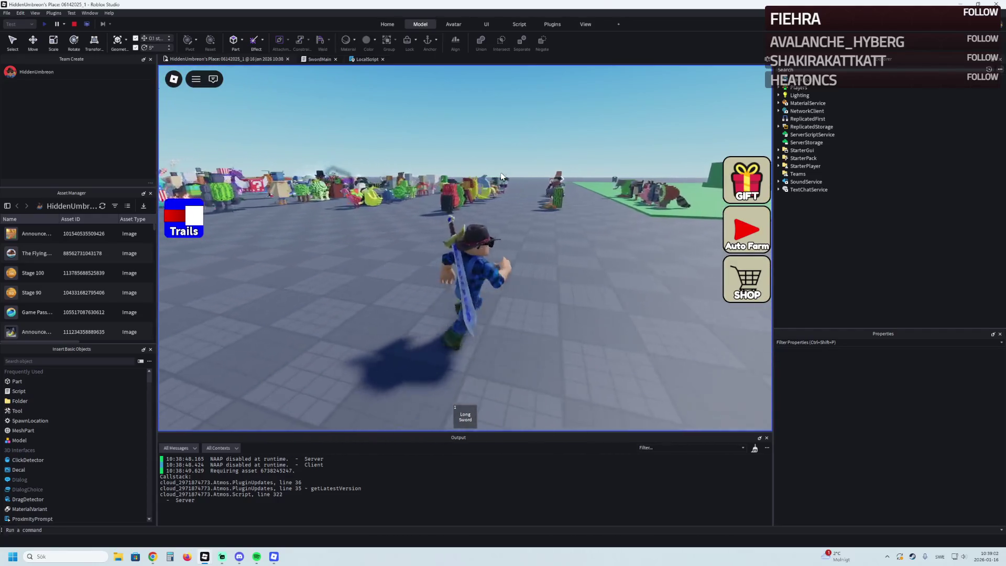
{"action": "key", "text": "w"}
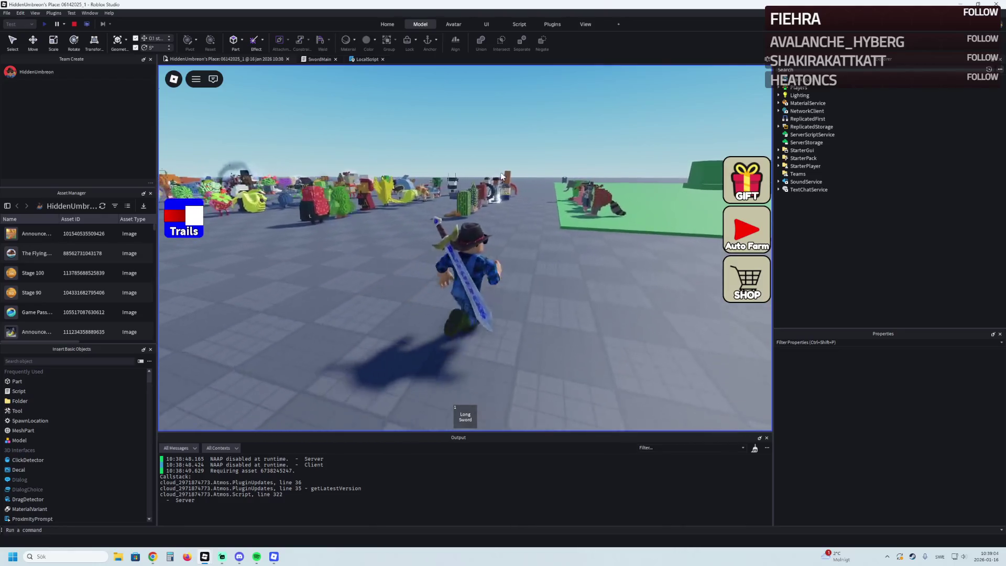
{"action": "key", "text": "w"}
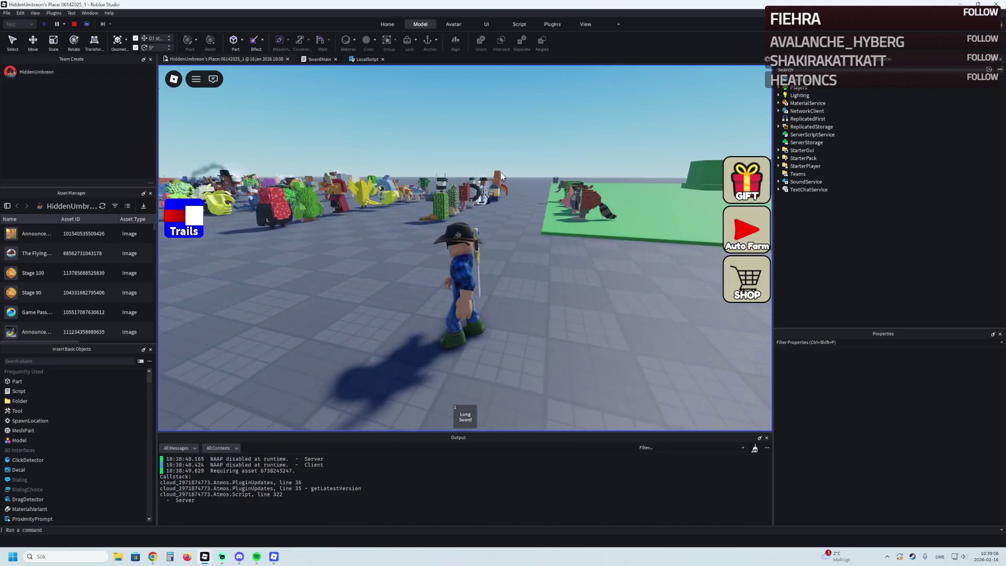
{"action": "key", "text": "w"}
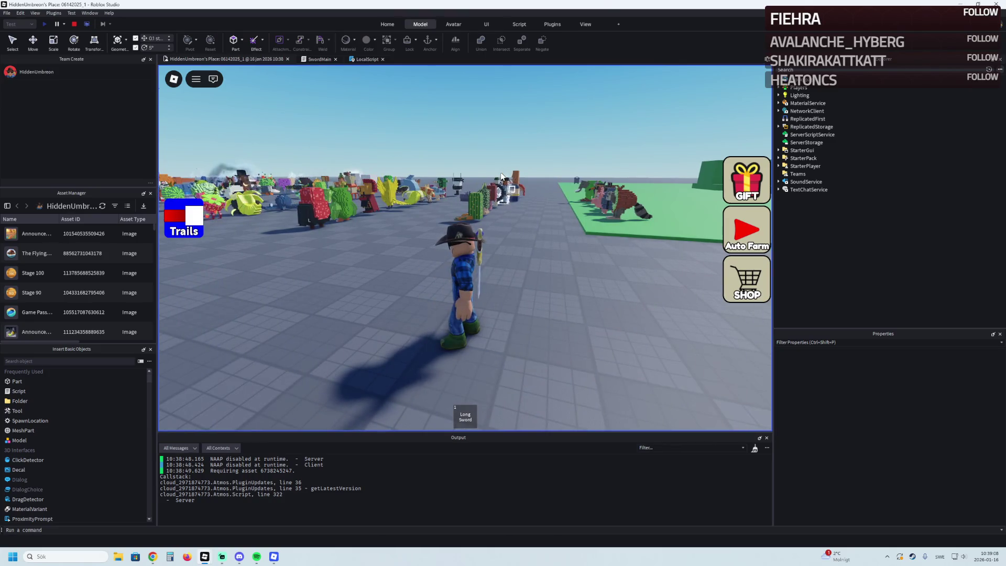
{"action": "key", "text": "w"}
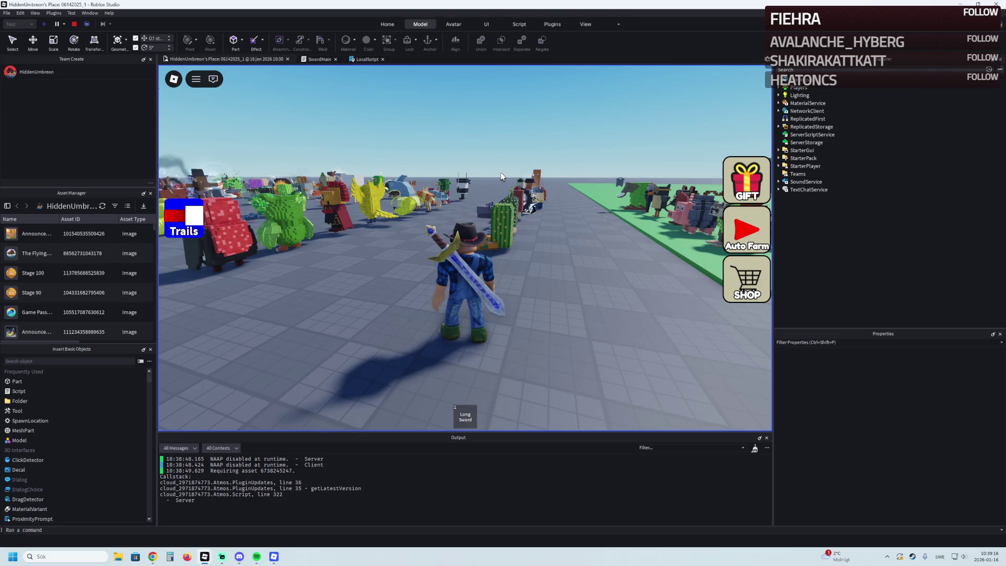
Step: Run the avatar back and forth along the rows of brainrot models
{"action": "key", "text": "s"}
{"action": "key", "text": "a"}
{"action": "key", "text": "w"}
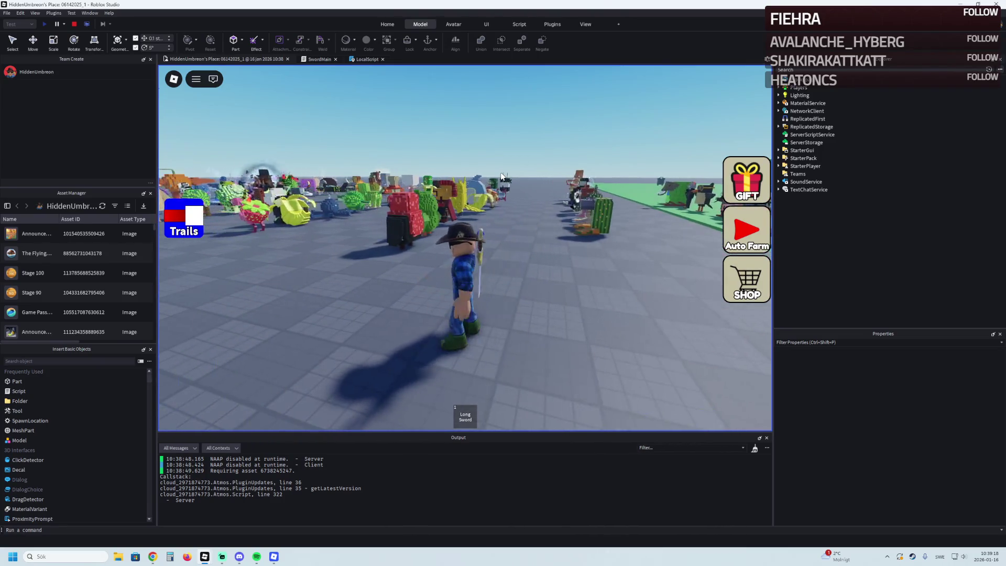
{"action": "key", "text": "a"}
{"action": "key", "text": "w"}
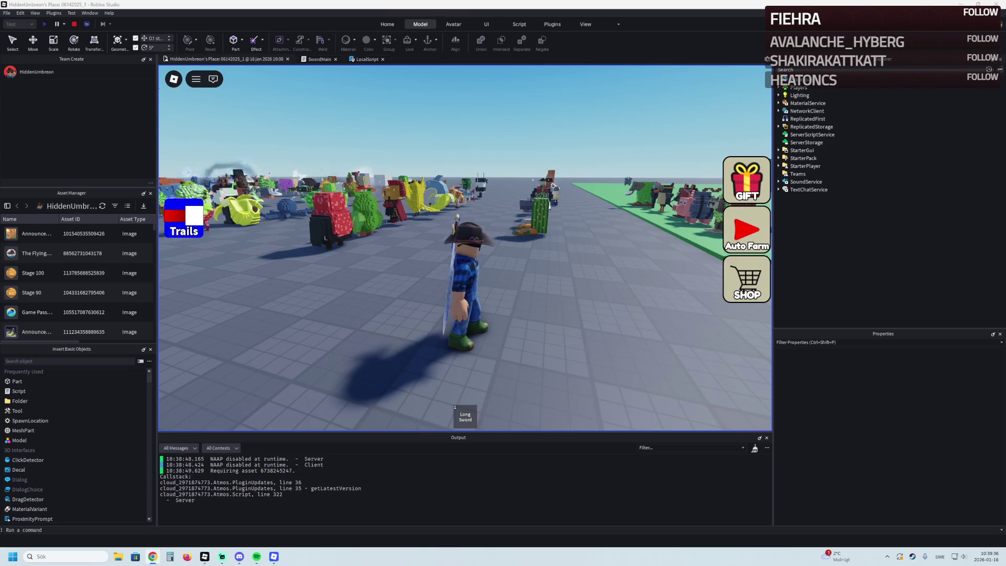
Step: Roam among the cactus, ninja, pet and glowing-orb characters toward the pink pets
{"action": "key", "text": "w"}
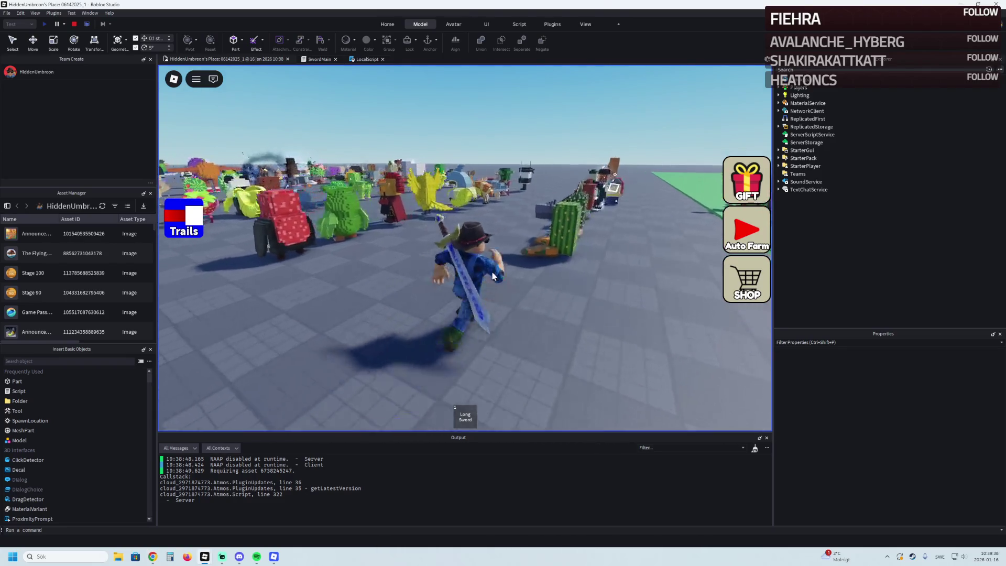
{"action": "key", "text": "d"}
{"action": "key", "text": "a"}
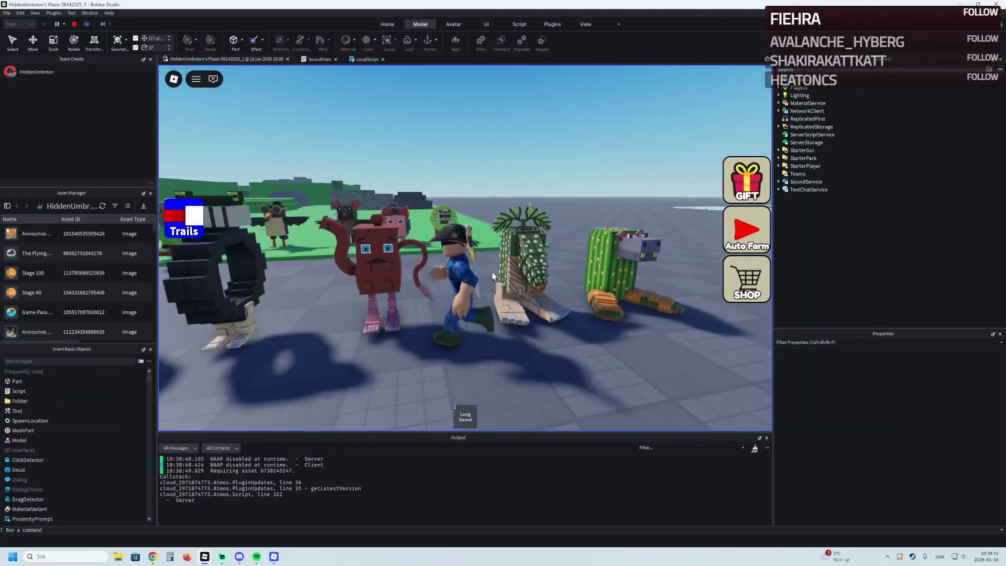
{"action": "key", "text": "a"}
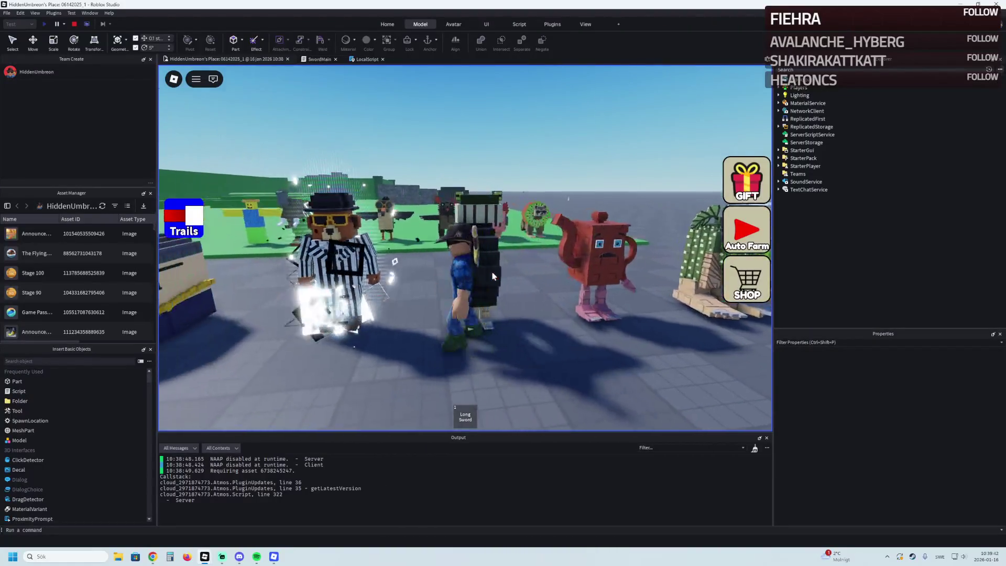
{"action": "key", "text": "a"}
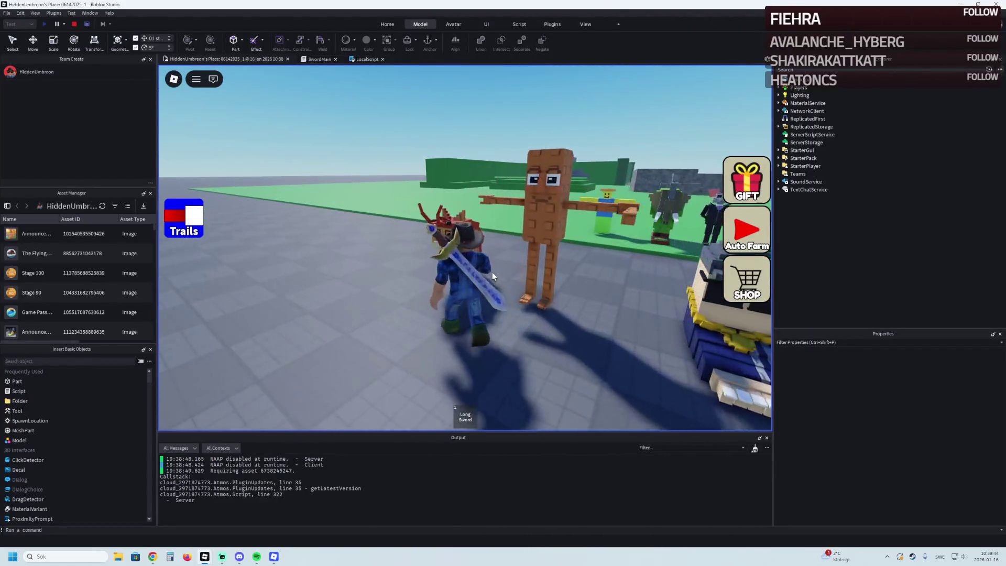
{"action": "key", "text": "a"}
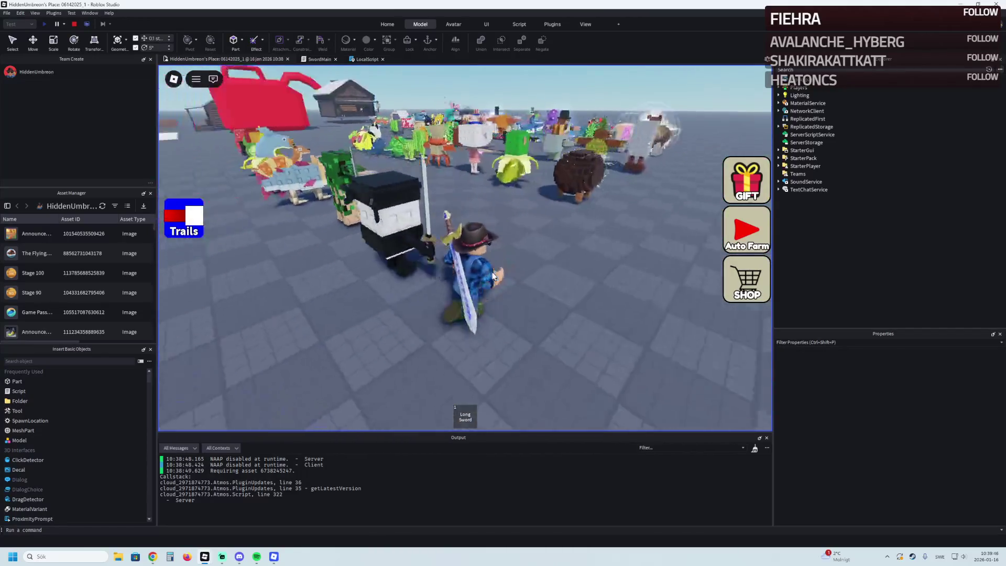
{"action": "key", "text": "a"}
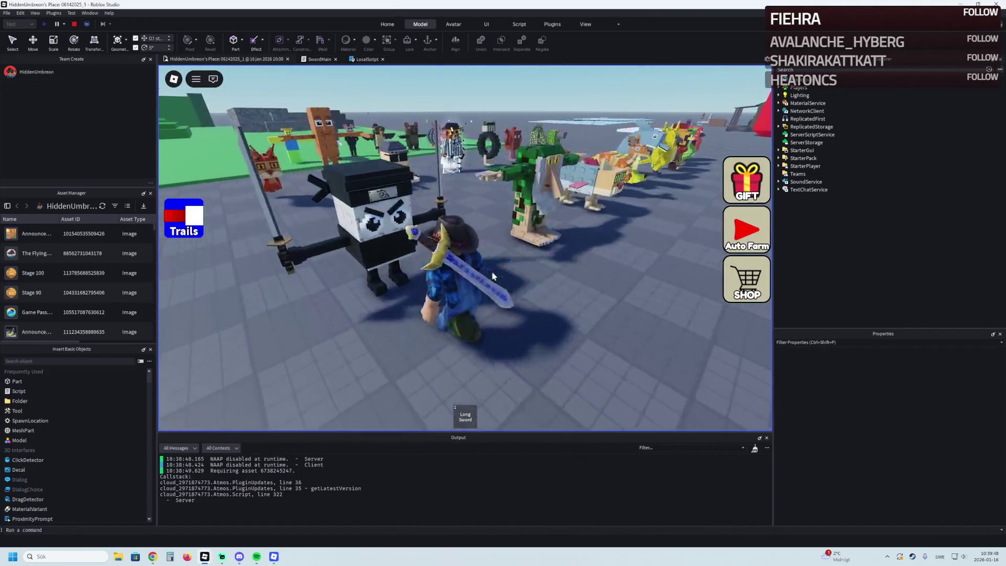
{"action": "key", "text": "w"}
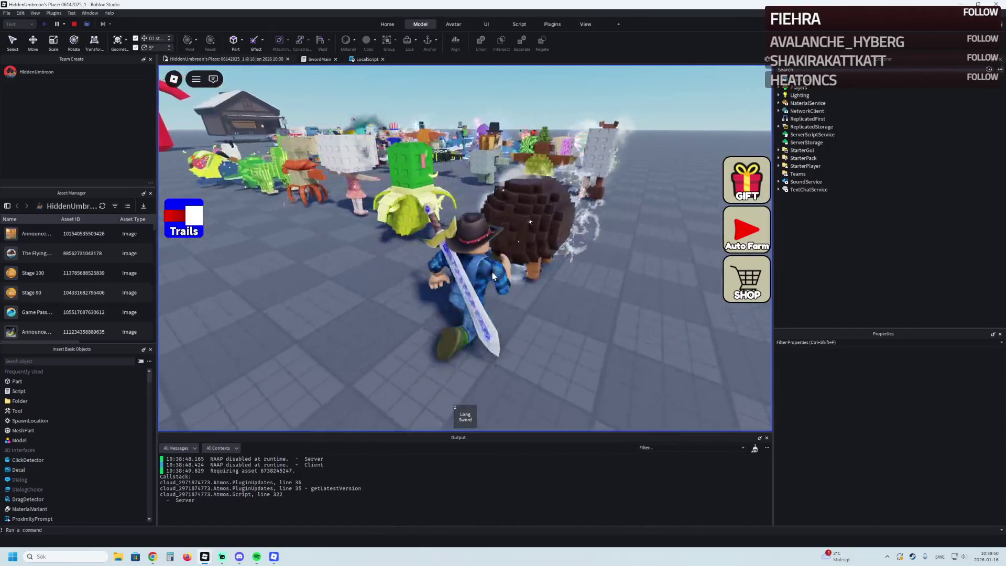
{"action": "key", "text": "w"}
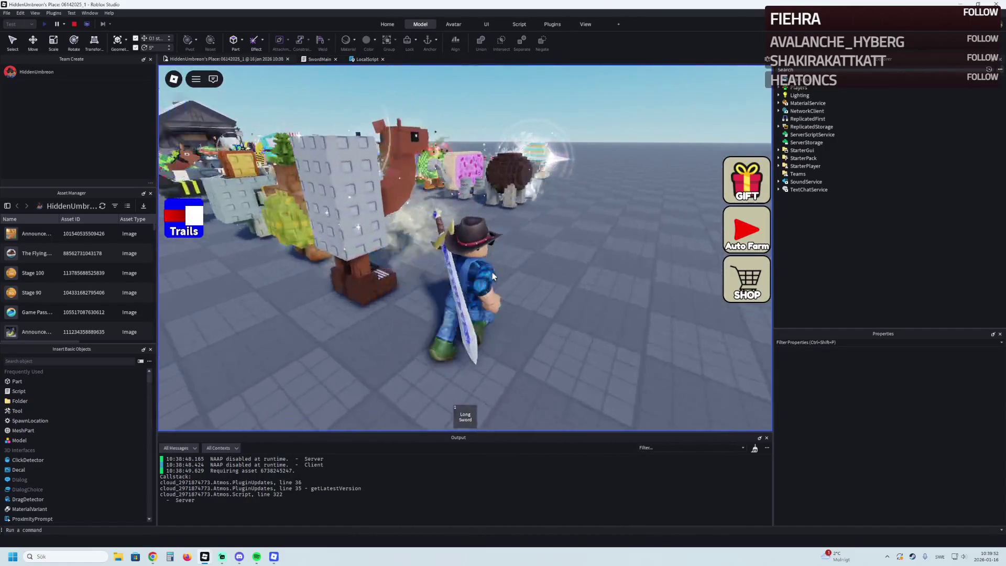
{"action": "key", "text": "w"}
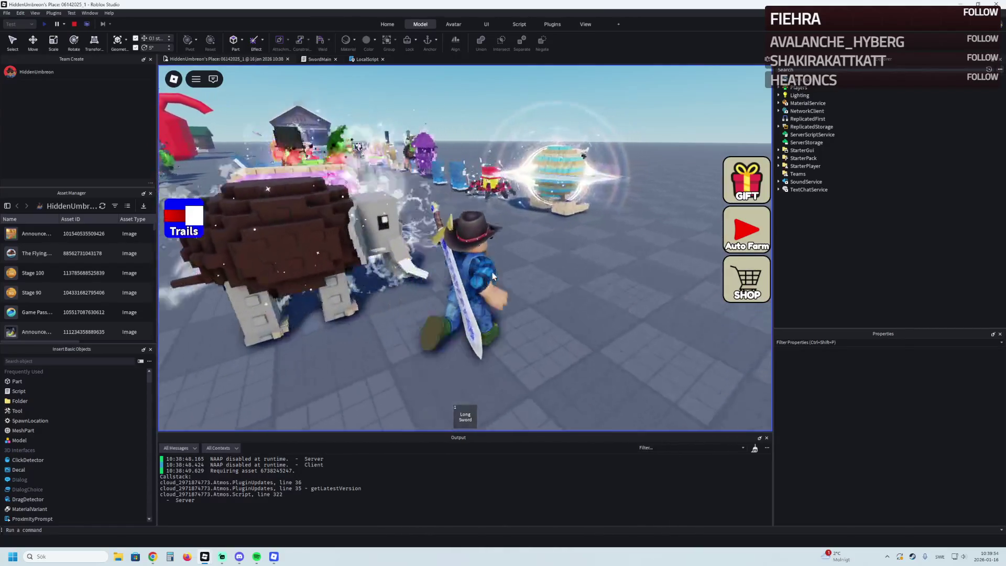
{"action": "key", "text": "w"}
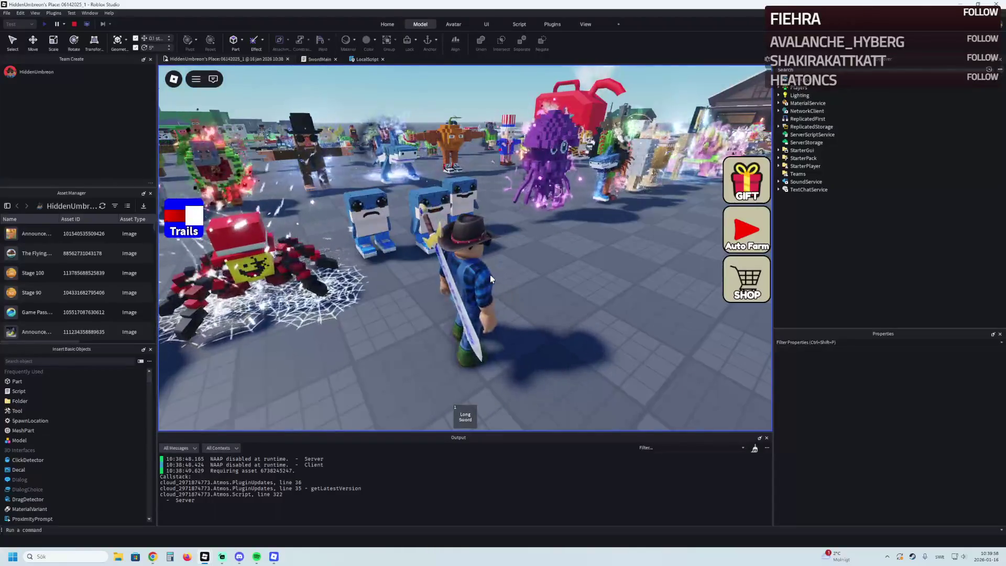
{"action": "key", "text": "a"}
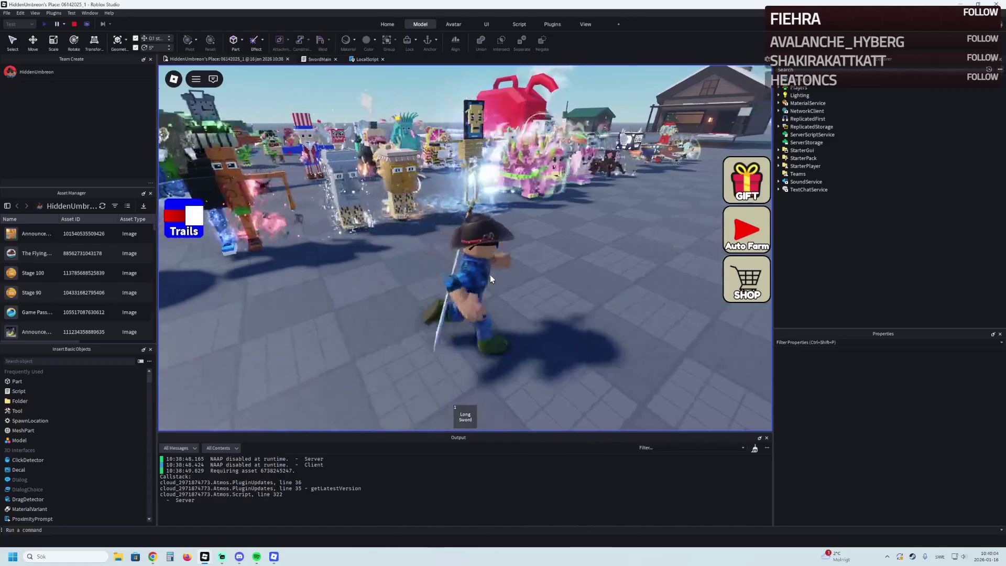
{"action": "key", "text": "a"}
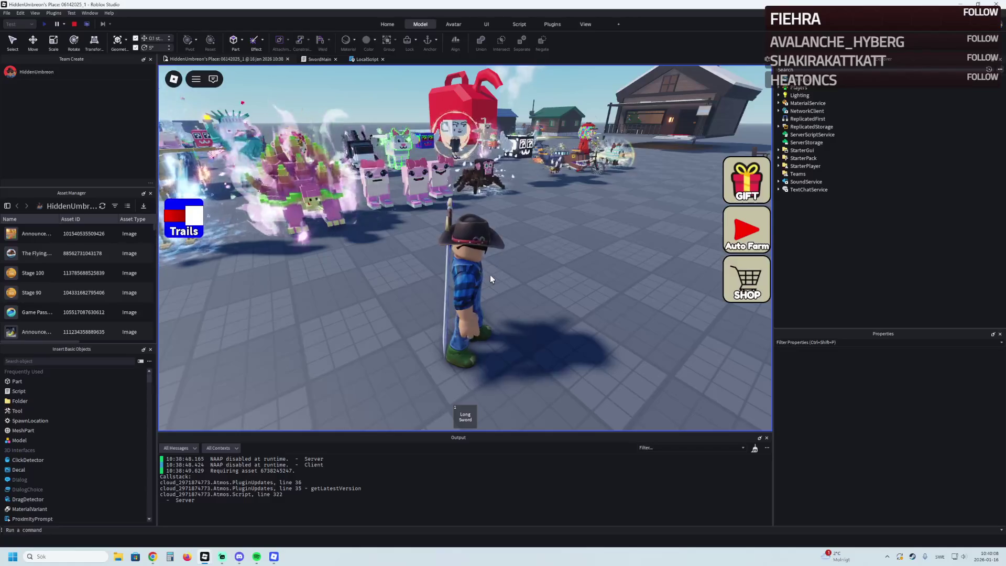
Step: Swing the Long Sword, walk along the pets, then stop the play-test with Shift+F5
{"action": "left_click", "coordinate": [489, 274]}
{"action": "key", "text": "w"}
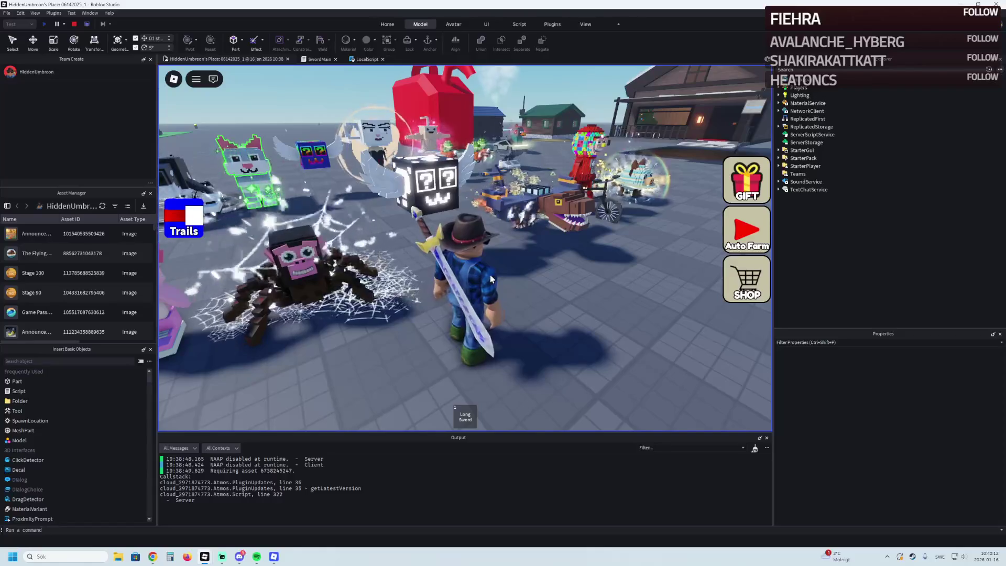
{"action": "key", "text": "a"}
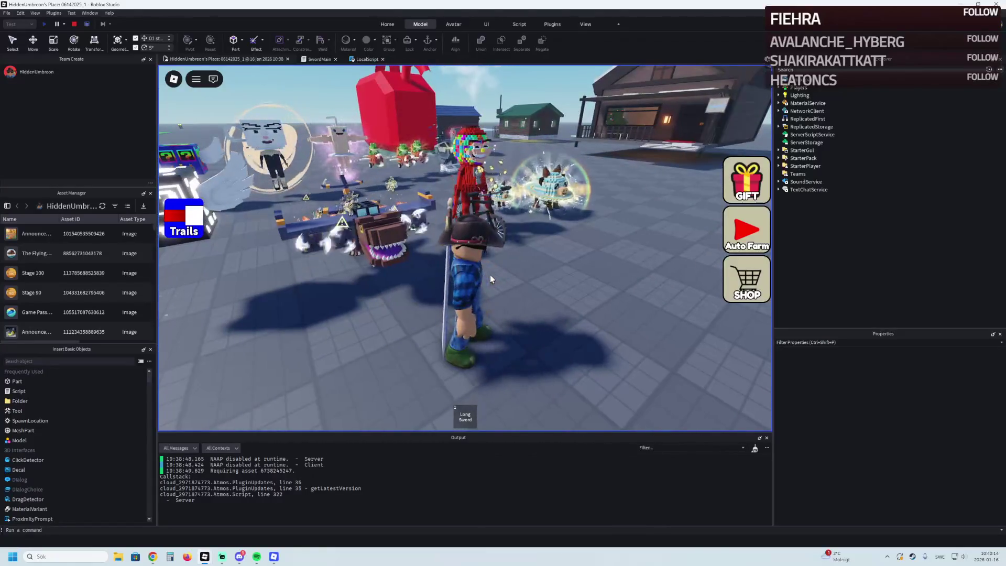
{"action": "key", "text": "w"}
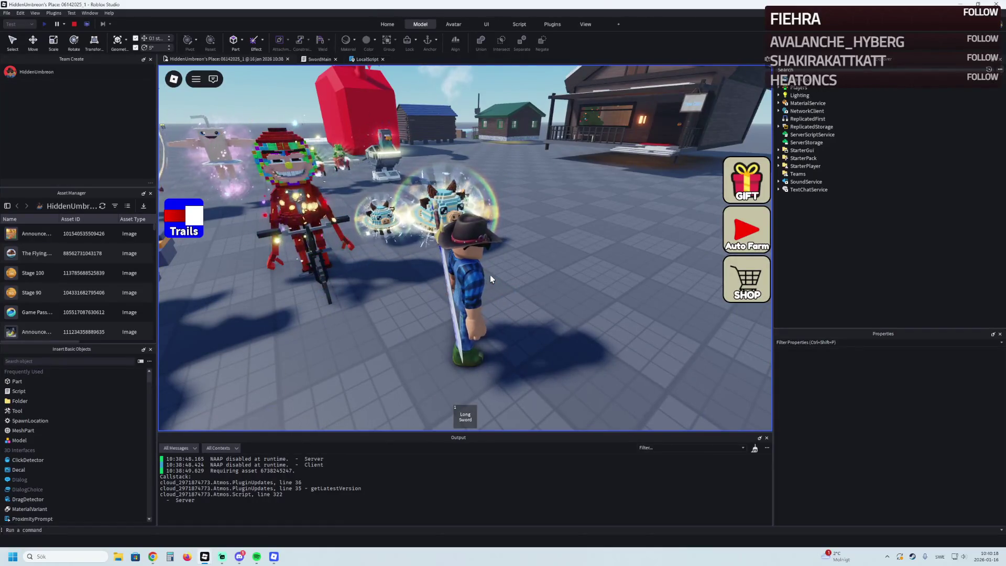
{"action": "key", "text": "a"}
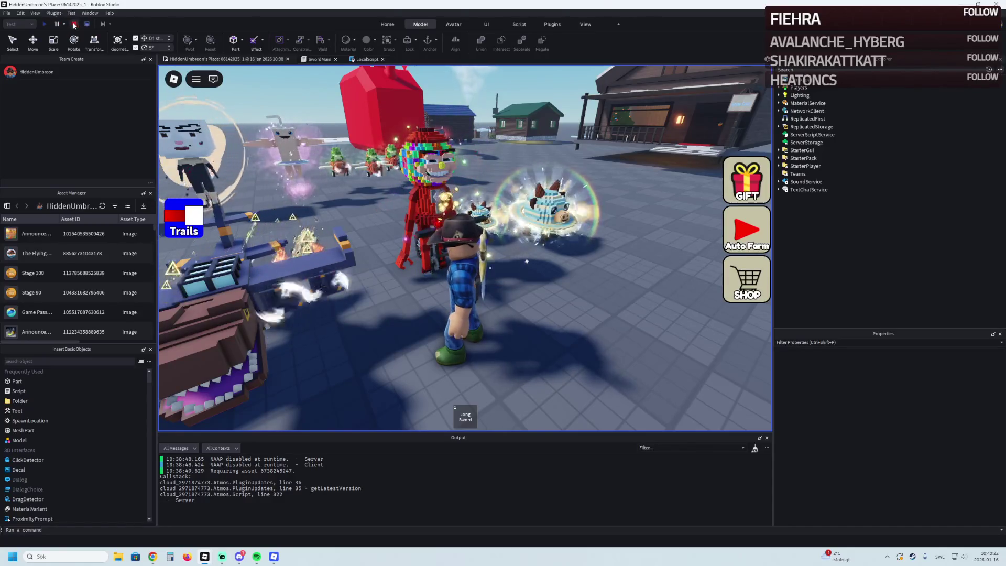
{"action": "key", "text": "shift+F5"}
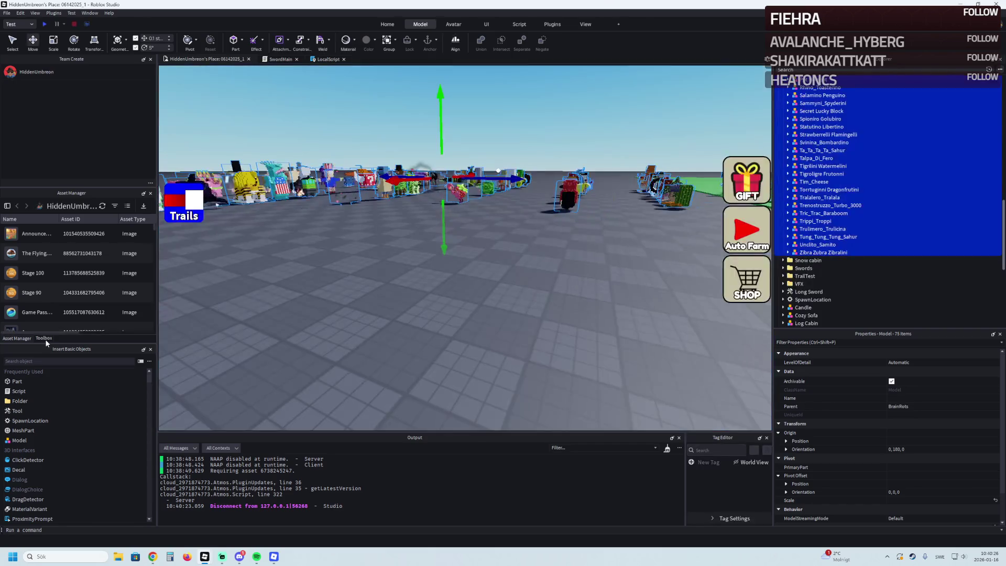
Step: Drag the free '67' model from the Toolbox brainrot results into the viewport and frame it
{"action": "left_click", "coordinate": [45, 338]}
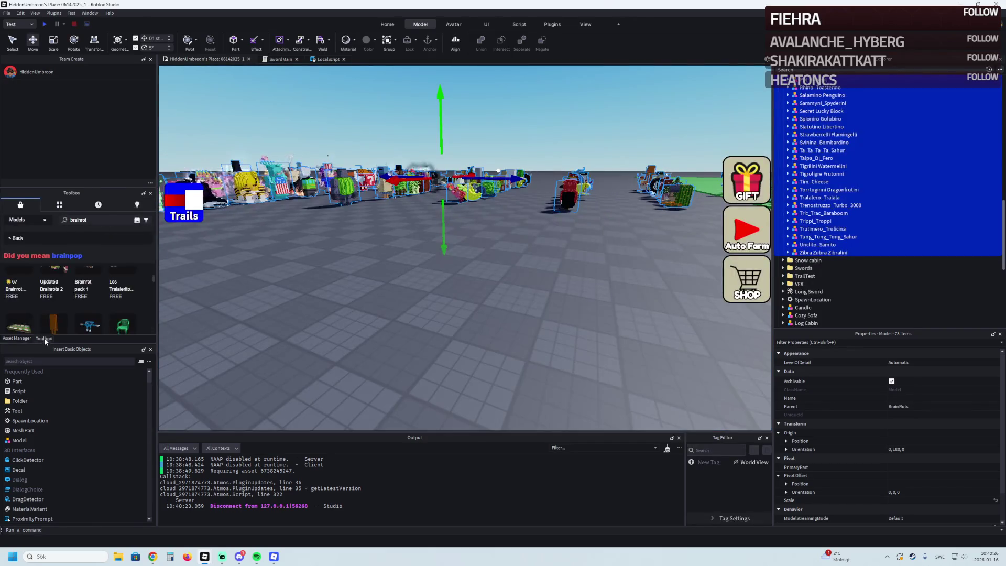
{"action": "scroll", "coordinate": [103, 293], "scroll_direction": "down", "scroll_amount": 2}
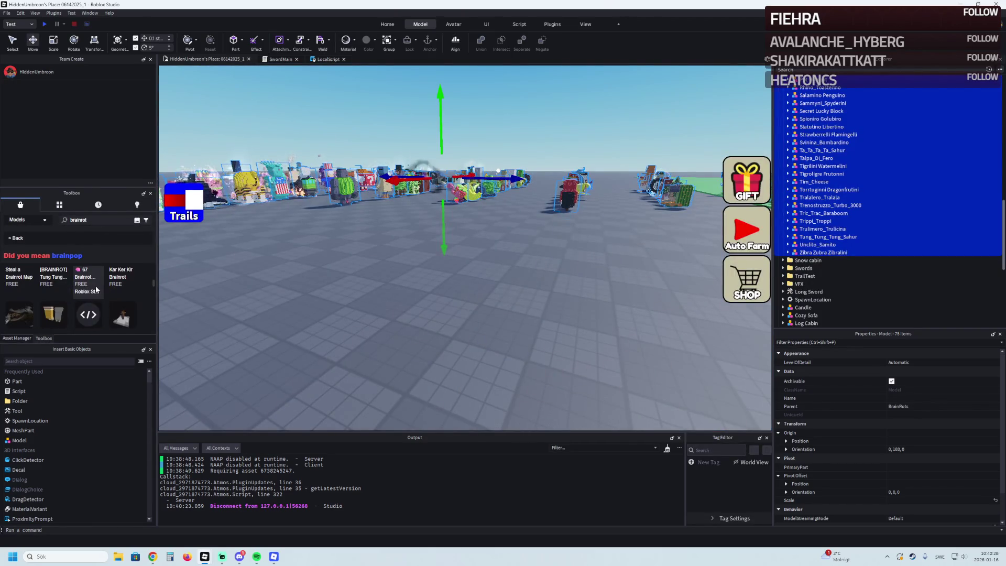
{"action": "scroll", "coordinate": [97, 293], "scroll_direction": "up", "scroll_amount": 2}
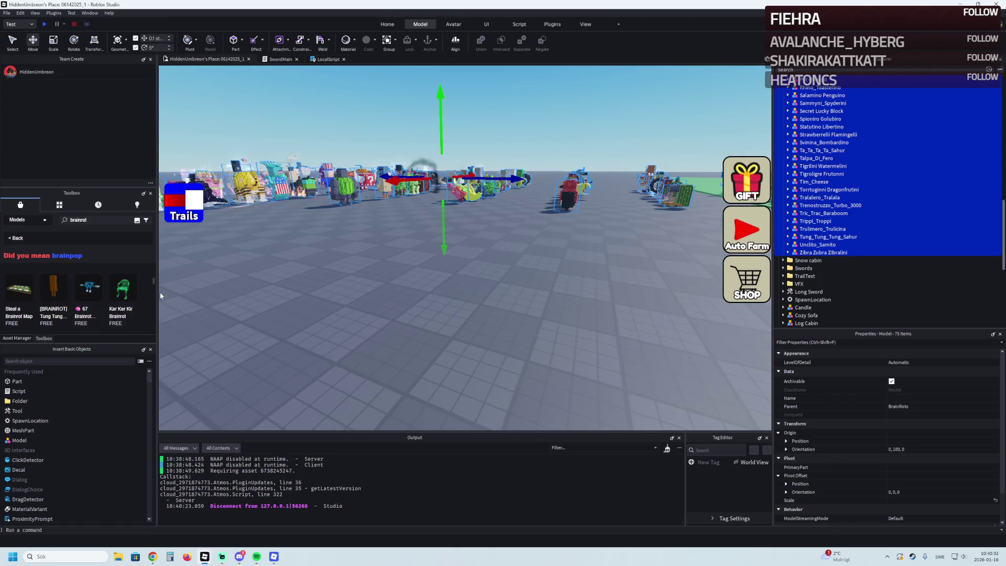
{"action": "left_click_drag", "start_coordinate": [161, 296], "coordinate": [171, 297]}
{"action": "key", "text": "f"}
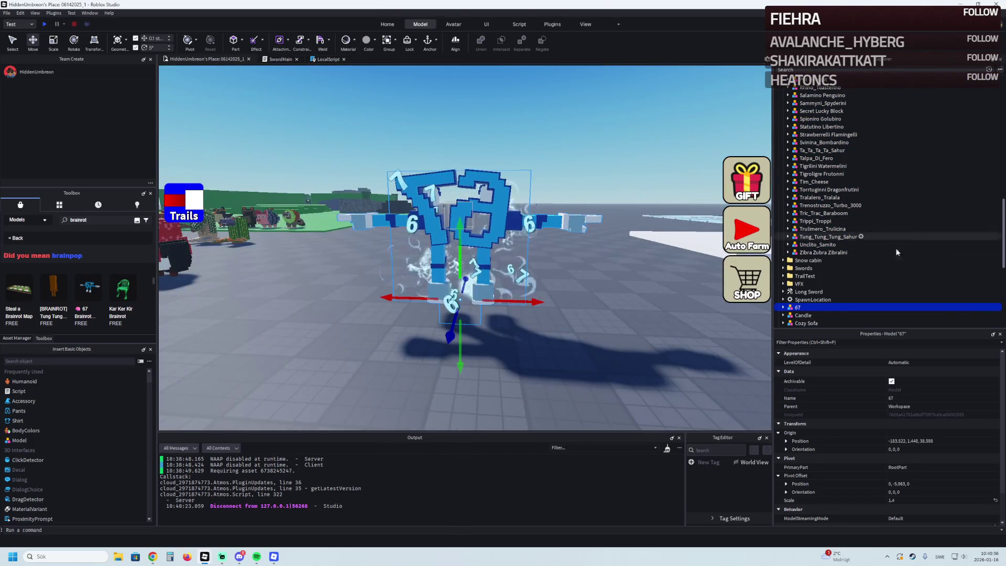
Step: Move the 67 model into the BrainRots group in the Explorer
{"action": "left_click", "coordinate": [783, 307]}
{"action": "scroll", "coordinate": [788, 303], "scroll_direction": "down", "scroll_amount": 2}
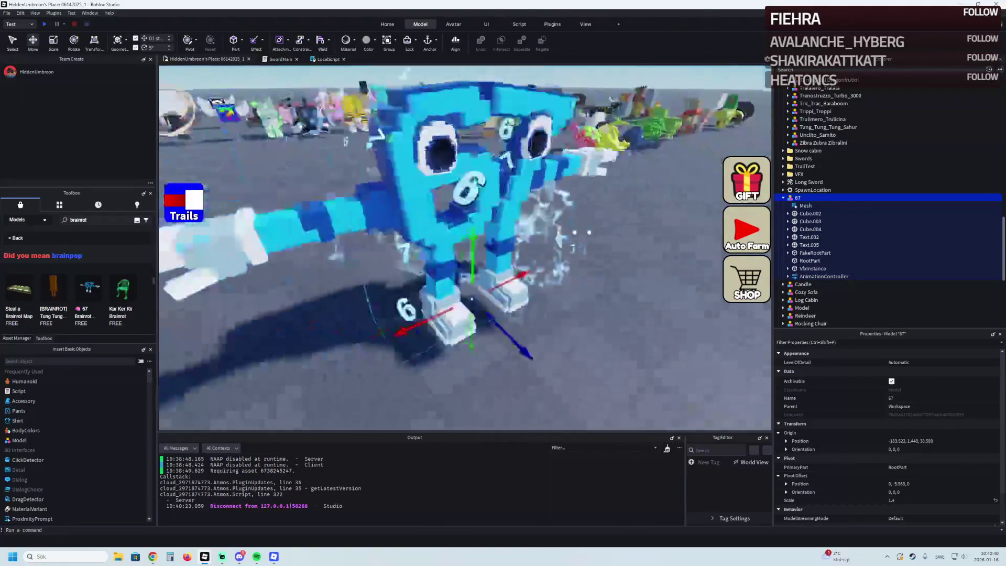
{"action": "scroll", "coordinate": [793, 210], "scroll_direction": "up", "scroll_amount": 1}
{"action": "left_click_drag", "start_coordinate": [792, 219], "coordinate": [799, 89]}
{"action": "scroll", "coordinate": [633, 173], "scroll_direction": "down", "scroll_amount": 5}
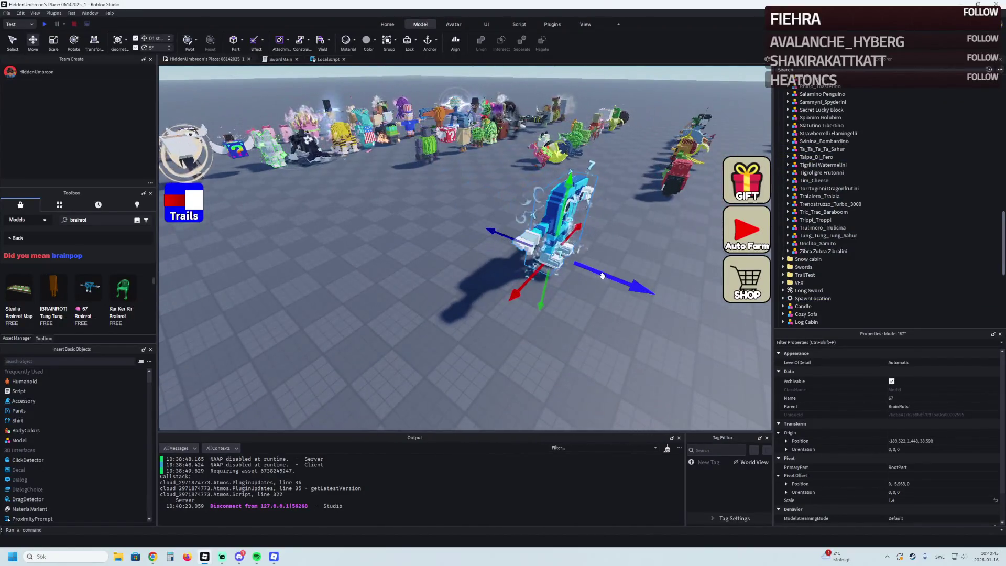
Step: Drag the 67 model back beside the brainrot rows and check its placement
{"action": "left_click_drag", "start_coordinate": [602, 276], "coordinate": [461, 221]}
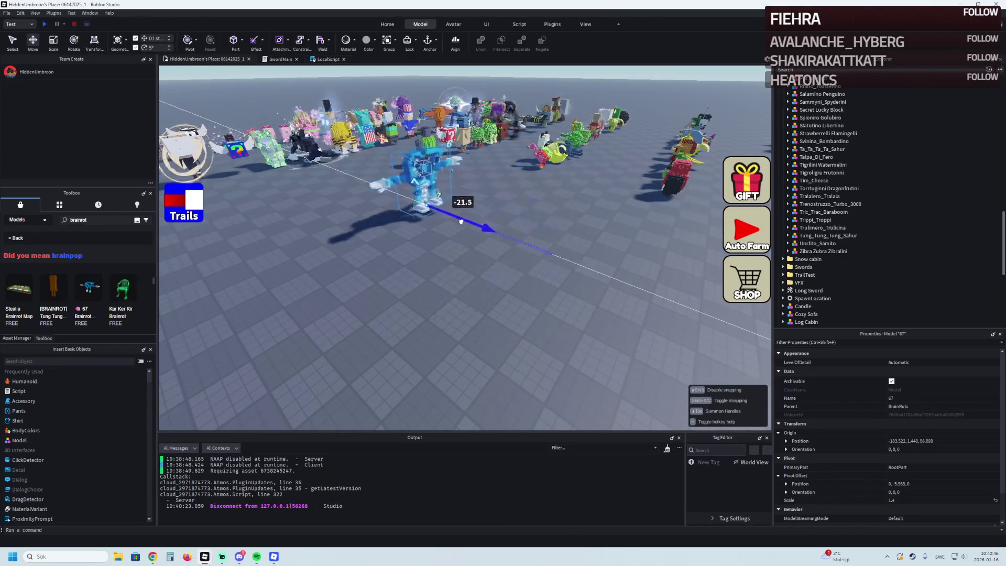
{"action": "left_click_drag", "start_coordinate": [406, 202], "coordinate": [410, 202]}
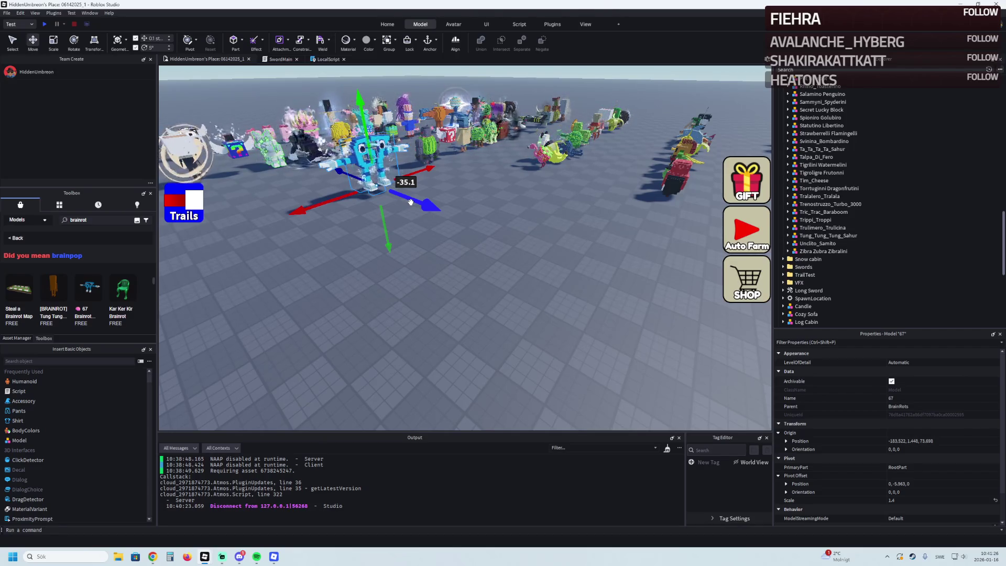
{"action": "key", "text": "w"}
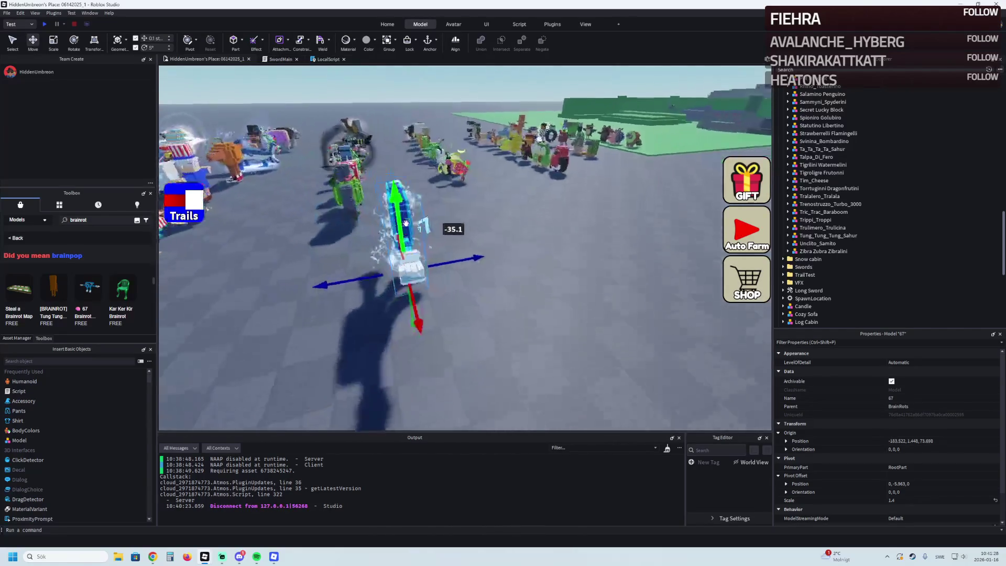
{"action": "key", "text": "a"}
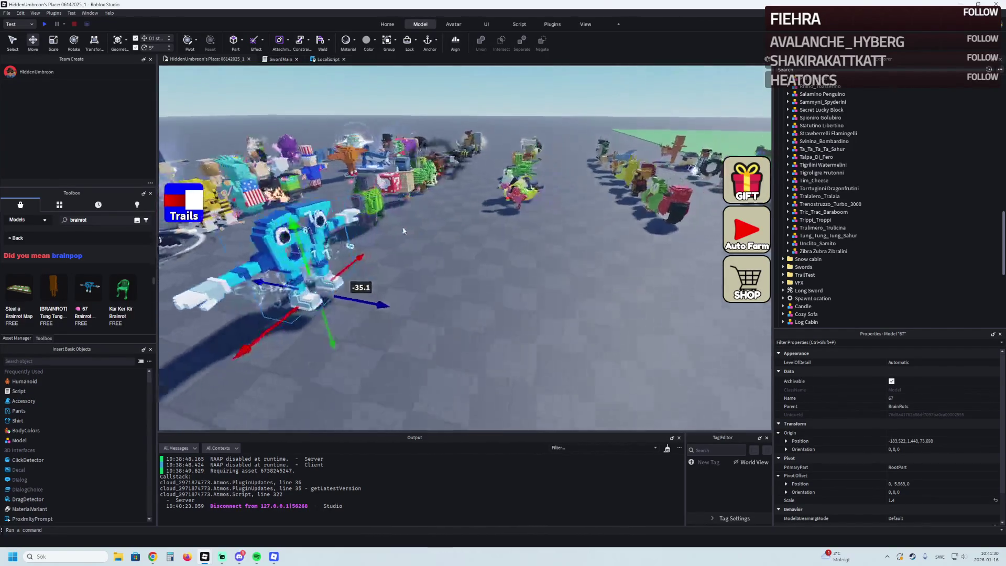
{"action": "key", "text": "a"}
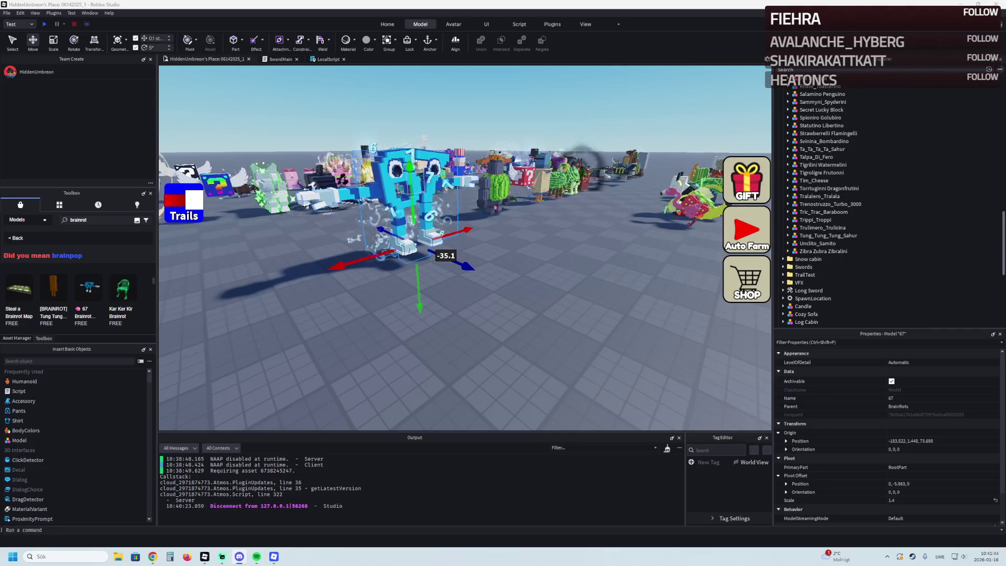
{"action": "left_click", "coordinate": [265, 332]}
Step: Select the grey-and-yellow character pair model in the Explorer and delete it
{"action": "scroll", "coordinate": [89, 310], "scroll_direction": "down", "scroll_amount": 2}
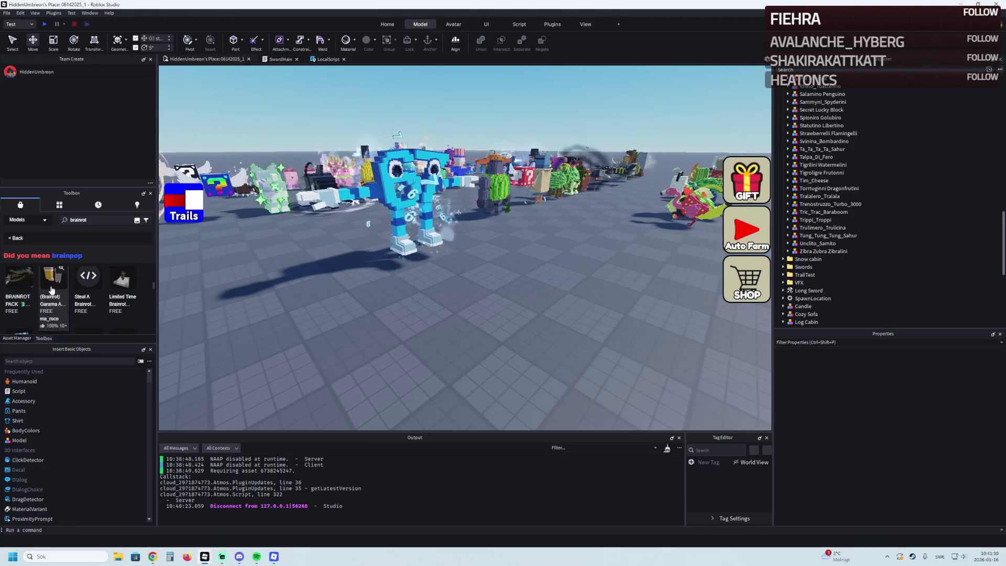
{"action": "key", "text": "ctrl+z"}
{"action": "key", "text": "f"}
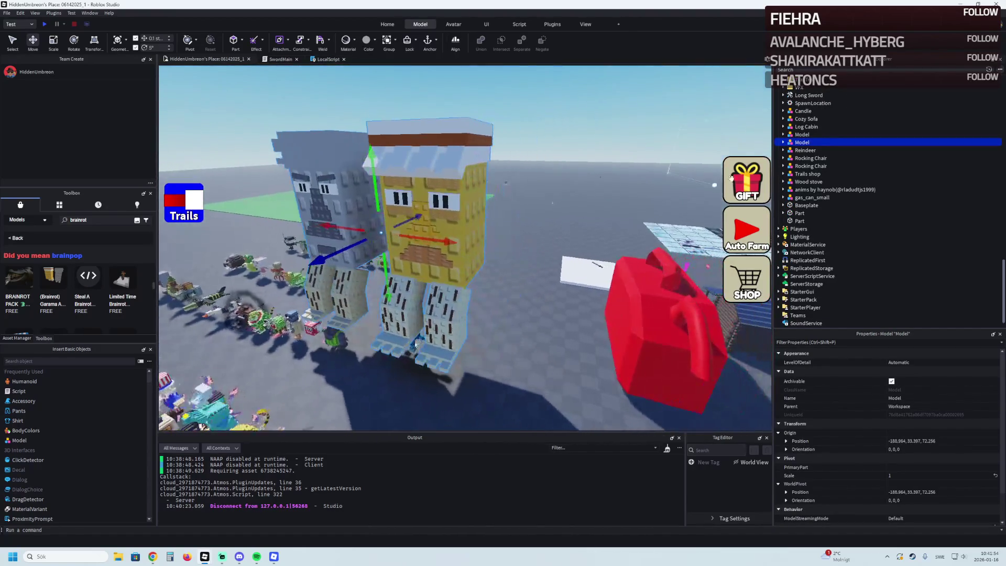
{"action": "left_click", "coordinate": [783, 142]}
{"action": "left_click", "coordinate": [787, 150]}
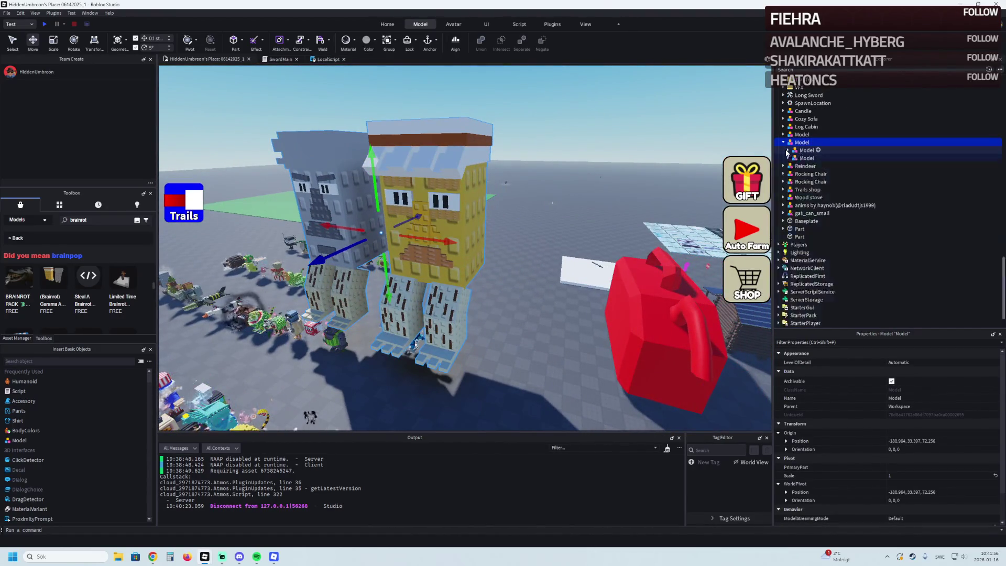
{"action": "scroll", "coordinate": [499, 196], "scroll_direction": "down", "scroll_amount": 5}
{"action": "key", "text": "Delete"}
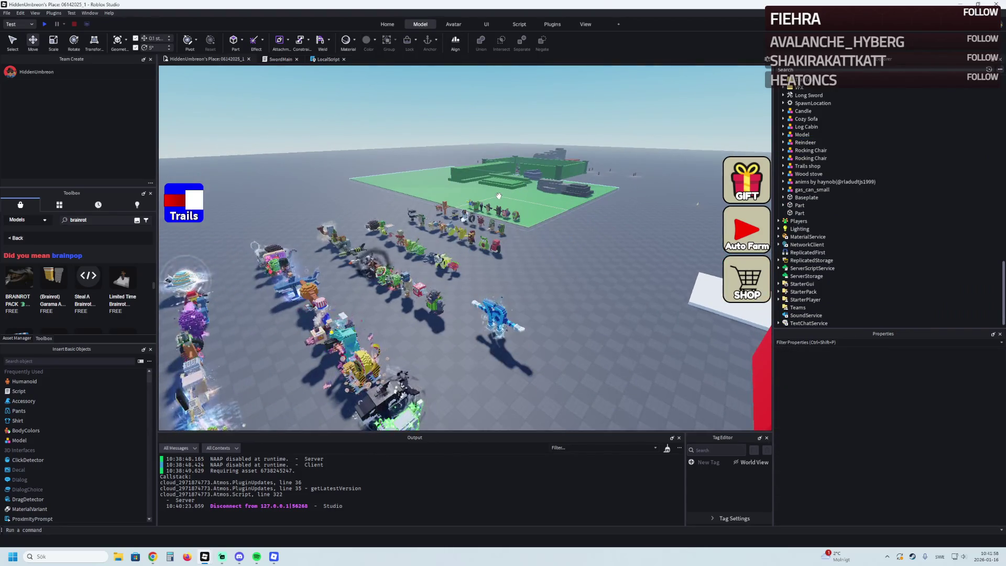
Step: Pan across the model rows, switch to the running Roblox game, and return to Studio
{"action": "scroll", "coordinate": [493, 189], "scroll_direction": "up", "scroll_amount": 5}
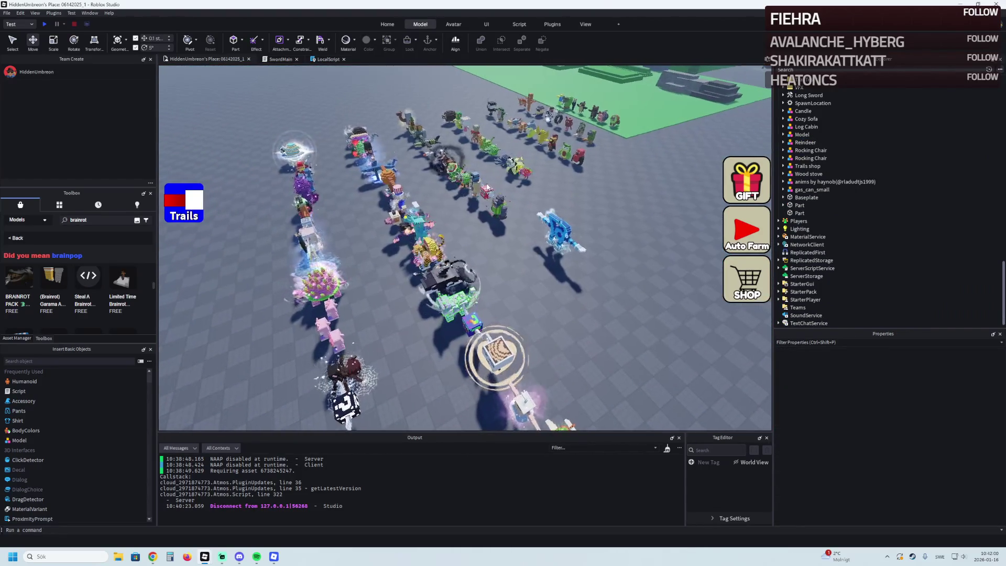
{"action": "scroll", "coordinate": [486, 183], "scroll_direction": "up", "scroll_amount": 1}
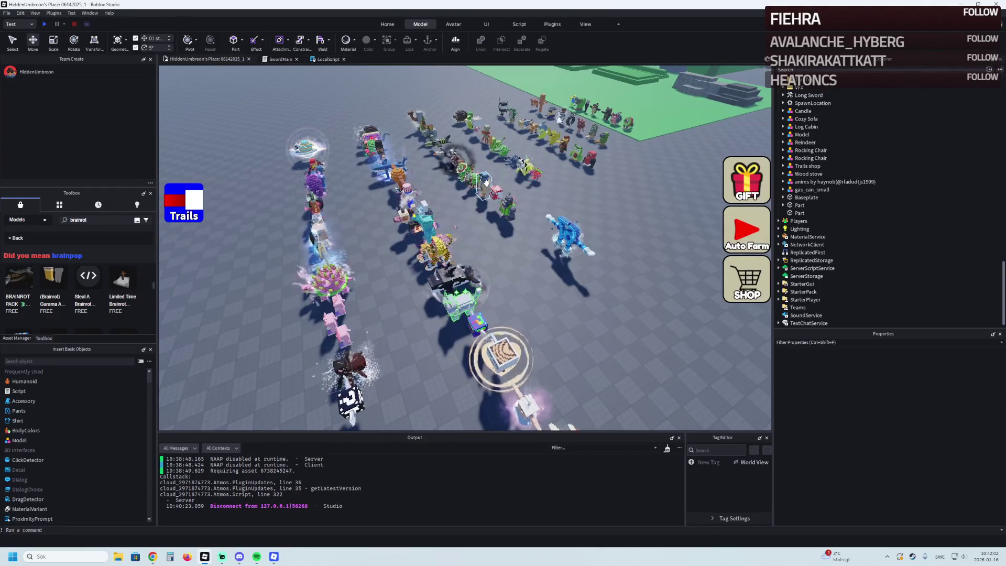
{"action": "key", "text": "d"}
{"action": "key", "text": "d"}
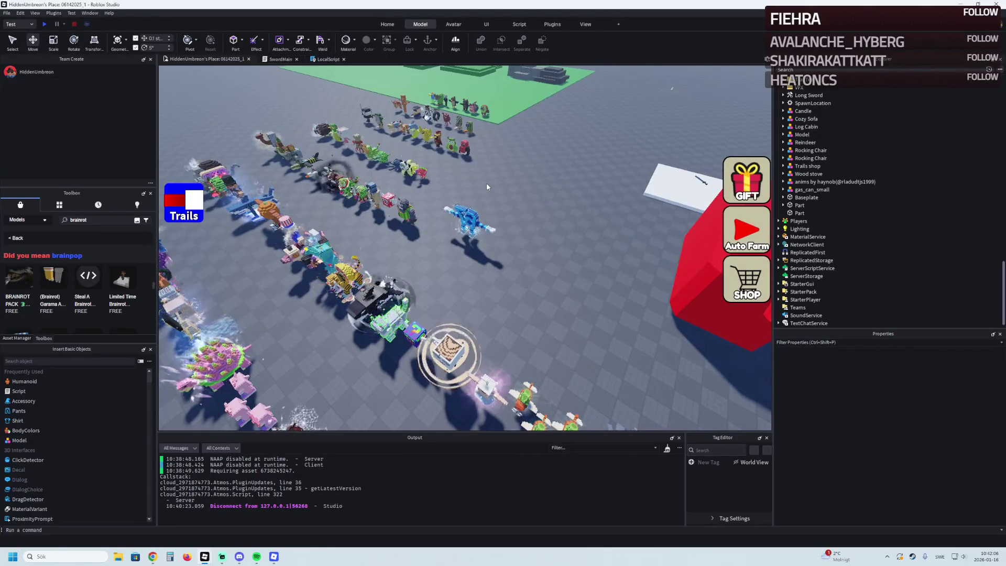
{"action": "key", "text": "a"}
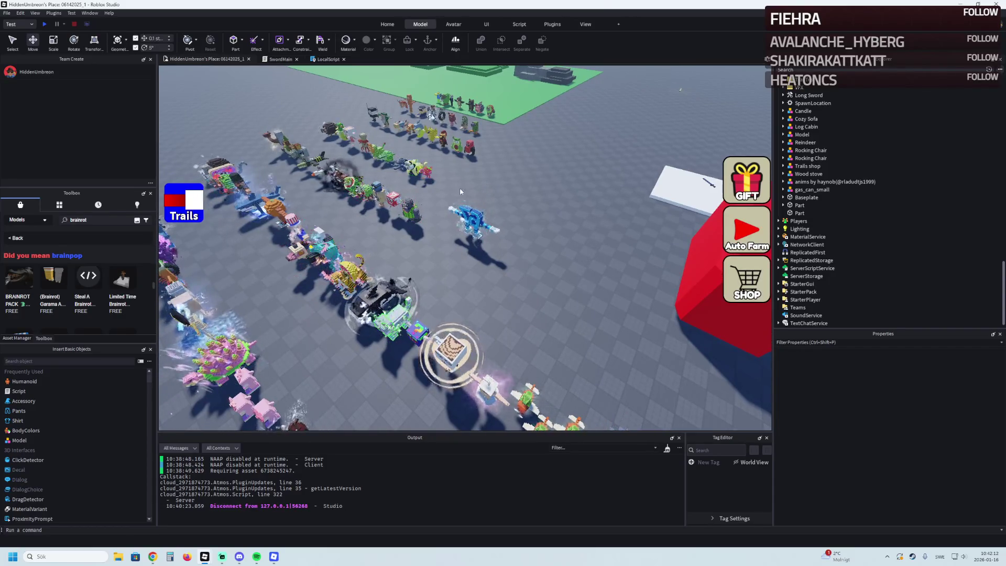
{"action": "left_click", "coordinate": [280, 556]}
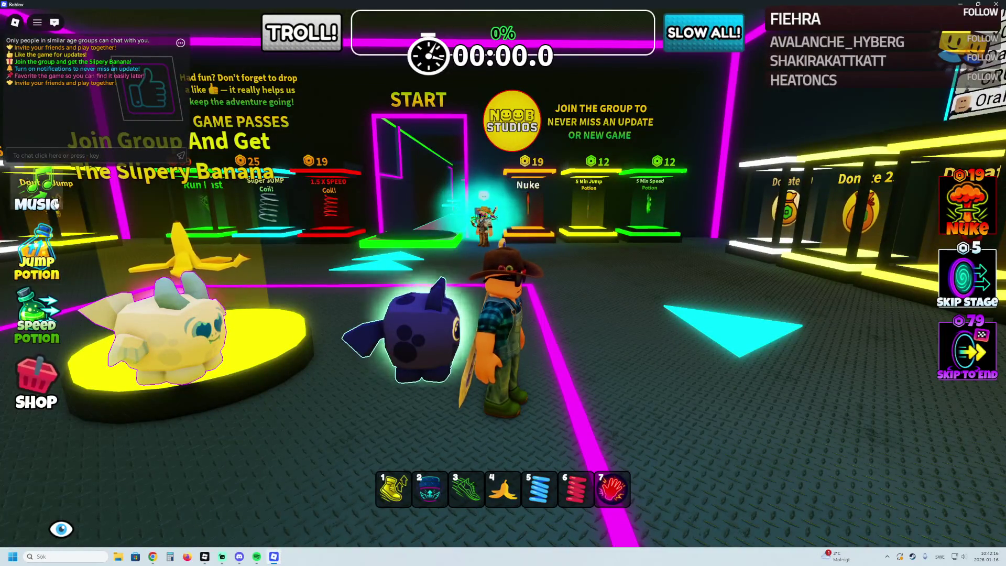
{"action": "key", "text": "alt+Tab"}
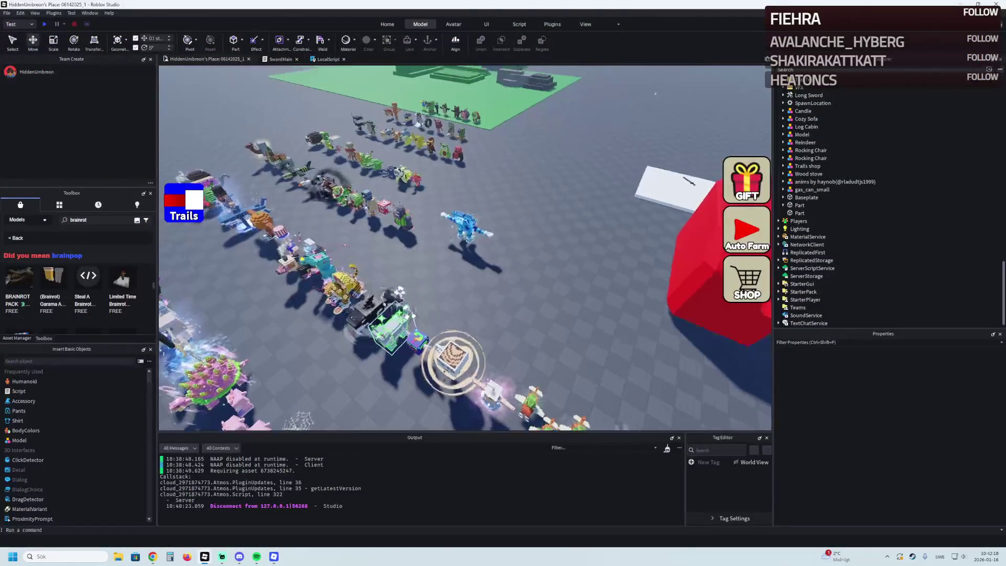
{"action": "key", "text": "Left"}
{"action": "key", "text": "w"}
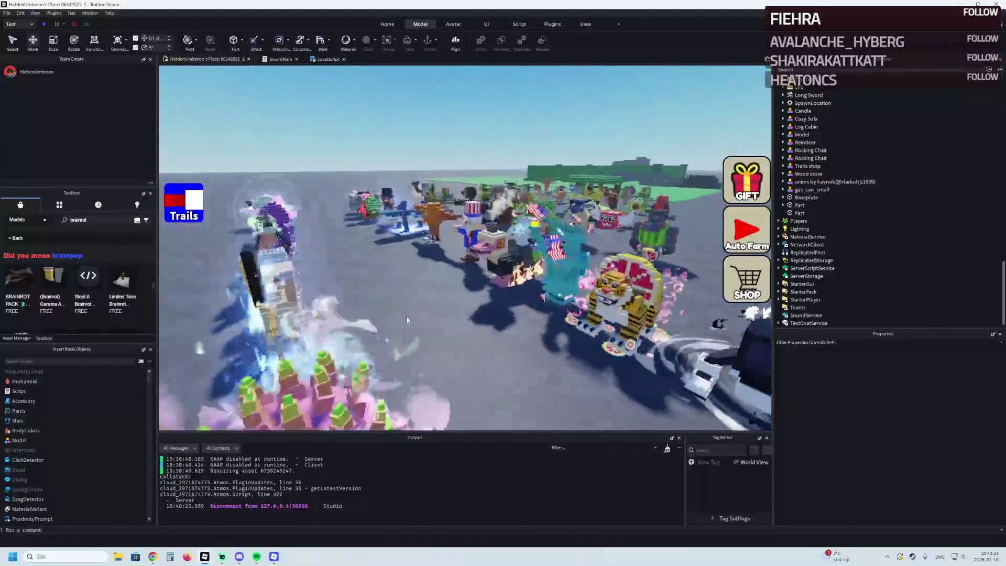
{"action": "key", "text": "s"}
{"action": "key", "text": "w"}
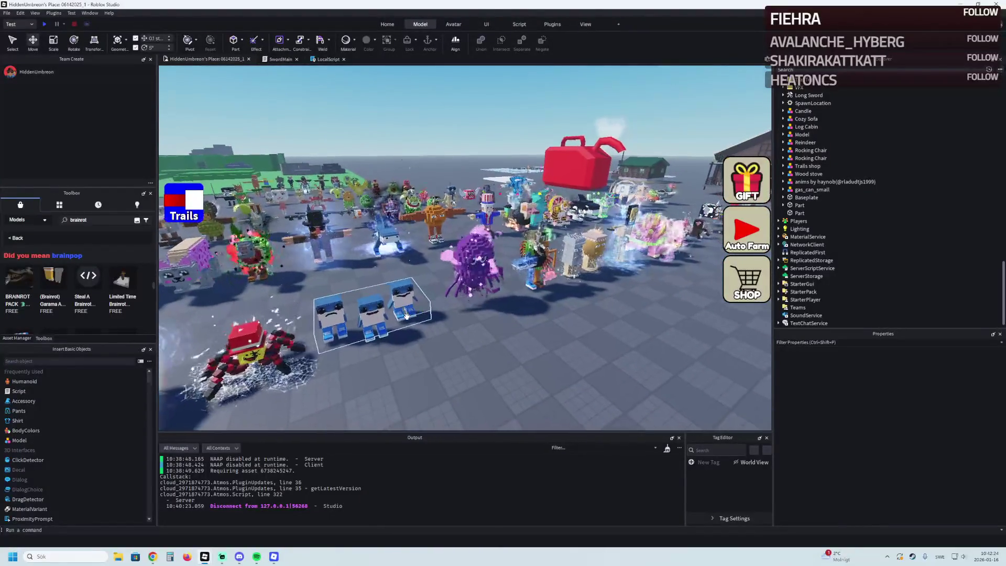
{"action": "key", "text": "d"}
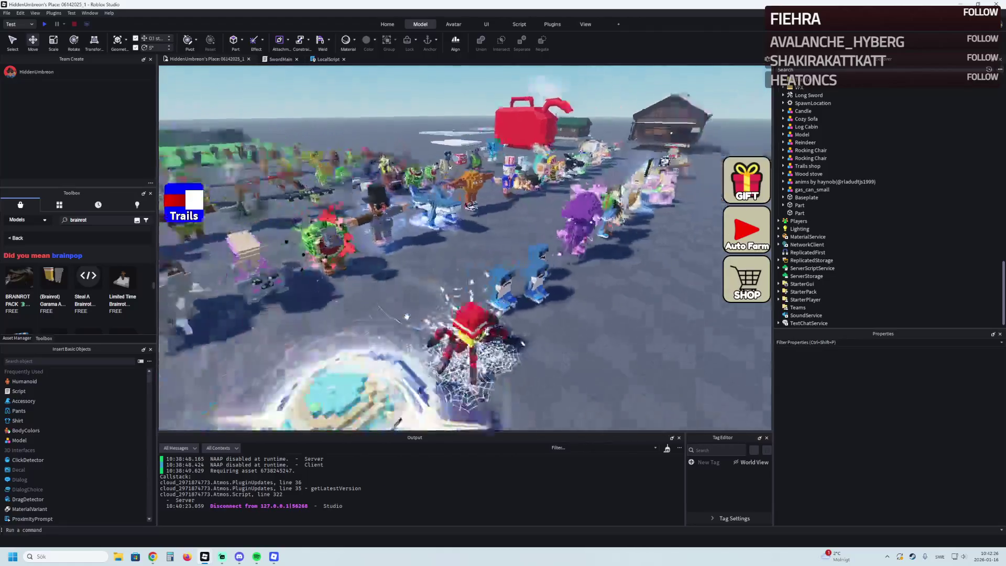
{"action": "key", "text": "s"}
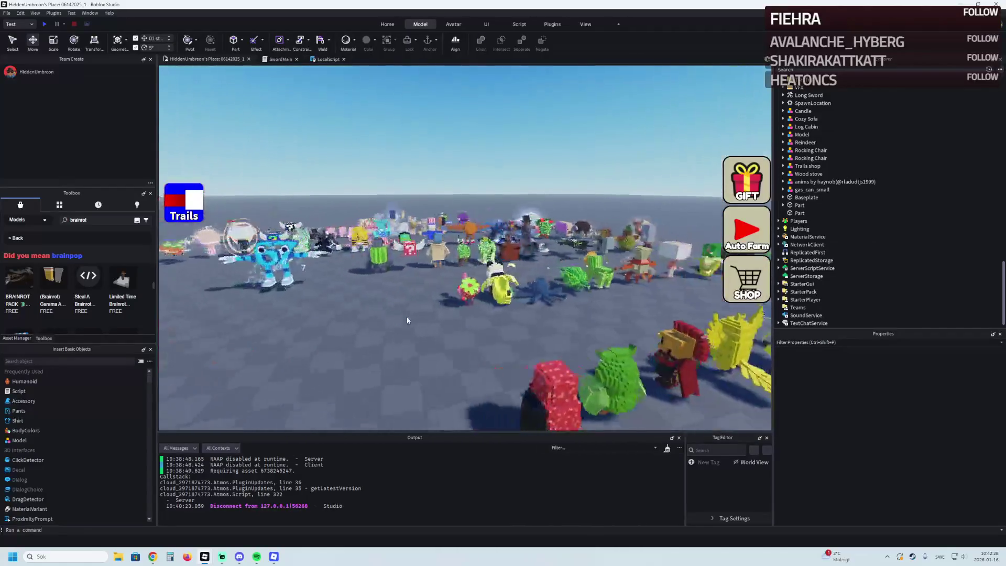
{"action": "key", "text": "w"}
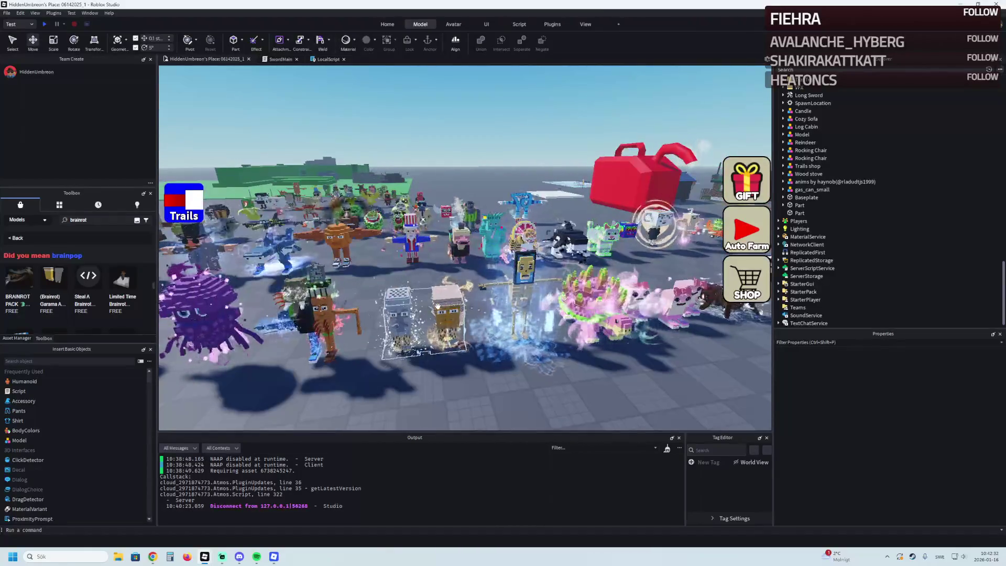
{"action": "key", "text": "s"}
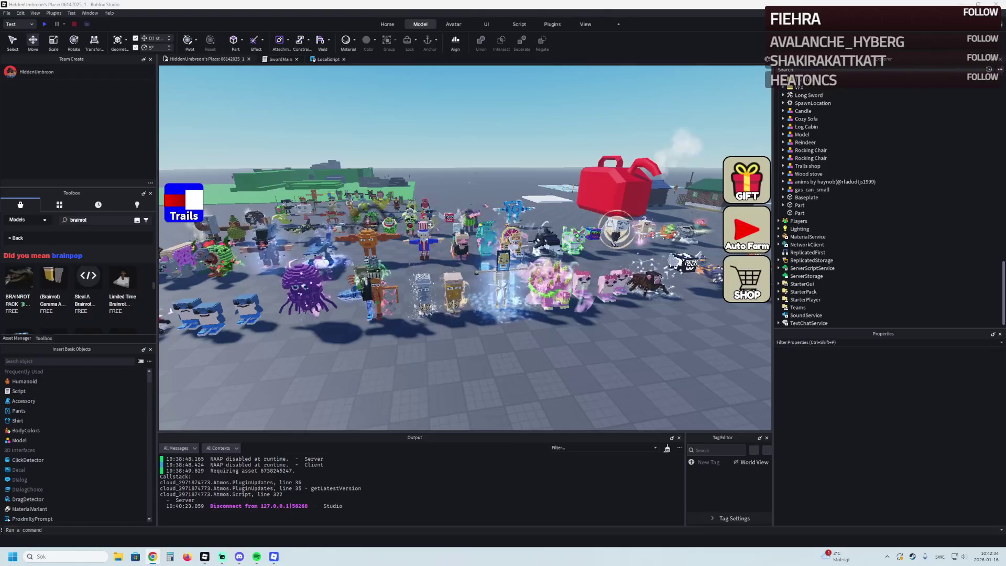
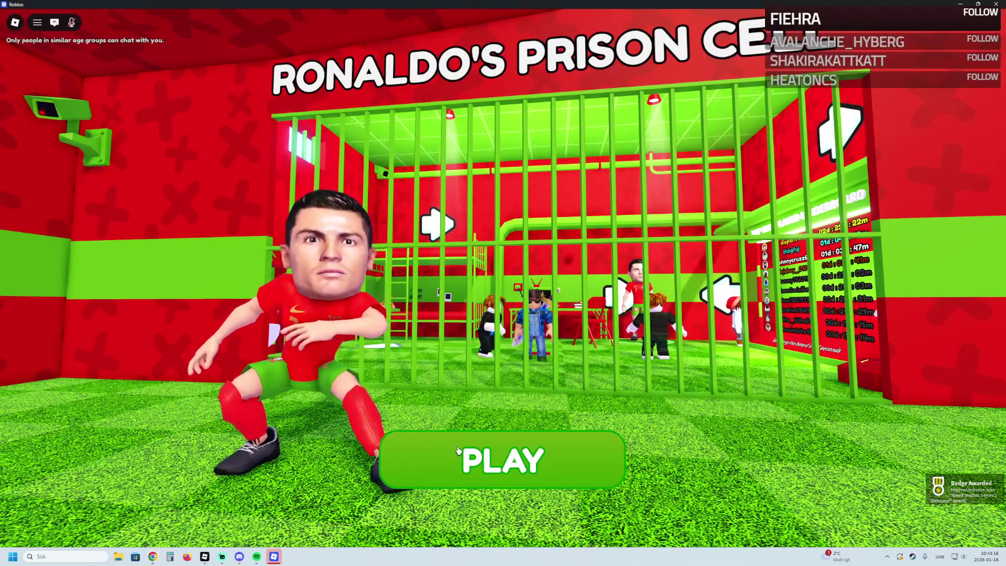
Step: Start the prison obby on Easy difficulty and turn toward the leaderboard wall
{"action": "left_click", "coordinate": [542, 465]}
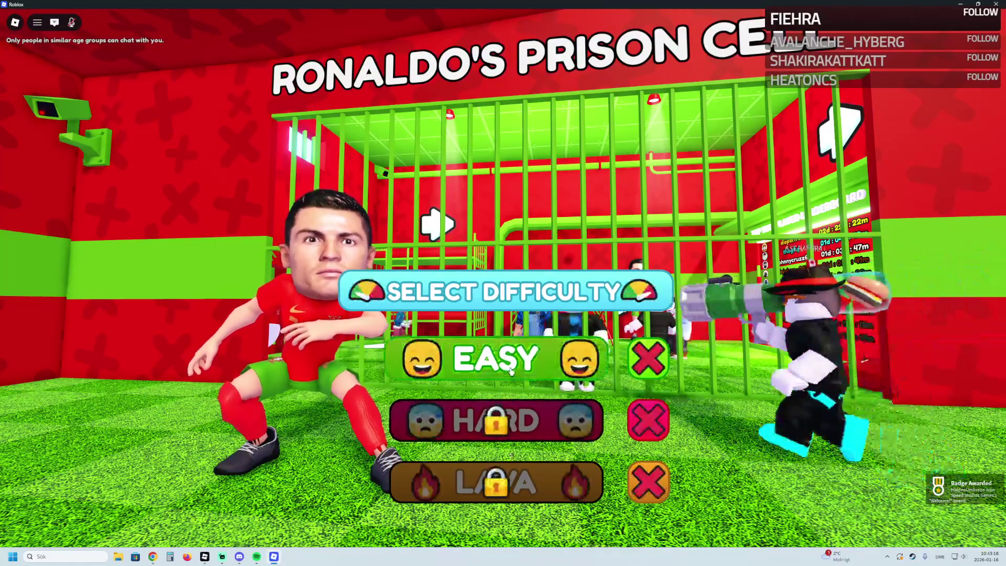
{"action": "left_click", "coordinate": [511, 370]}
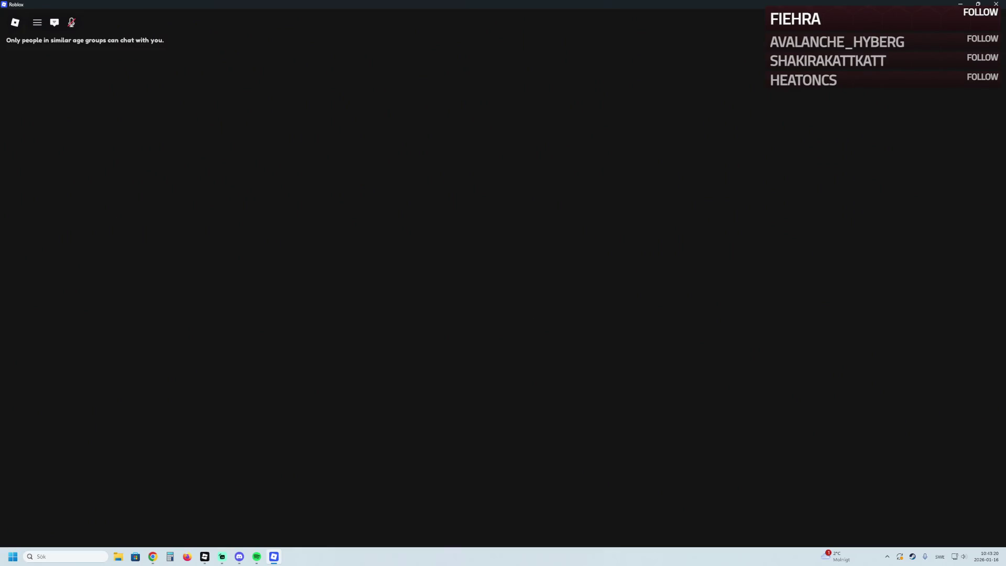
{"action": "key", "text": "Left"}
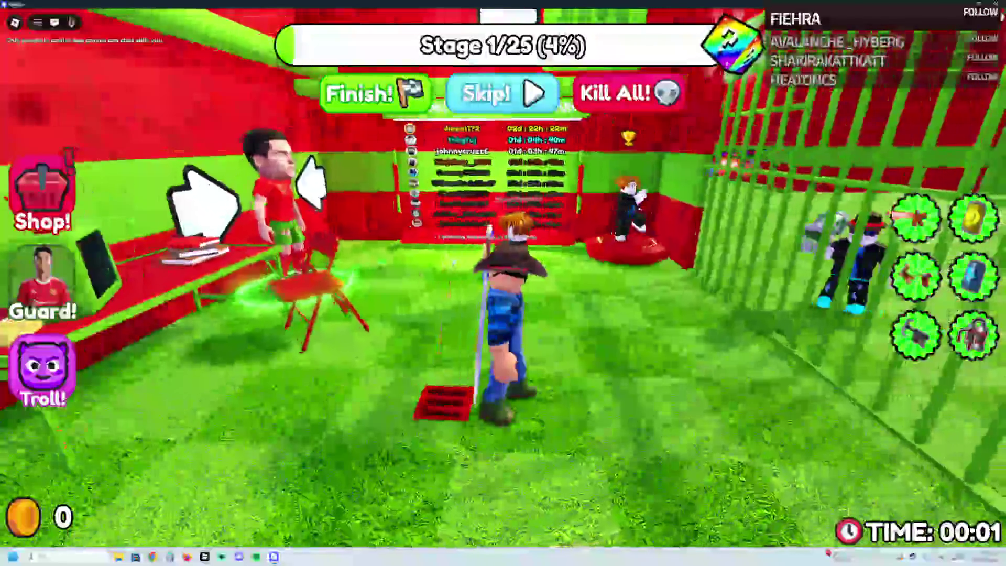
Step: Walk past the toilet, climb the bunk beds and get onto the green rail
{"action": "key", "text": "Right"}
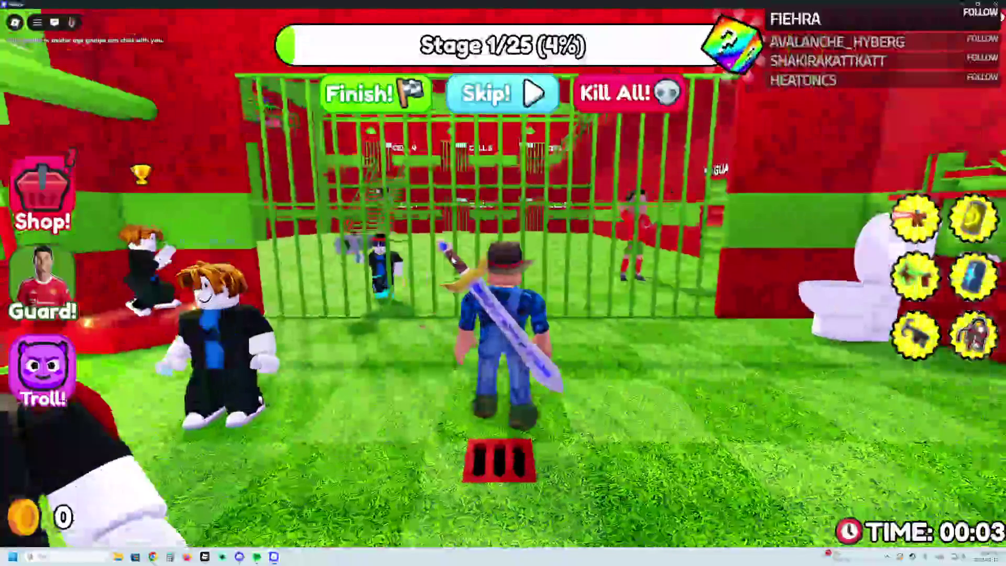
{"action": "key", "text": "Right"}
{"action": "key", "text": "d"}
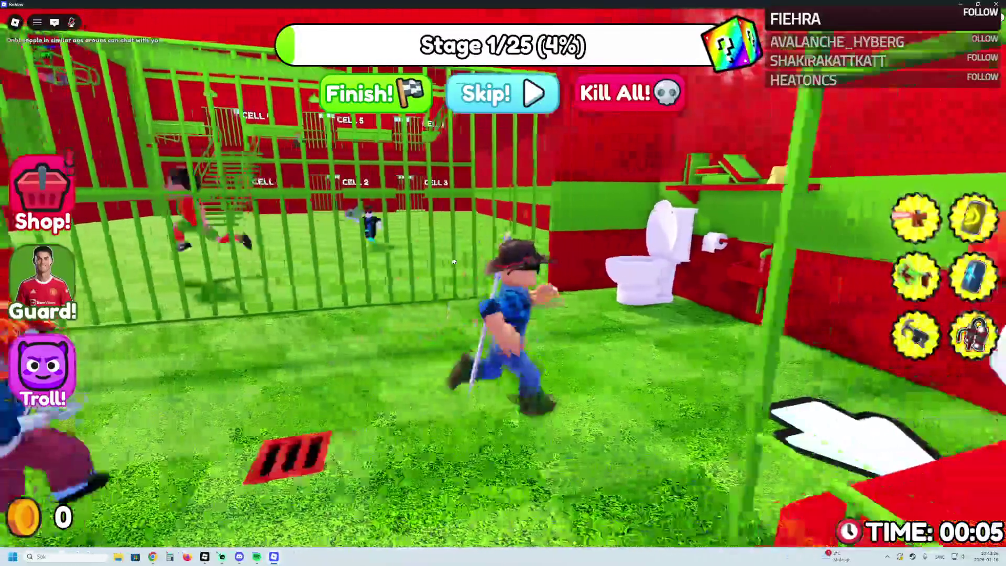
{"action": "key", "text": "Right"}
{"action": "key", "text": "w"}
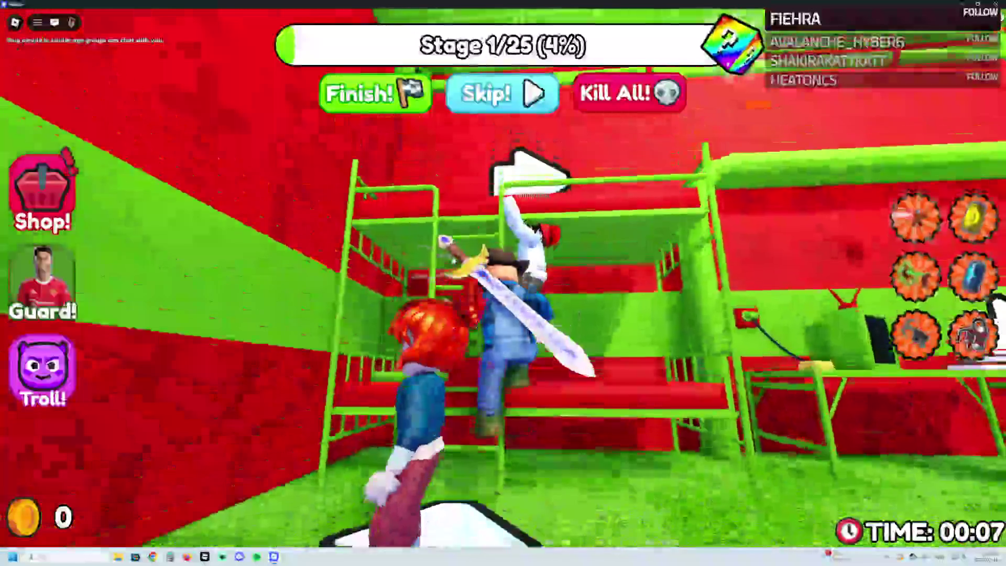
{"action": "key", "text": "w"}
{"action": "key", "text": "Right"}
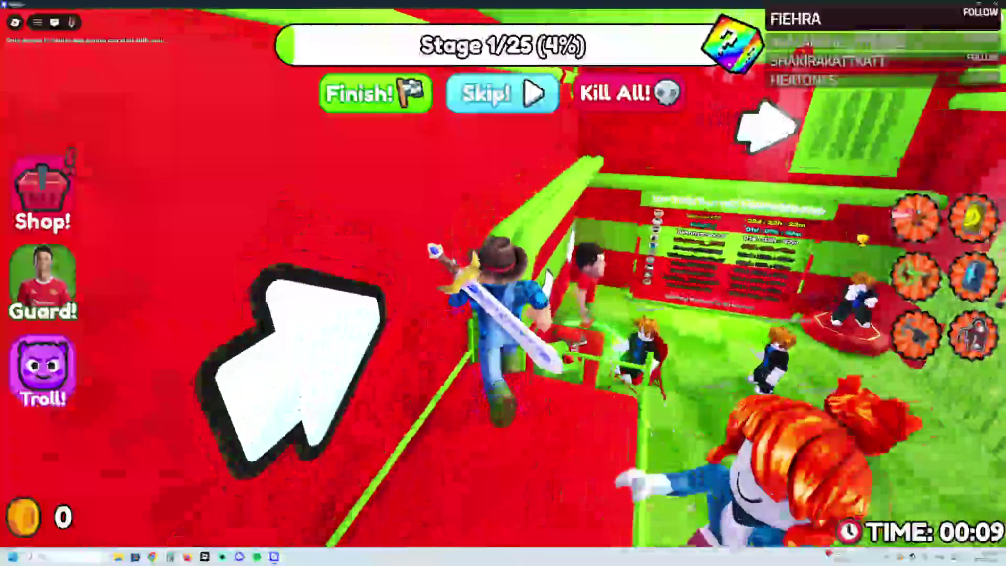
Step: Walk the green rail into the vent and decline adding the game to favourites
{"action": "key", "text": "w"}
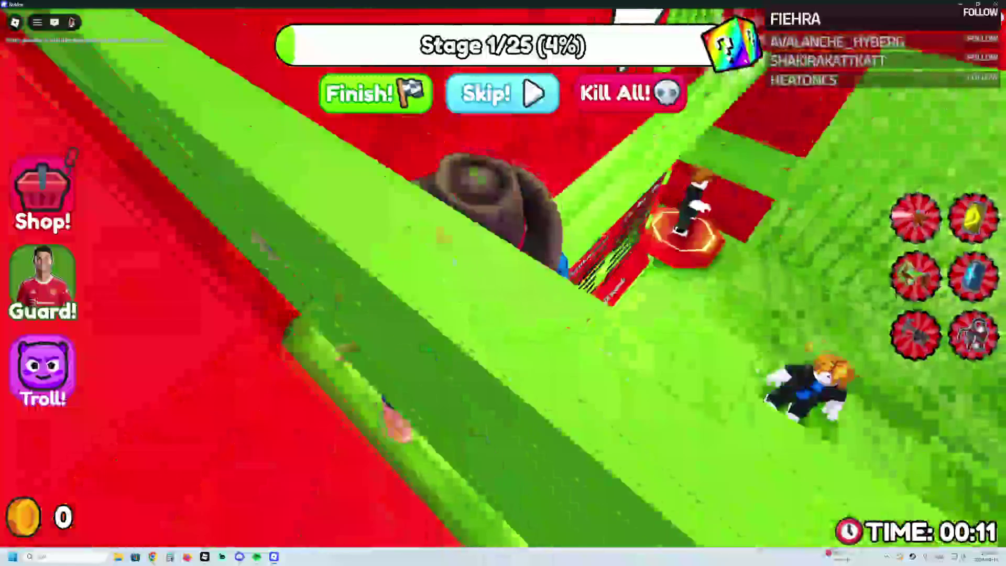
{"action": "key", "text": "w"}
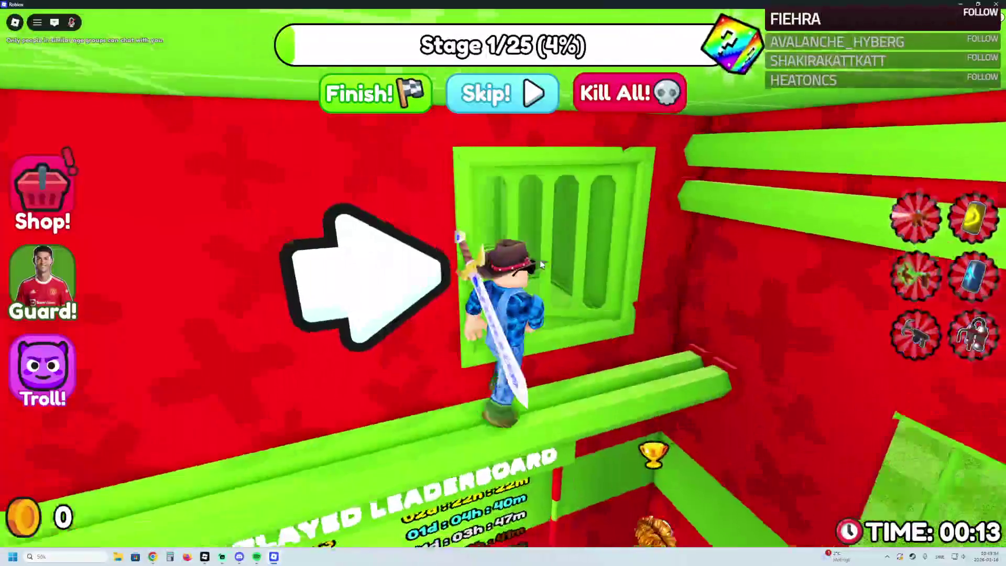
{"action": "key", "text": "w"}
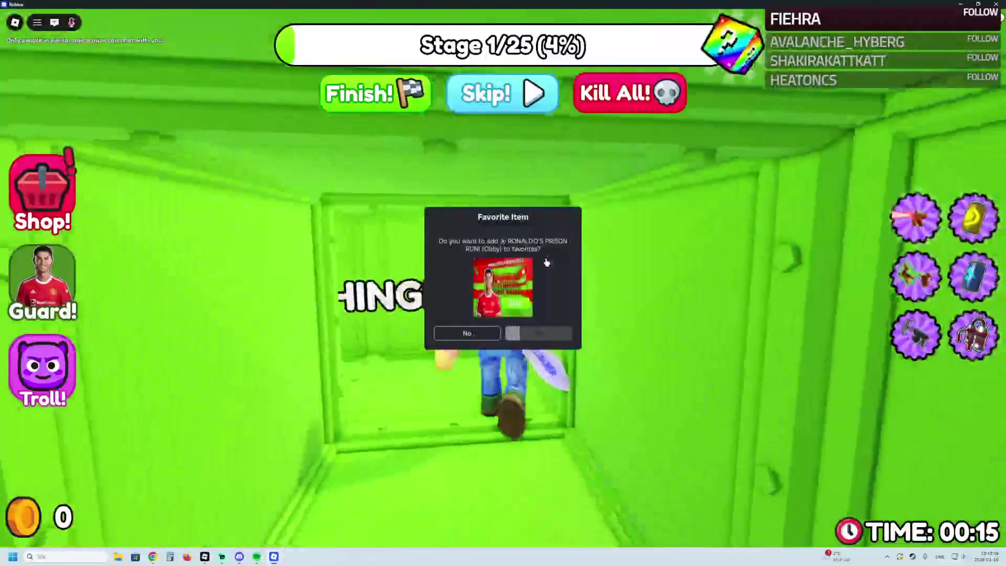
{"action": "left_click", "coordinate": [467, 333]}
Step: Run through the tunnel gate, climb the green ladder and reach the Stage 3 checkpoint
{"action": "key", "text": "w"}
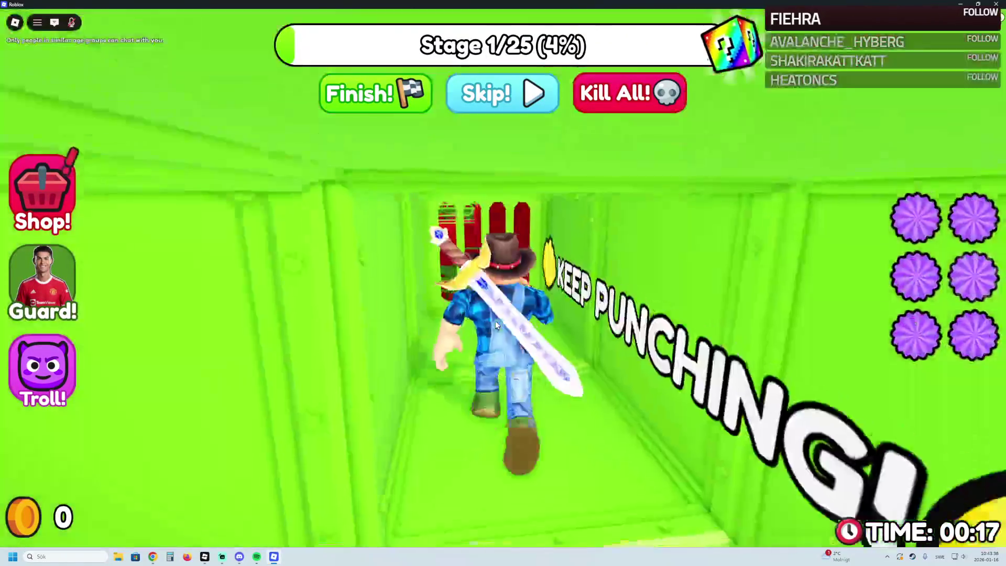
{"action": "key", "text": "w"}
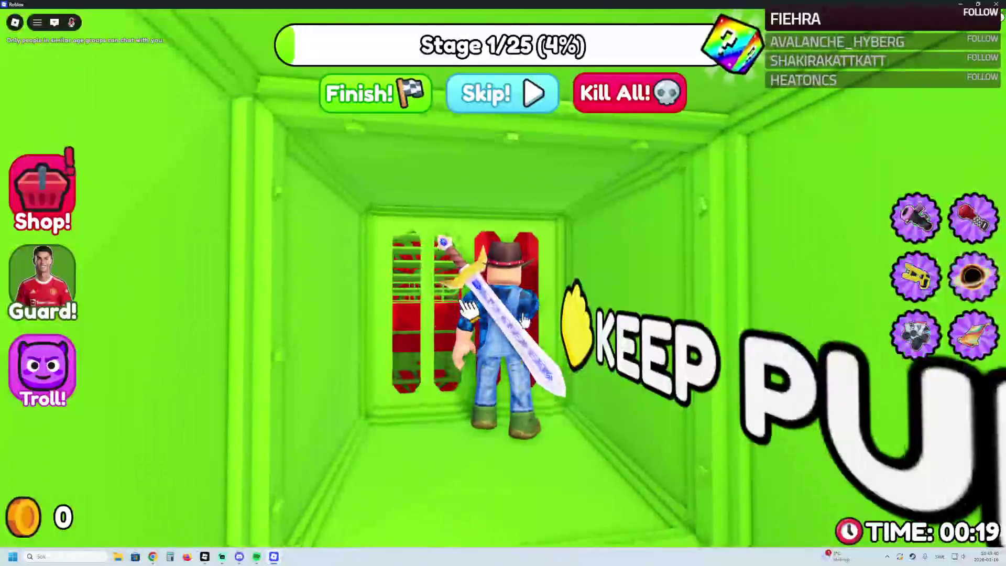
{"action": "key", "text": "w"}
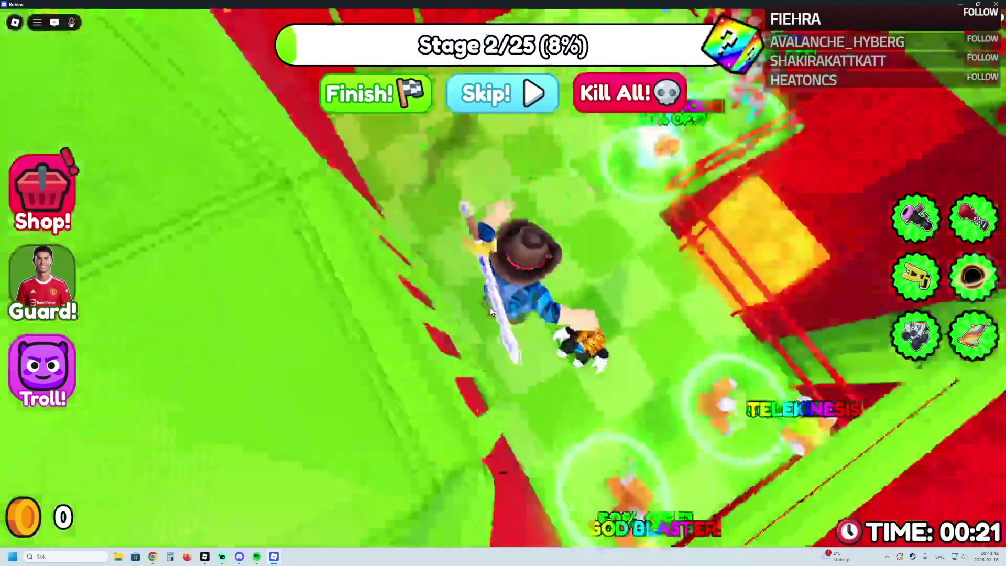
{"action": "key", "text": "a"}
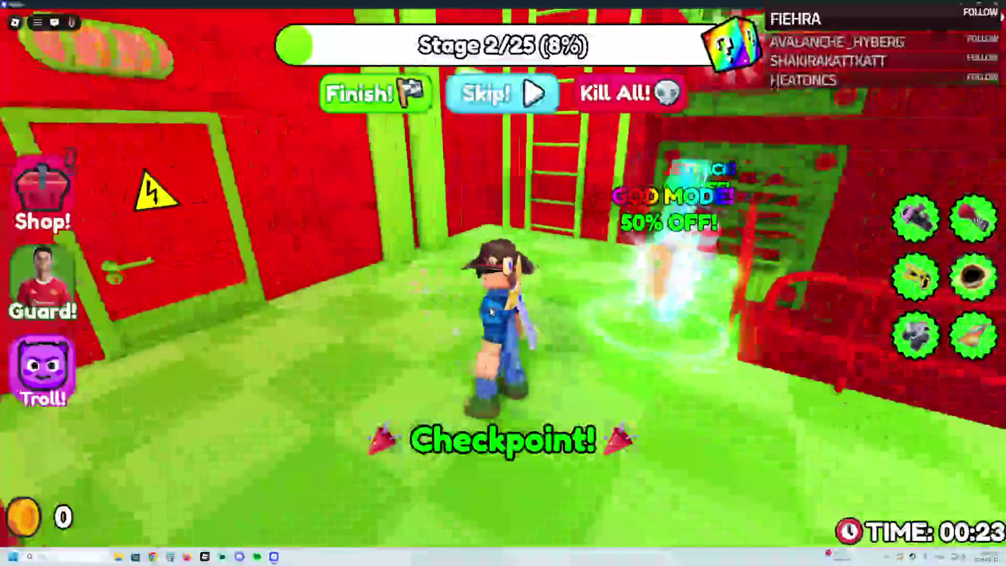
{"action": "key", "text": "w"}
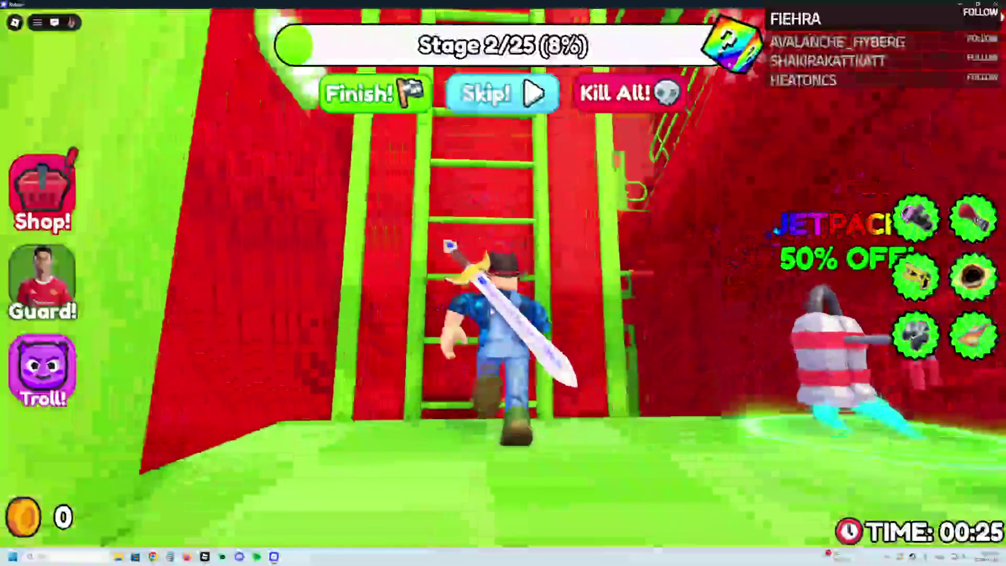
{"action": "key", "text": "w"}
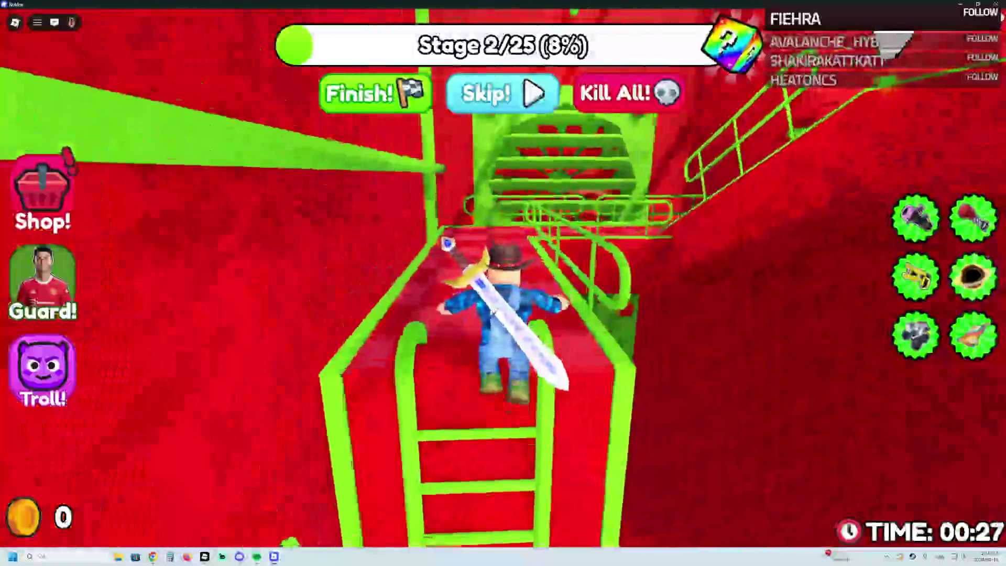
{"action": "key", "text": "w"}
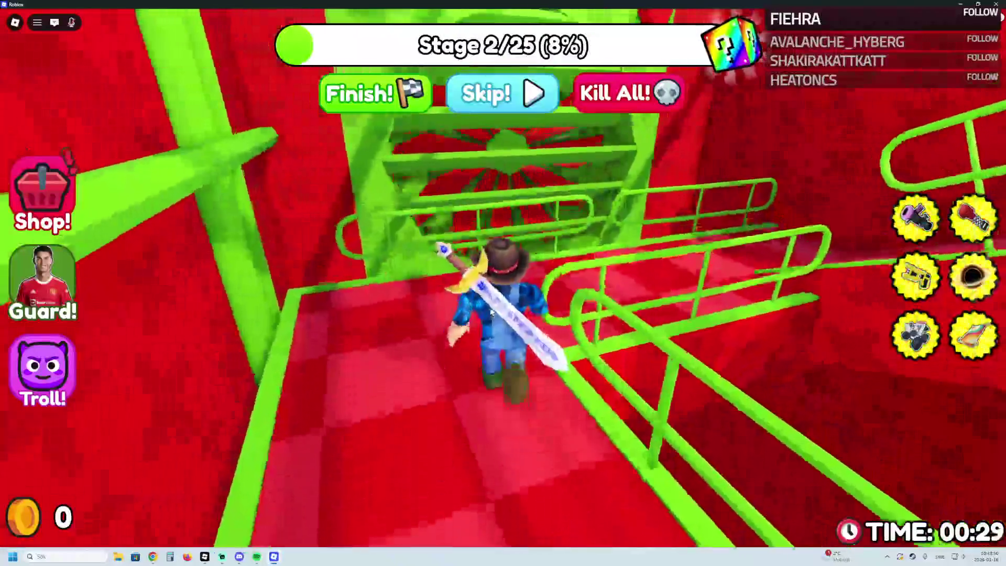
{"action": "key", "text": "w"}
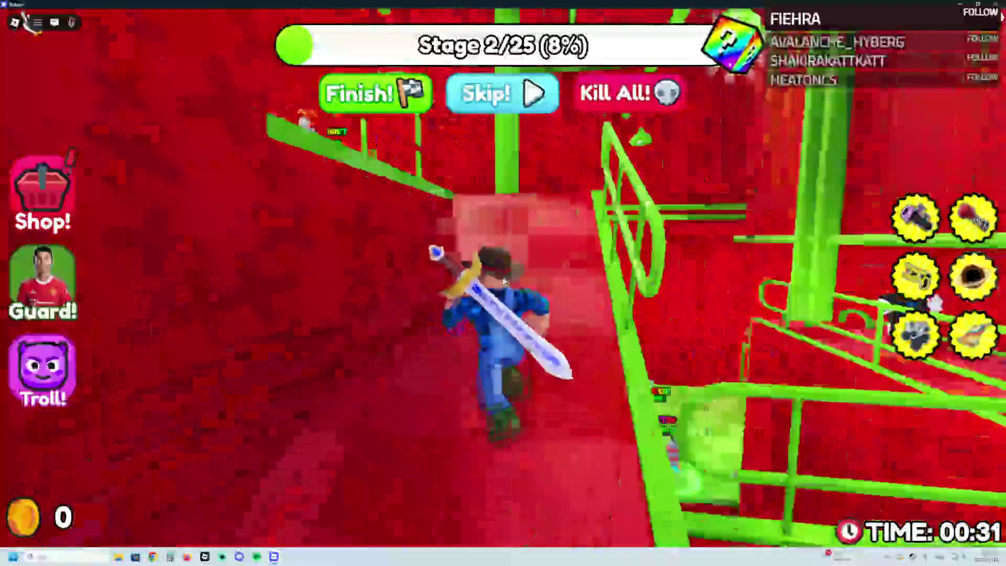
{"action": "key", "text": "w"}
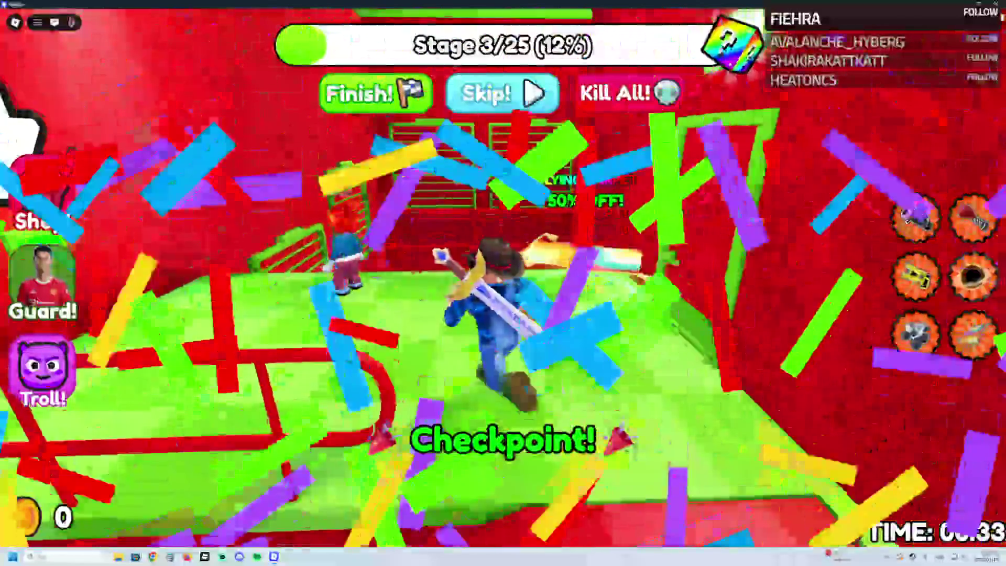
Step: Head toward the lava area, climb the green ladder and decline the Grapple Gun offer
{"action": "key", "text": "w"}
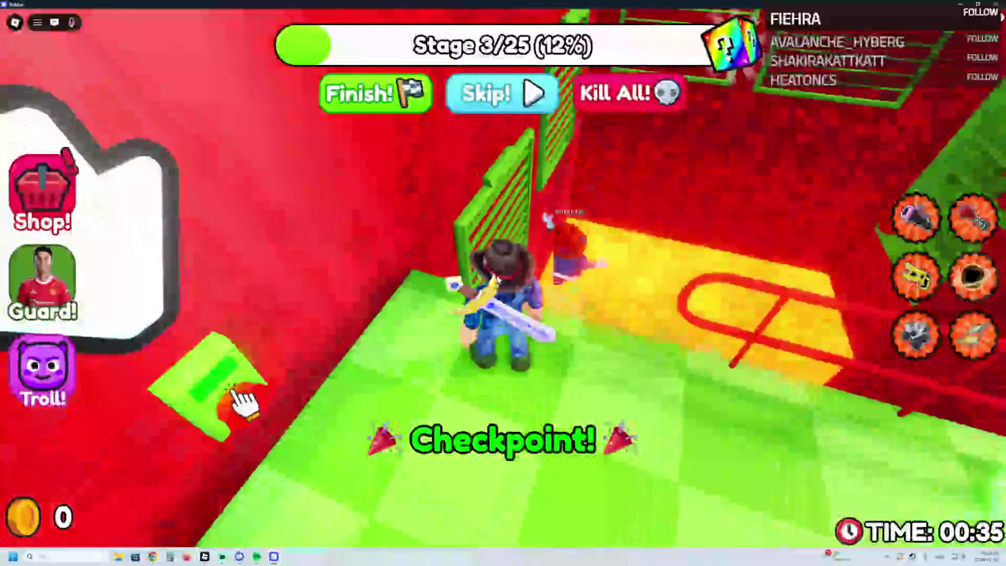
{"action": "key", "text": "w"}
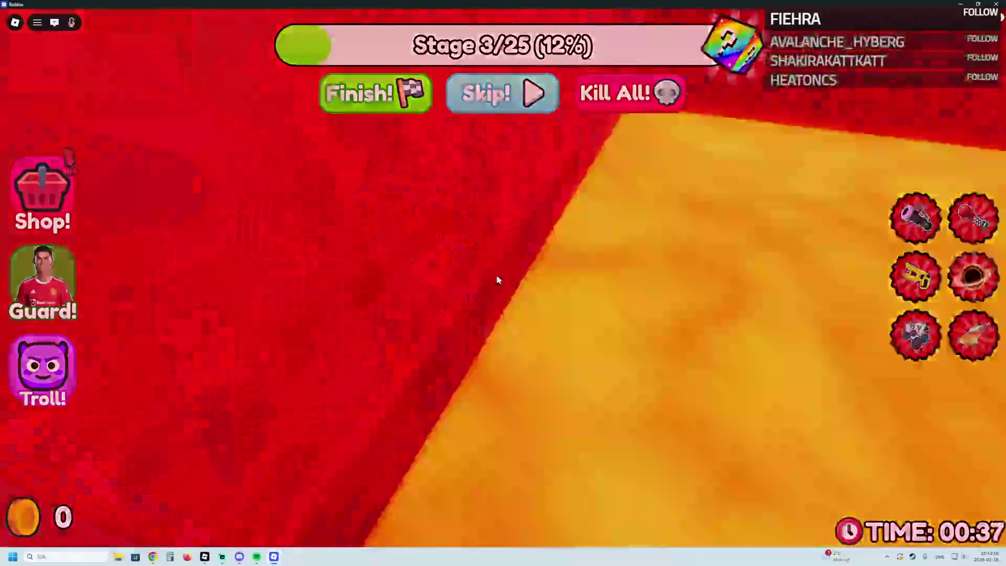
{"action": "key", "text": "w"}
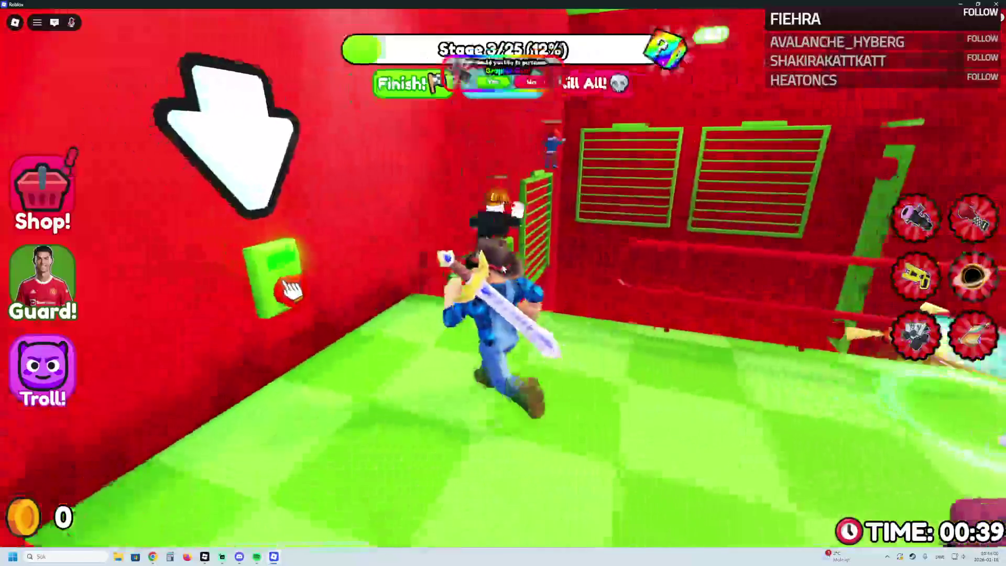
{"action": "key", "text": "w"}
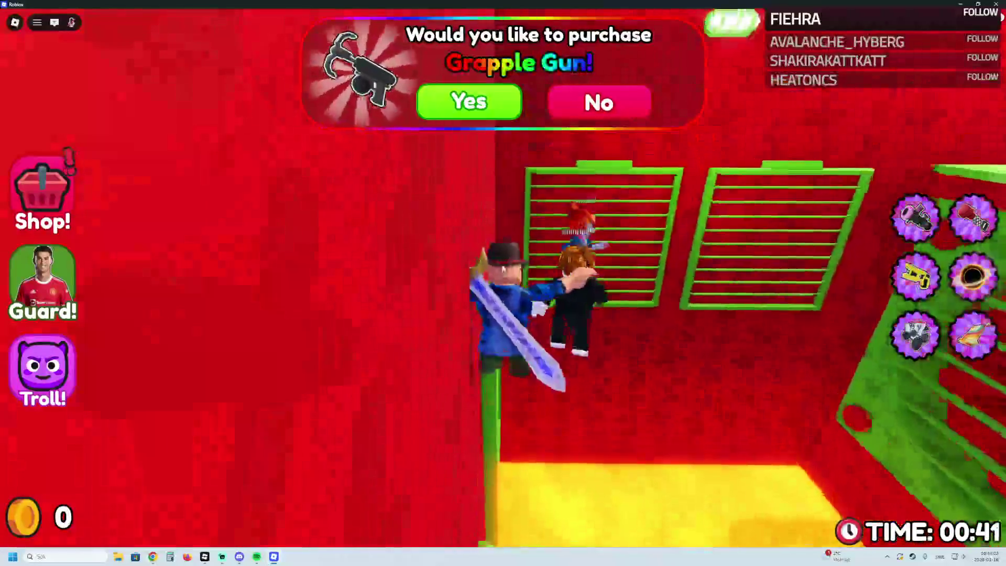
{"action": "key", "text": "w"}
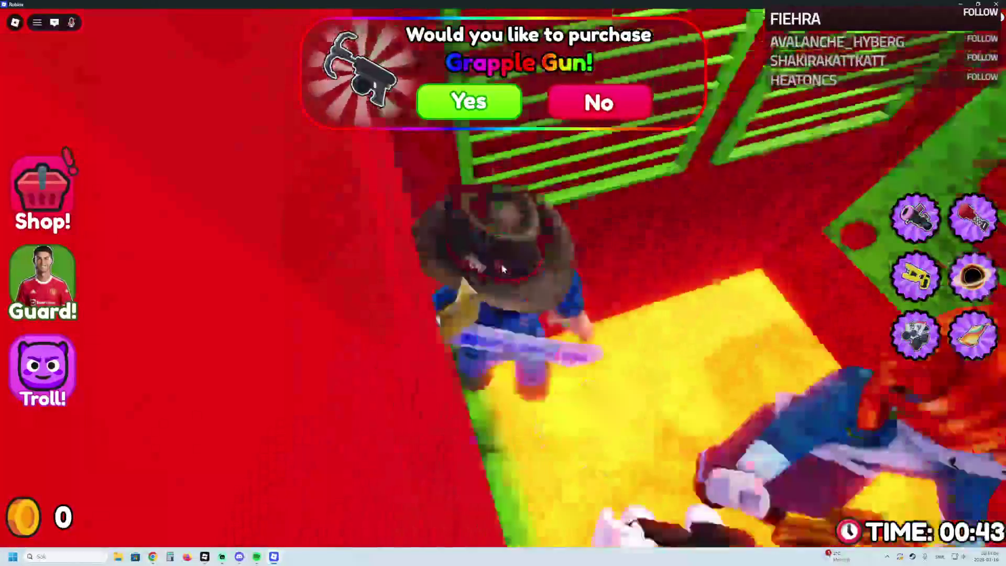
{"action": "key", "text": "w"}
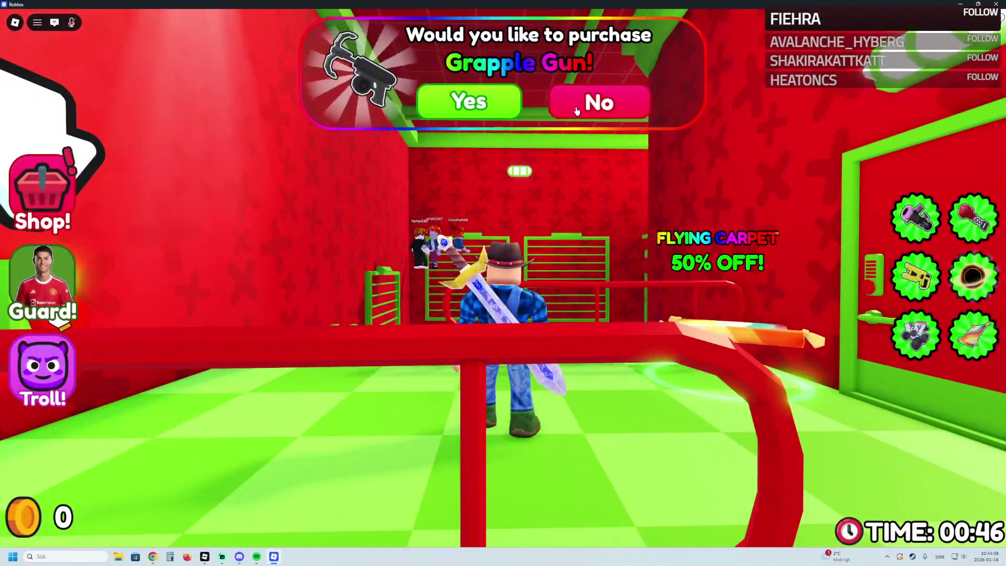
{"action": "left_click", "coordinate": [576, 111]}
{"action": "key", "text": "w"}
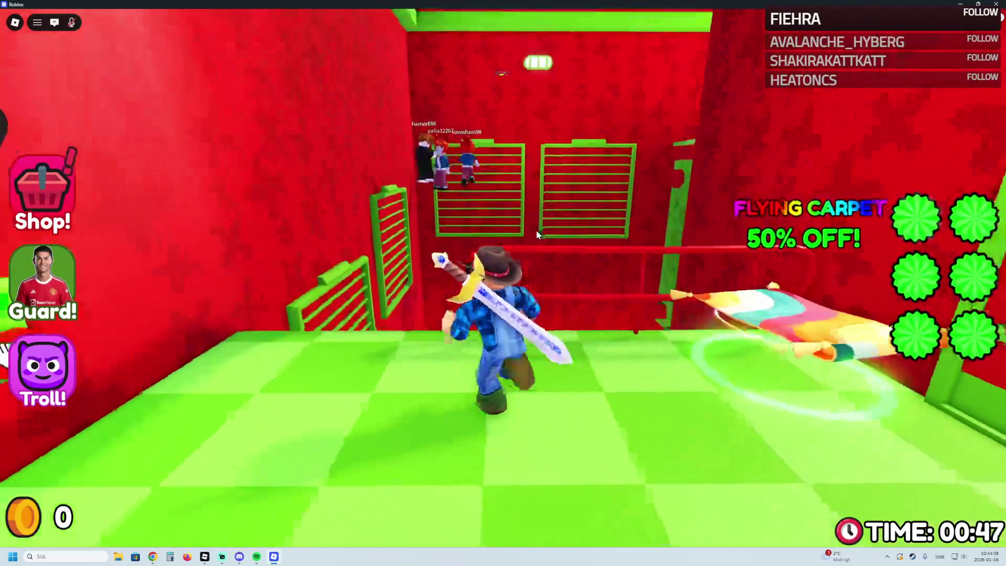
{"action": "key", "text": "w"}
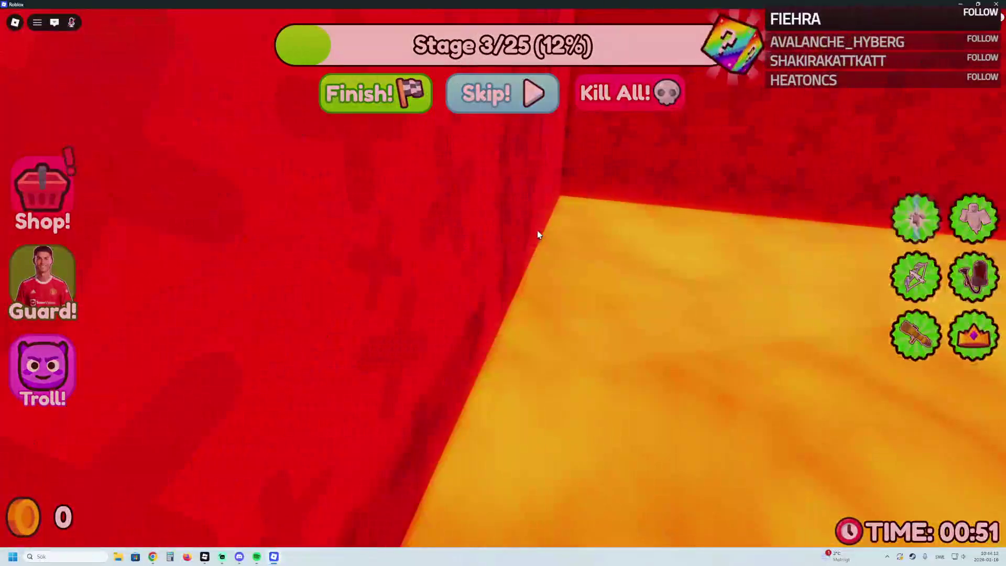
Step: Cross the green ledge to the Flying Carpet pad and decline its purchase offer
{"action": "key", "text": "a"}
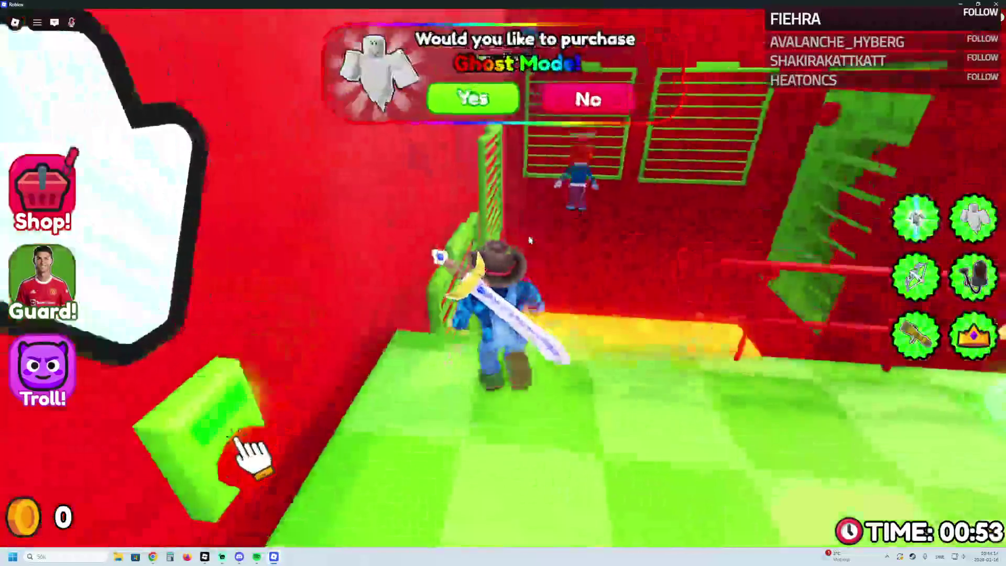
{"action": "key", "text": "w"}
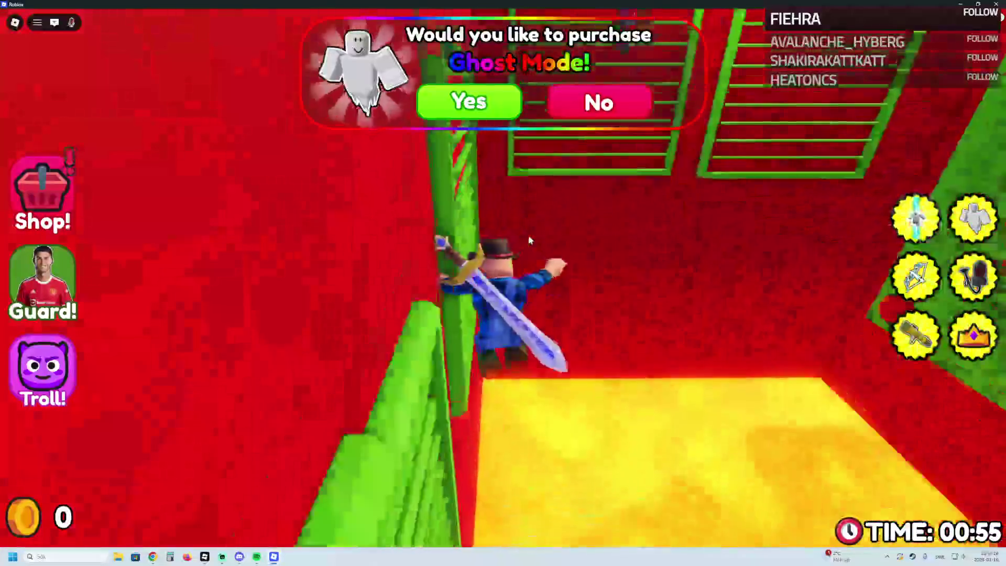
{"action": "key", "text": "a"}
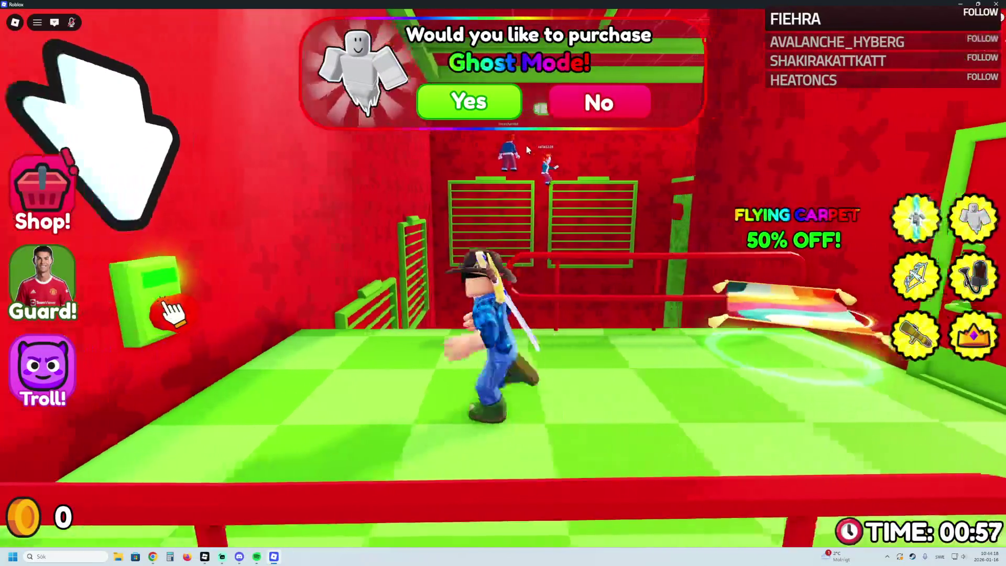
{"action": "key", "text": "w"}
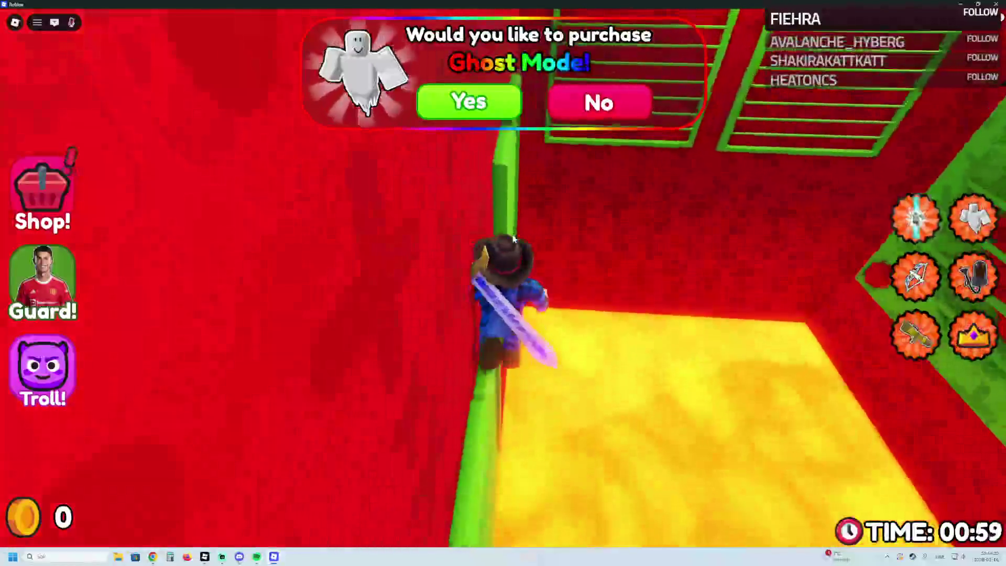
{"action": "key", "text": "w"}
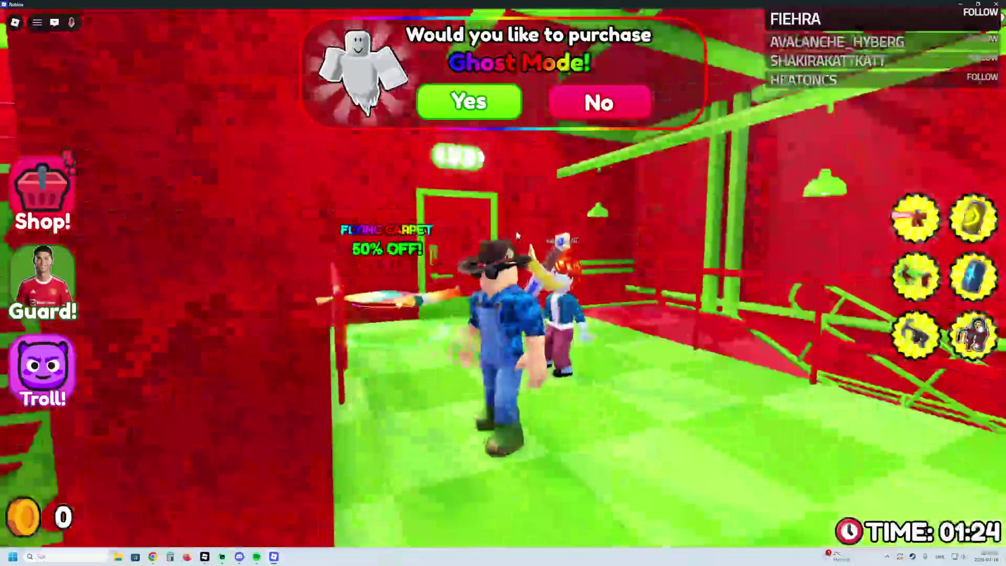
{"action": "key", "text": "w"}
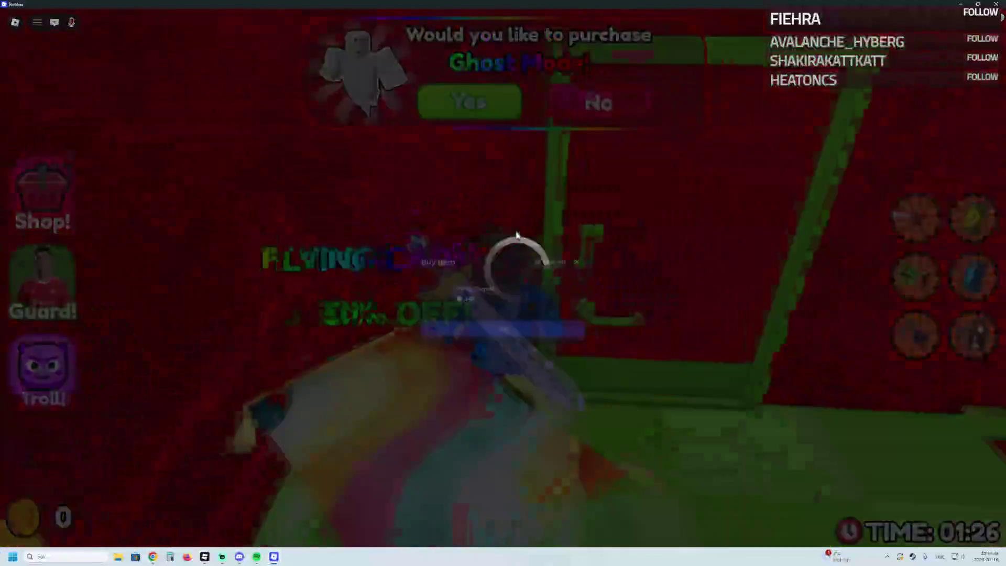
{"action": "left_click", "coordinate": [577, 256]}
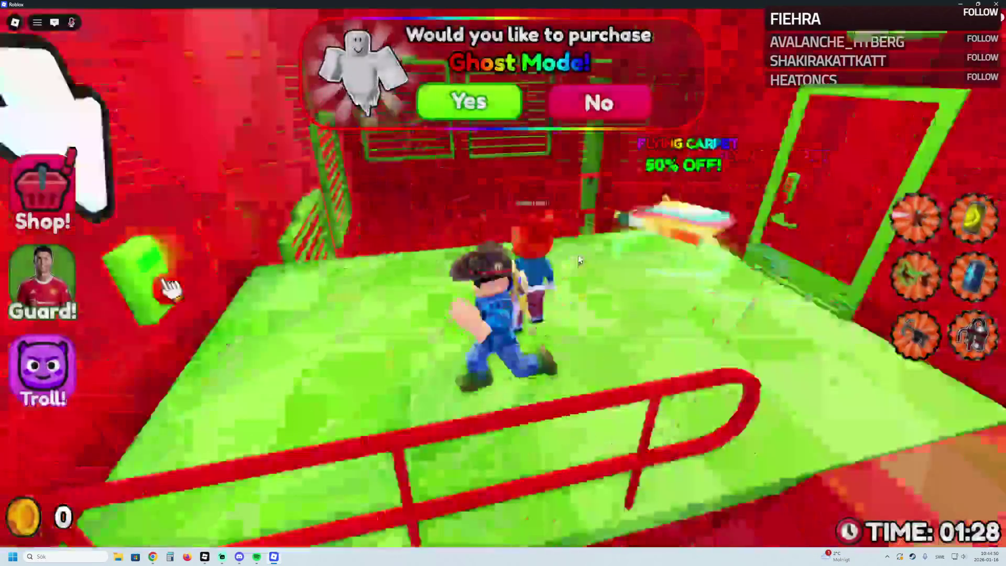
Step: Cross the green cage platforms and pick up the wrench from the sign
{"action": "key", "text": "w"}
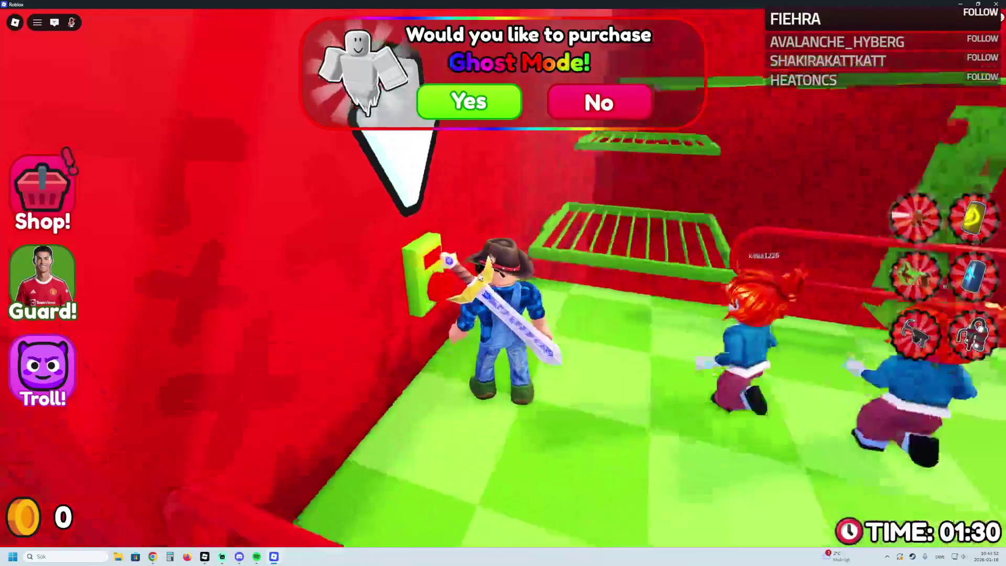
{"action": "key", "text": "w"}
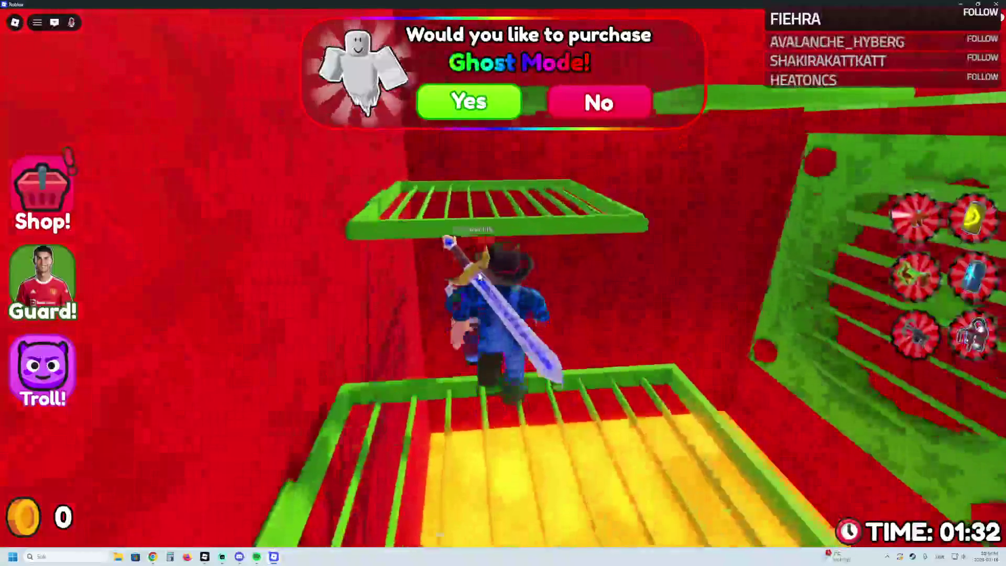
{"action": "key", "text": "w"}
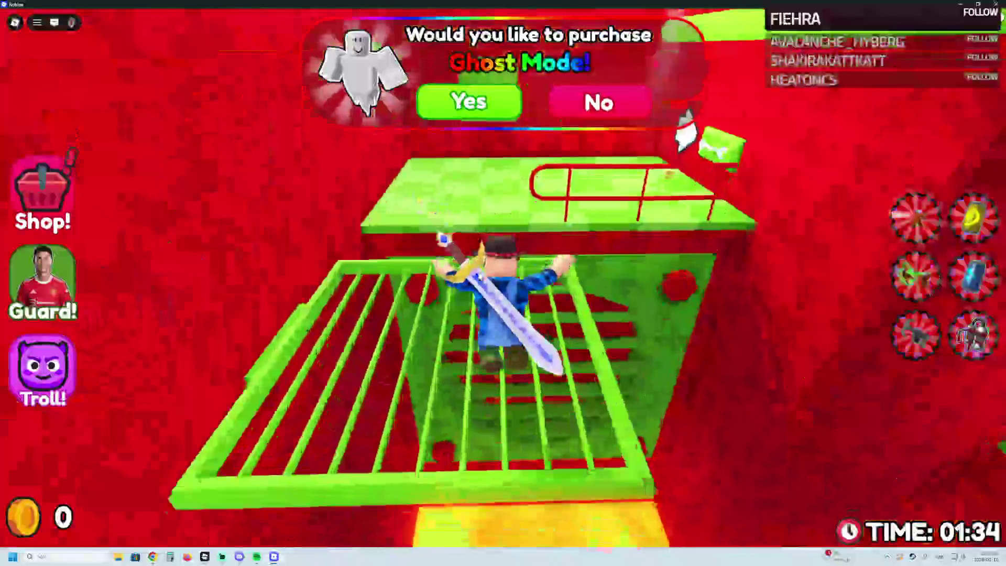
{"action": "key", "text": "w"}
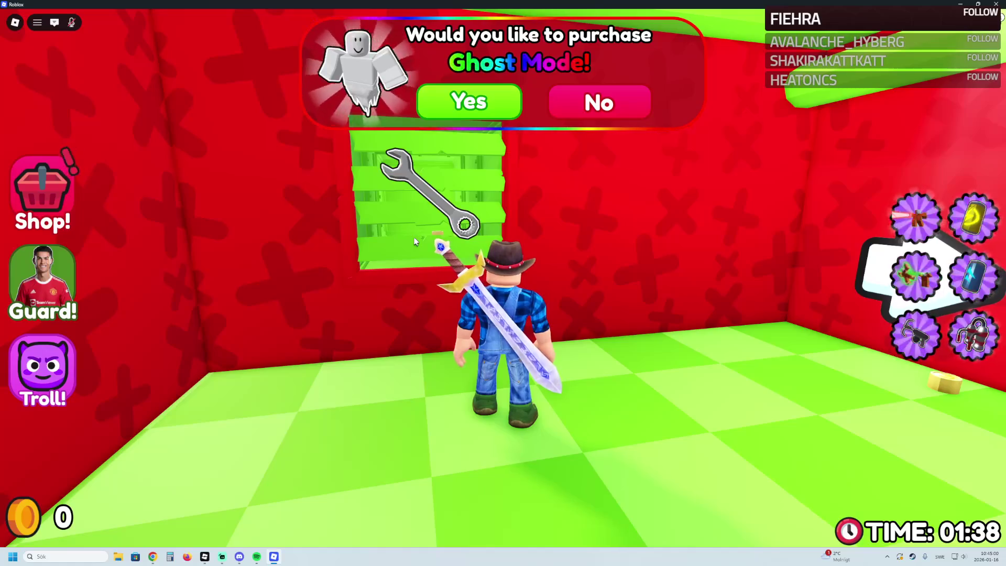
{"action": "key", "text": "w"}
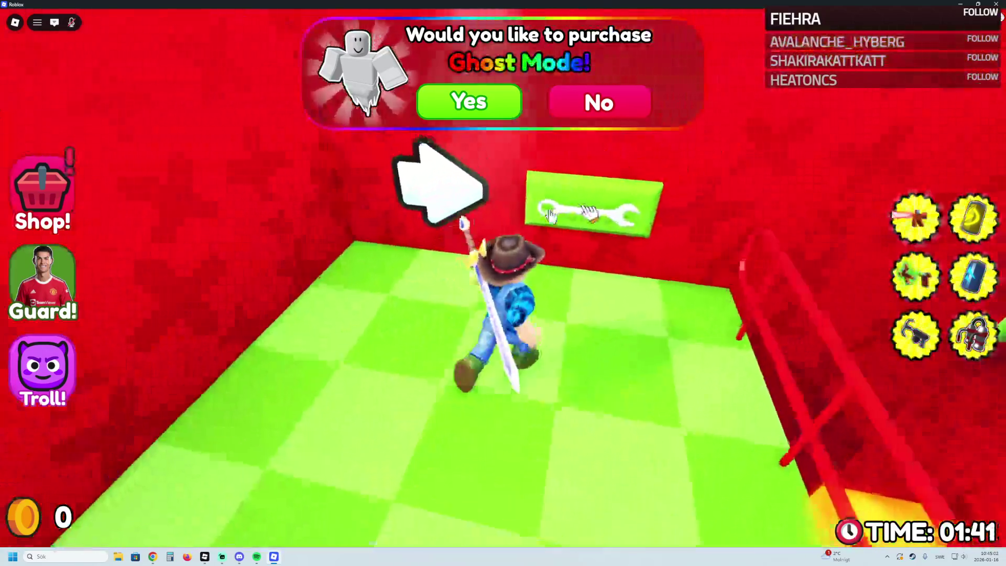
{"action": "left_click", "coordinate": [549, 215]}
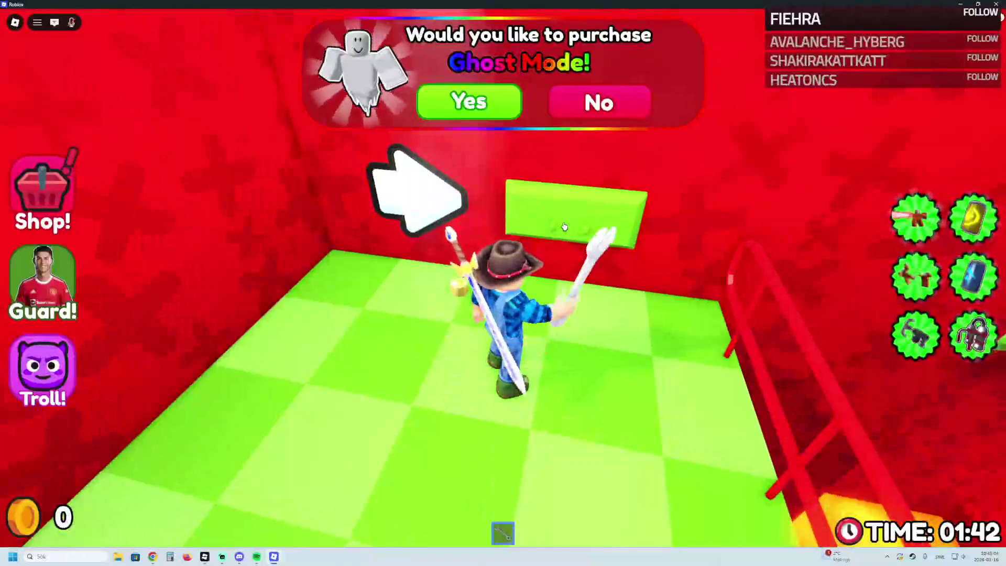
Step: Go through the tunnel, drop onto the checkpoint and collect coins along the red wall
{"action": "key", "text": "w"}
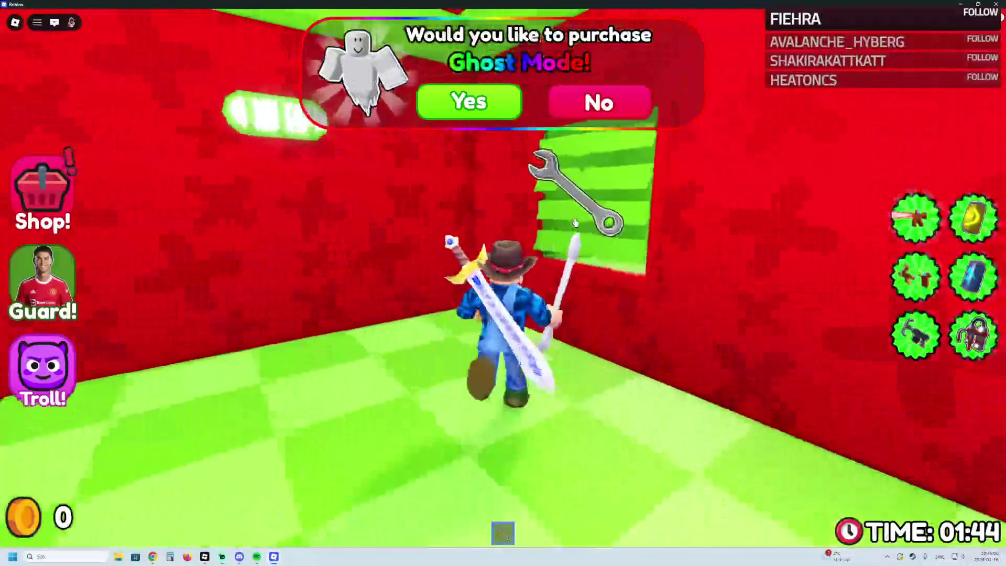
{"action": "key", "text": "w"}
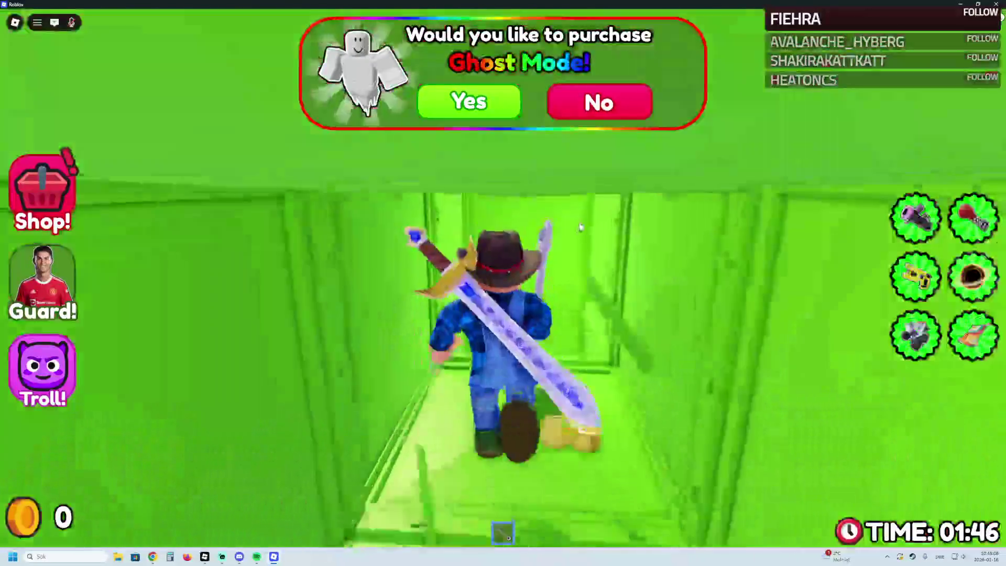
{"action": "key", "text": "w"}
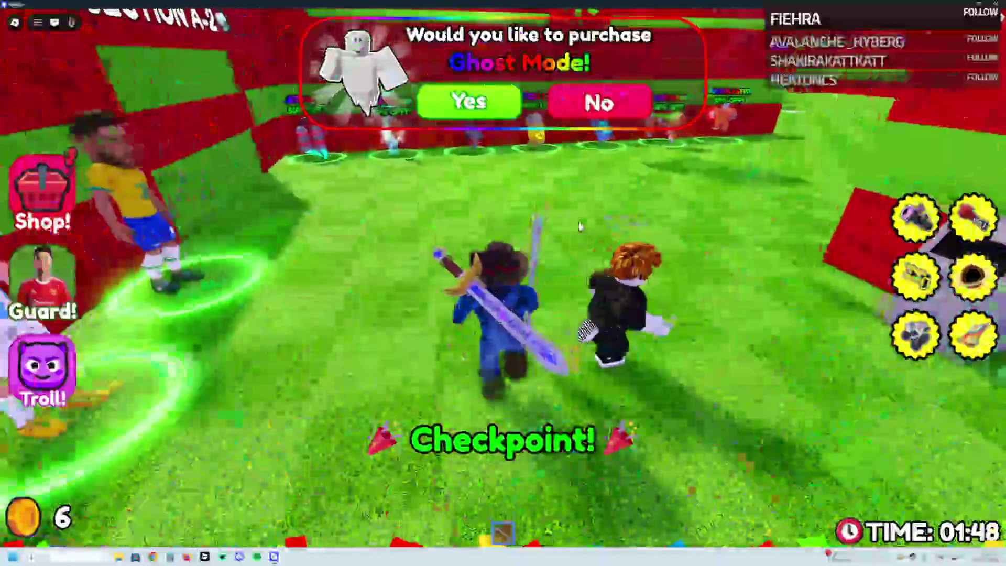
{"action": "key", "text": "w"}
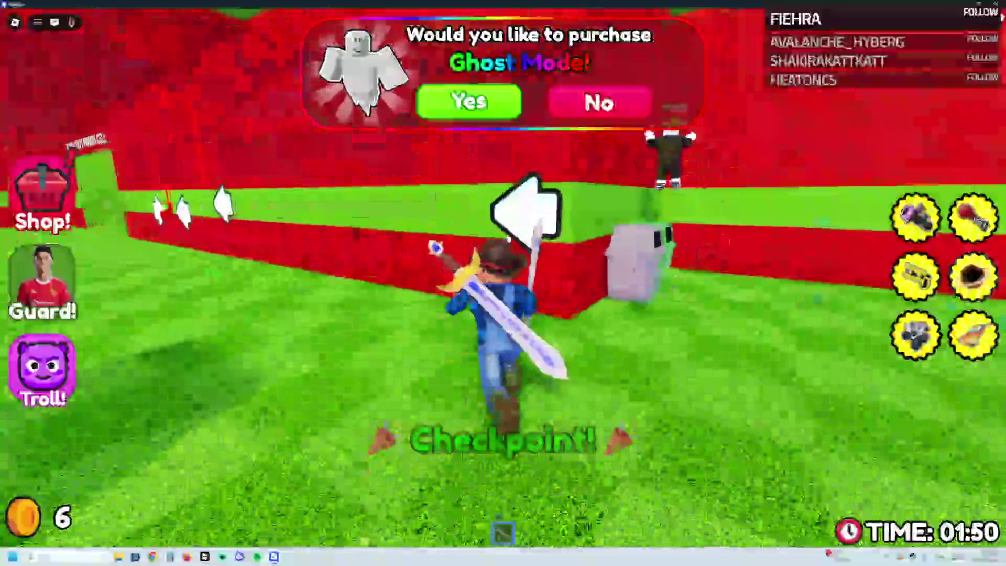
{"action": "key", "text": "w"}
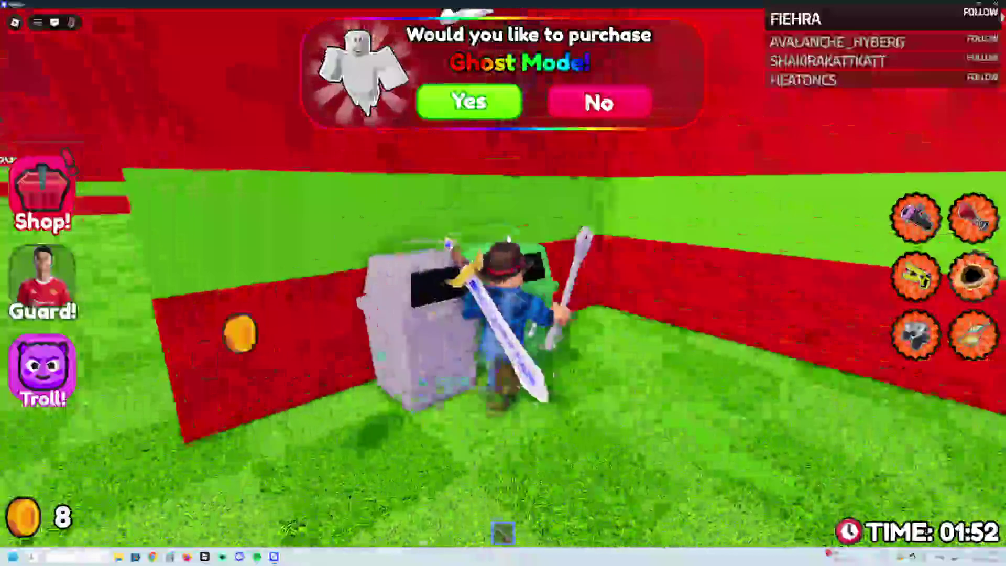
{"action": "key", "text": "w"}
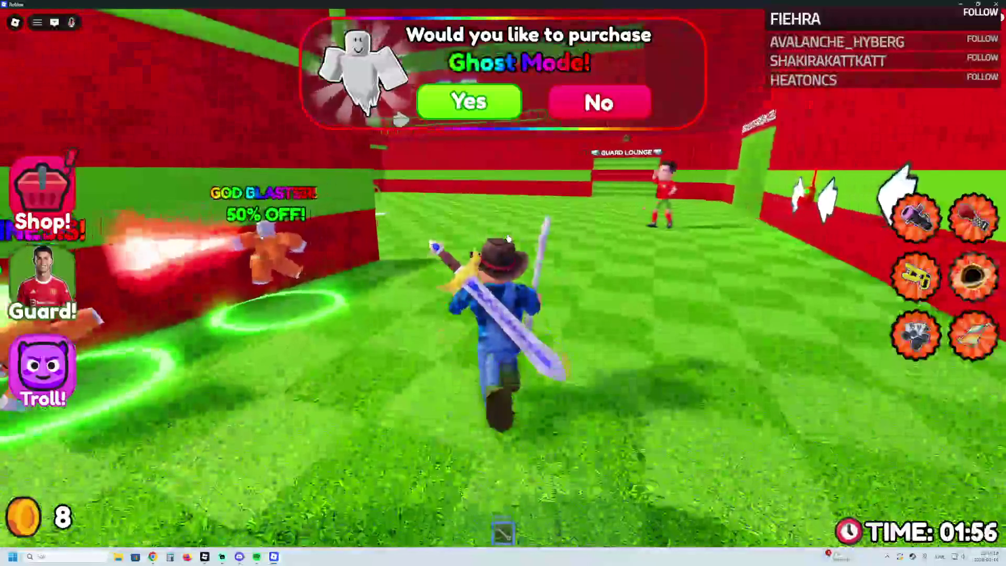
Step: Climb the staircase to Cell 4 and run along the red upper walkway
{"action": "key", "text": "w"}
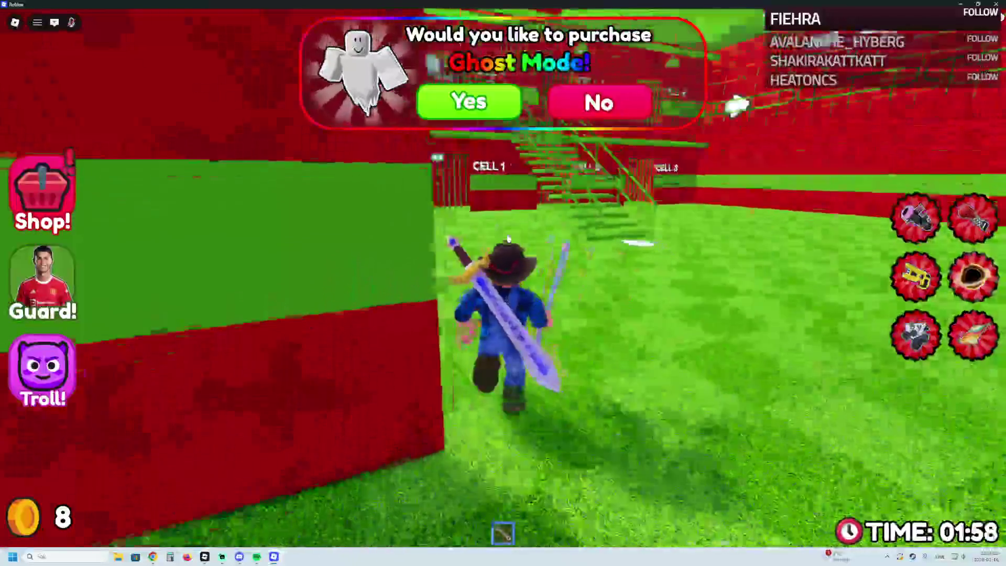
{"action": "key", "text": "w"}
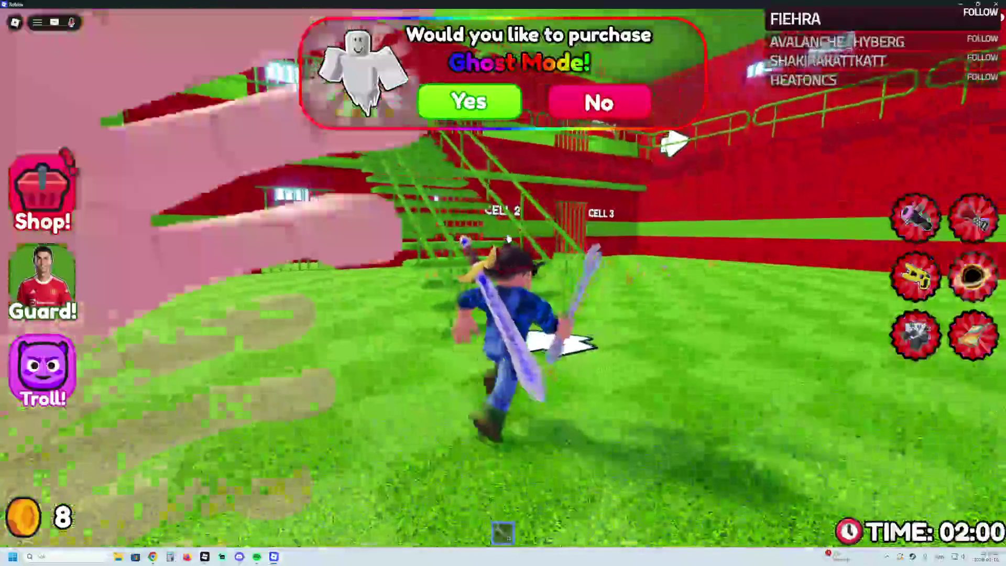
{"action": "key", "text": "w"}
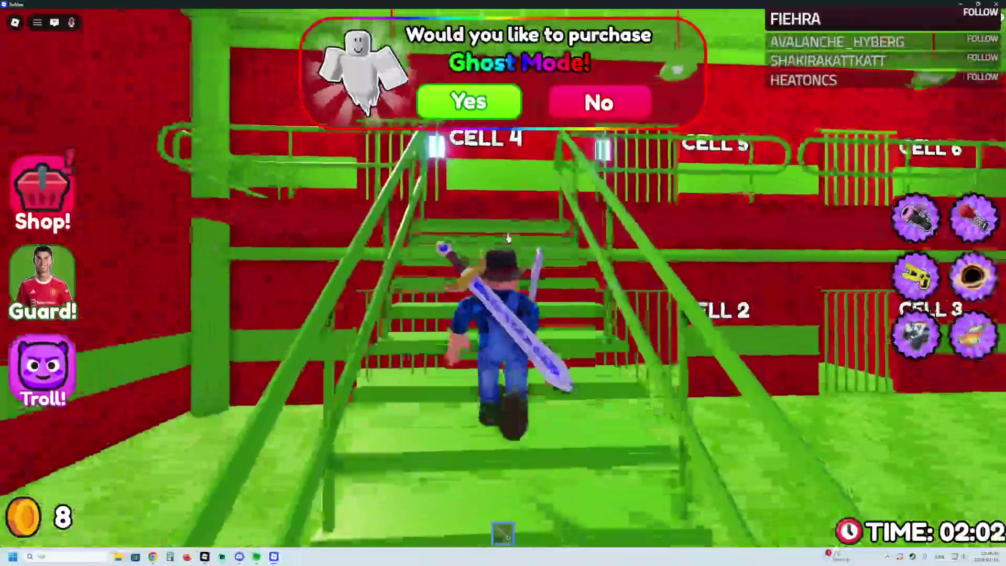
{"action": "key", "text": "w"}
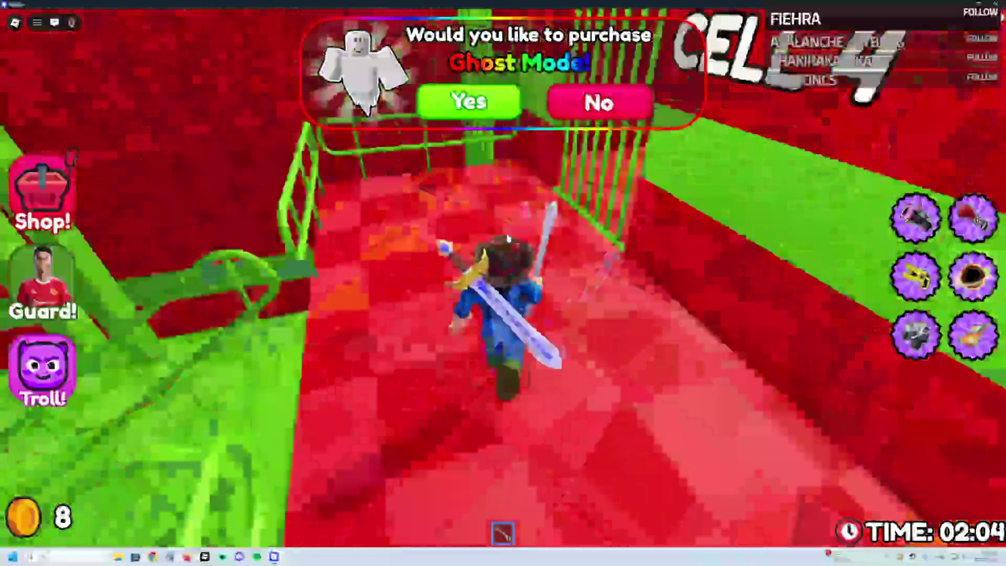
{"action": "key", "text": "w"}
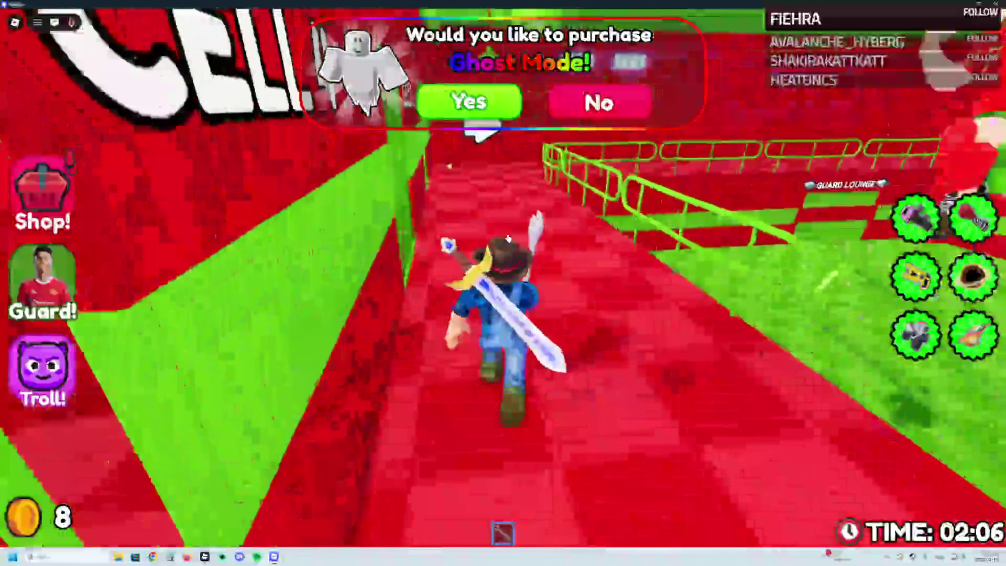
{"action": "key", "text": "w"}
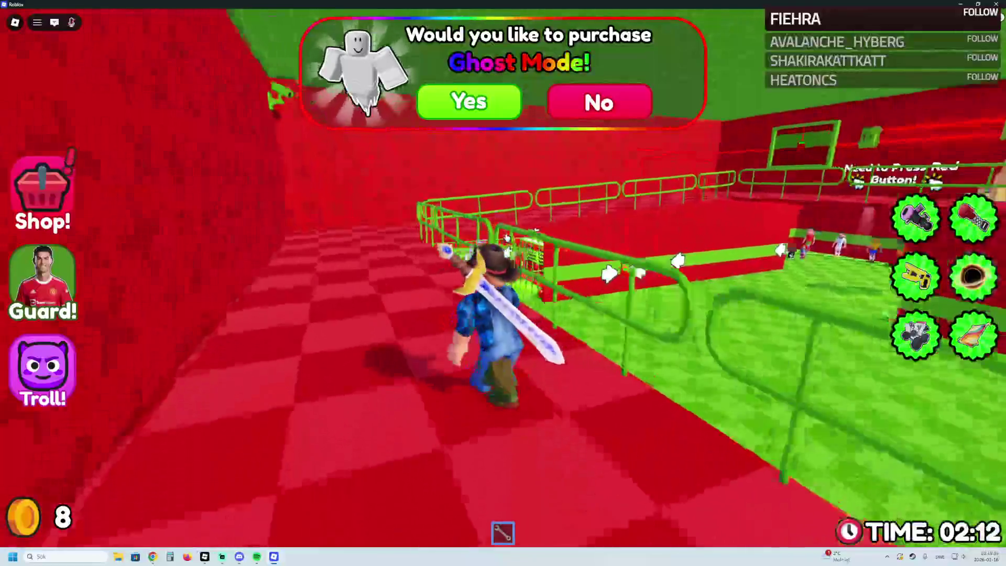
{"action": "key", "text": "d"}
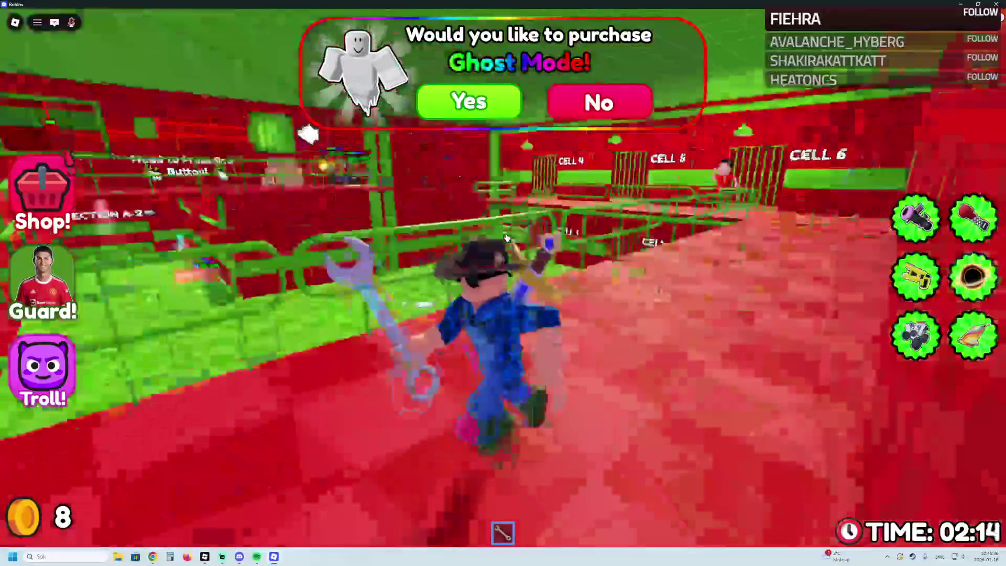
{"action": "key", "text": "a"}
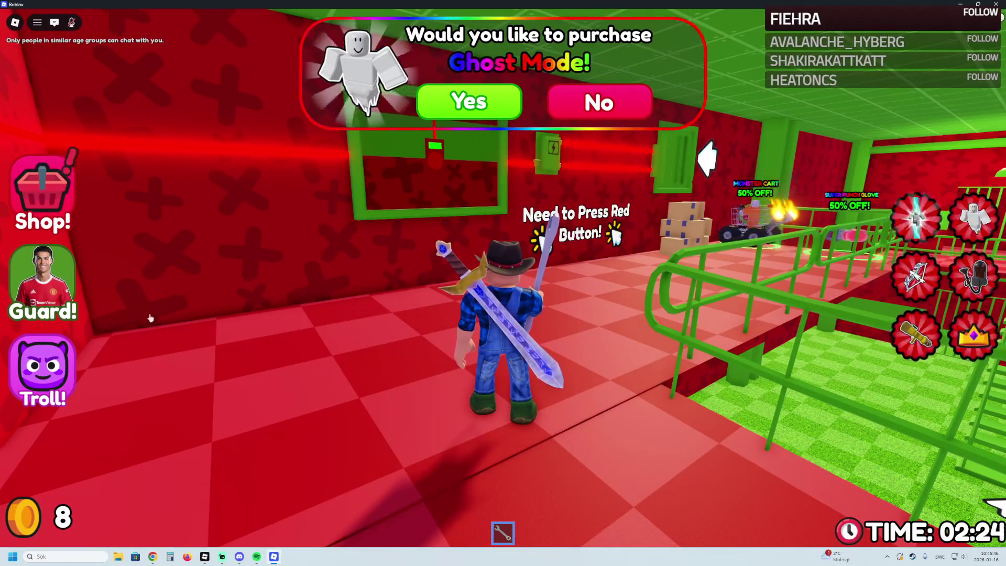
Step: Jump onto the crates beside the green window, then run left along the red wall
{"action": "key", "text": "w"}
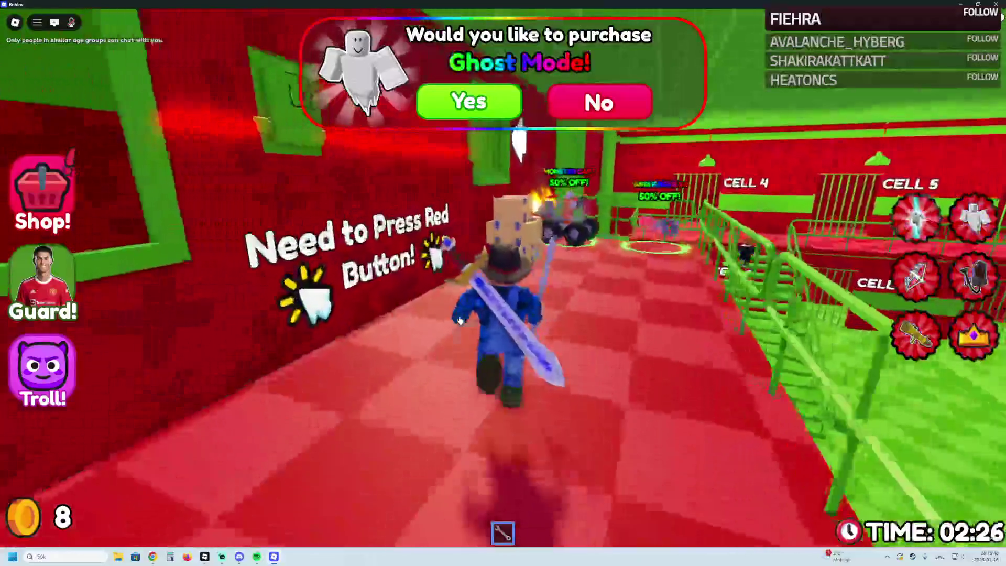
{"action": "key", "text": "space"}
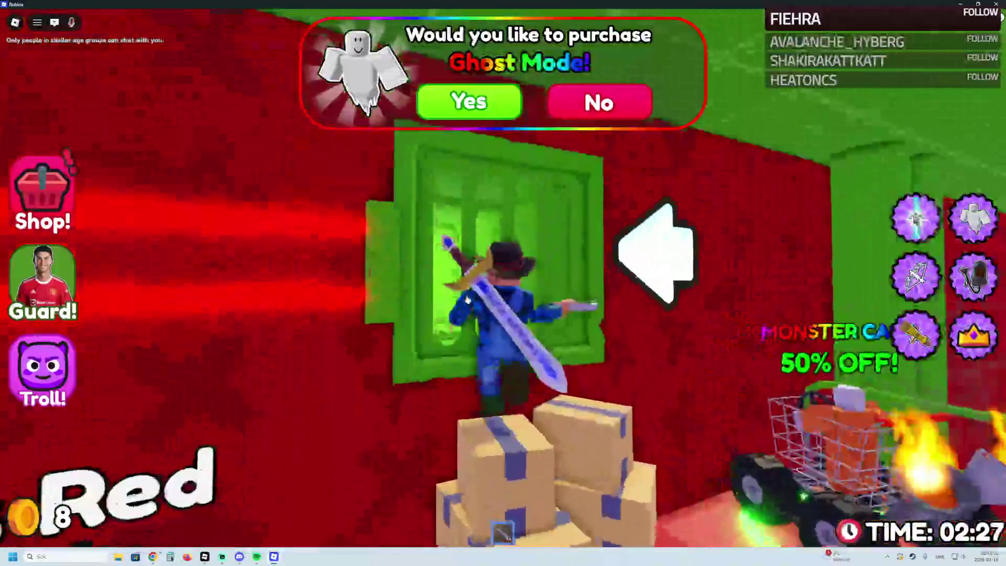
{"action": "key", "text": "w"}
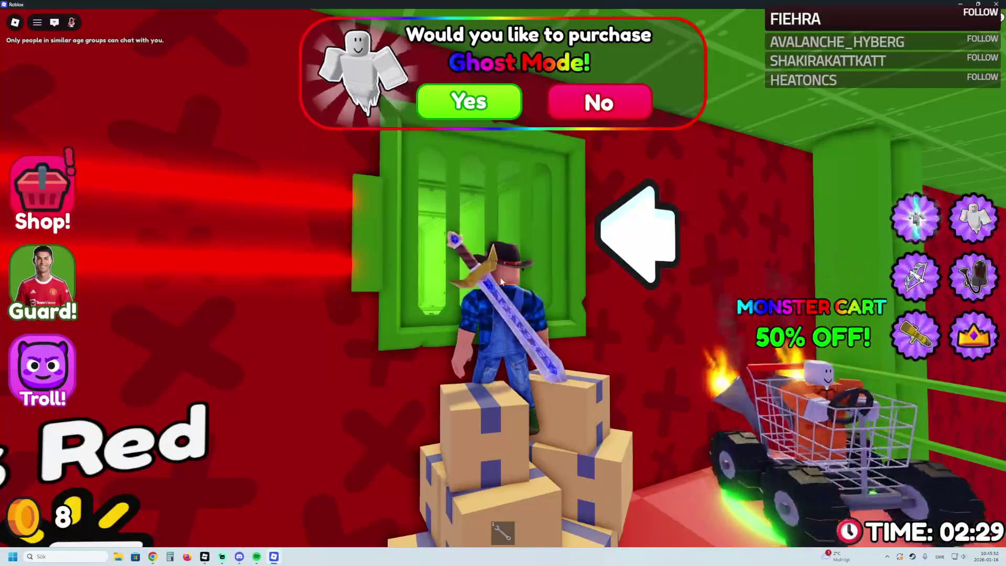
{"action": "key", "text": "d"}
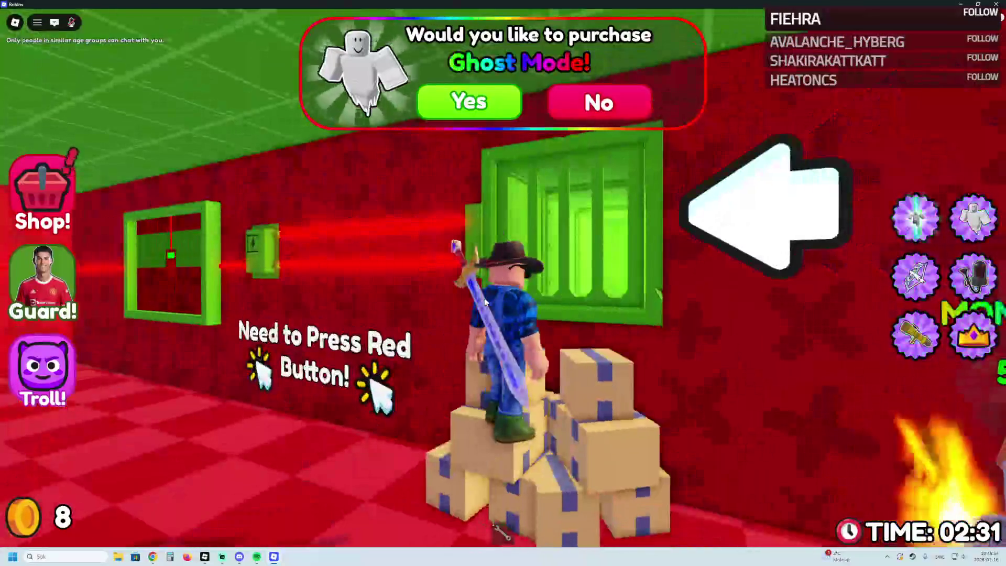
{"action": "key", "text": "a"}
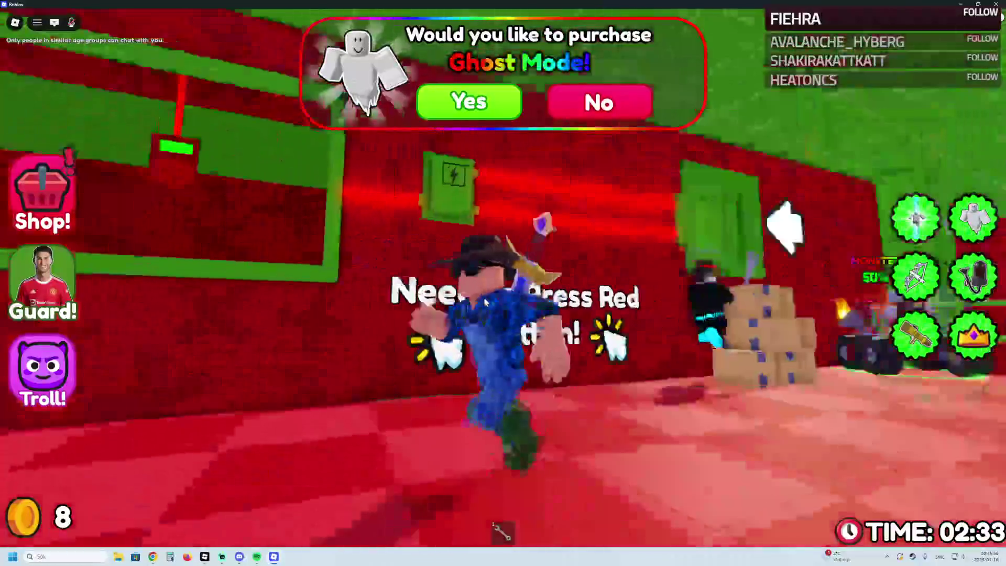
{"action": "key", "text": "a"}
{"action": "key", "text": "a"}
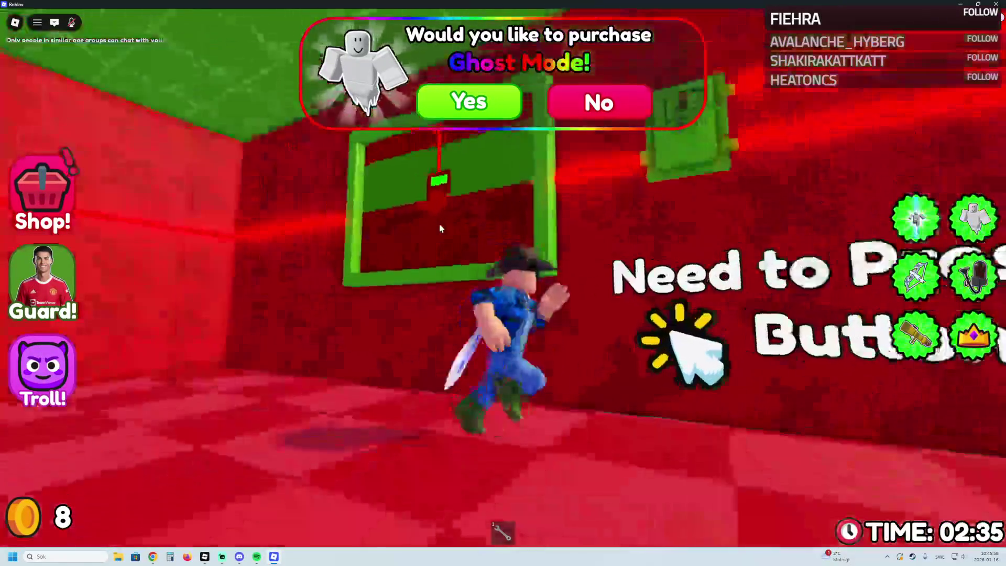
{"action": "key", "text": "a"}
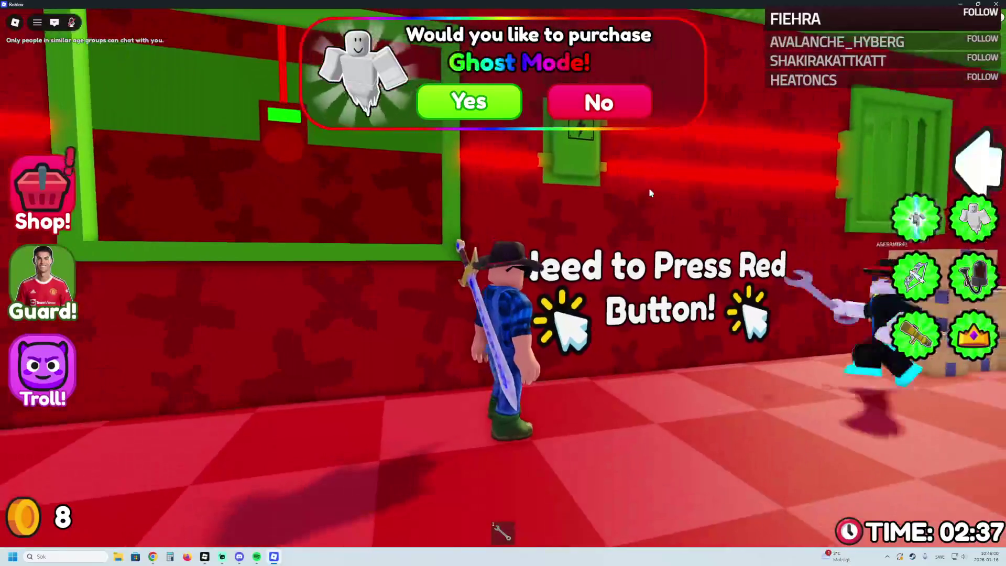
Step: Get into the green window frame and climb through it to Stage 4
{"action": "key", "text": "w"}
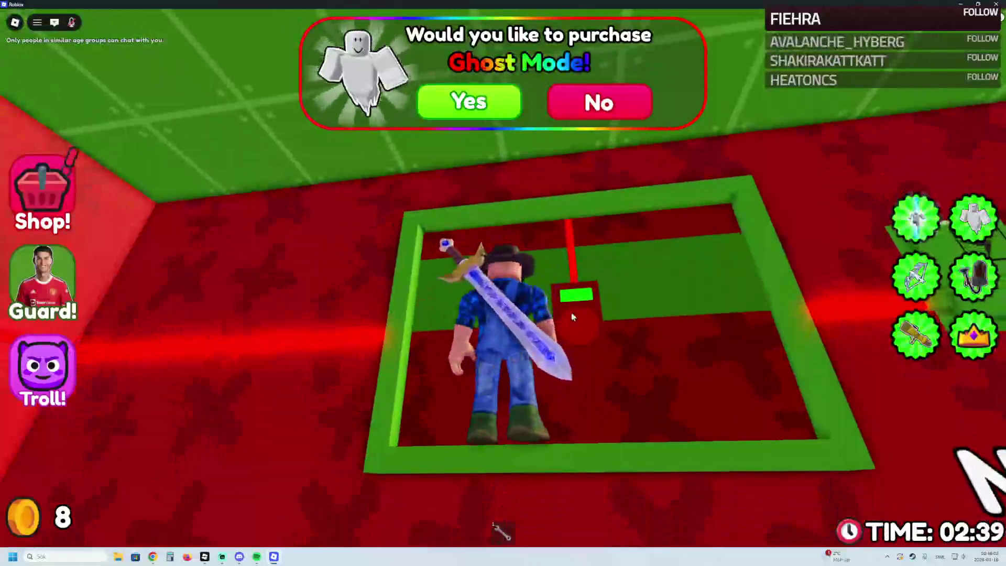
{"action": "key", "text": "a"}
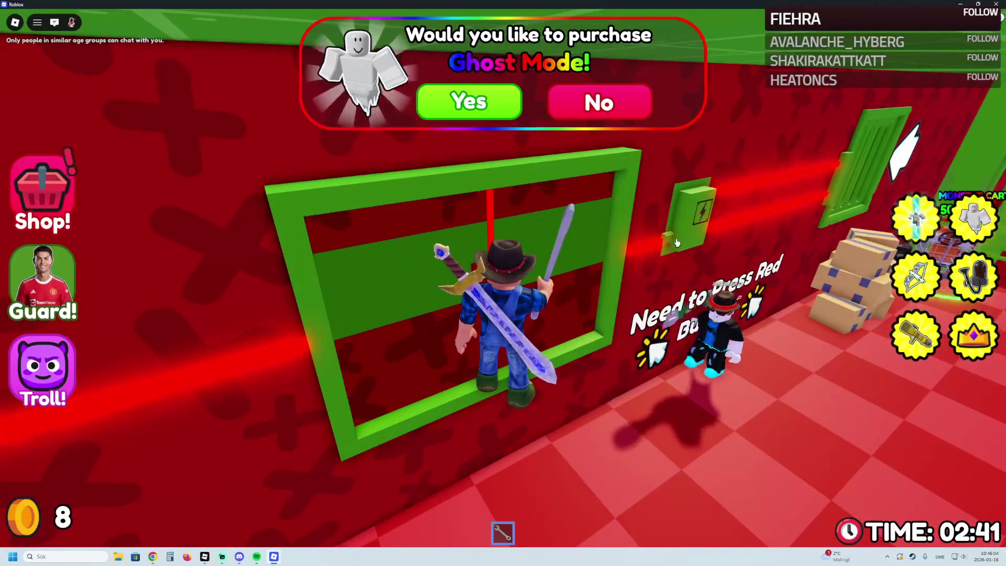
{"action": "key", "text": "w"}
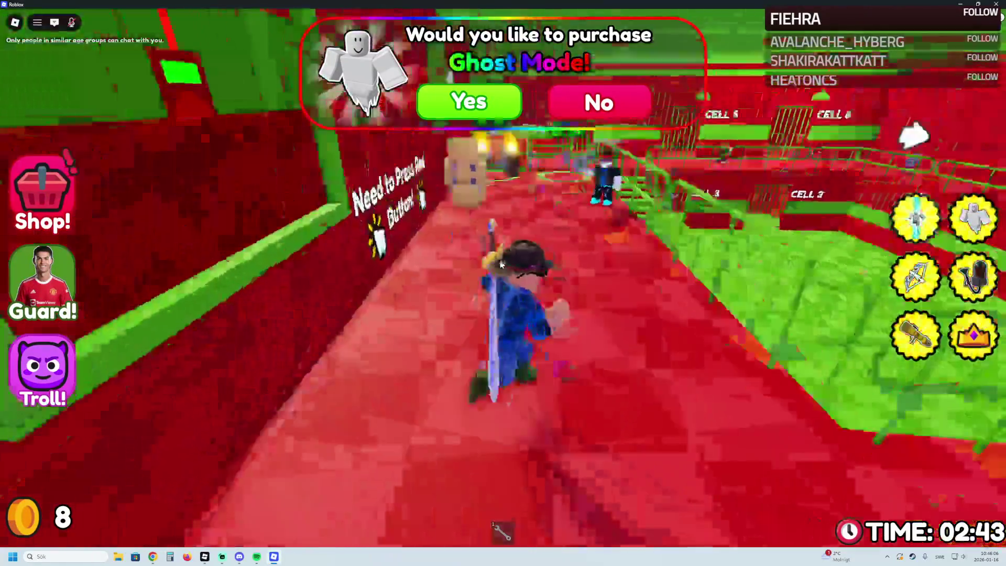
{"action": "key", "text": "a"}
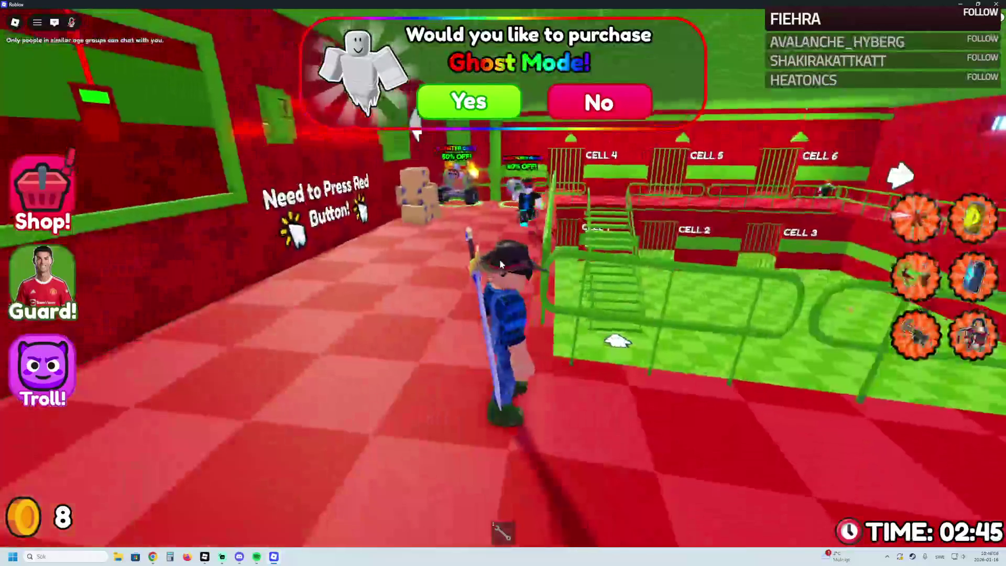
{"action": "key", "text": "w"}
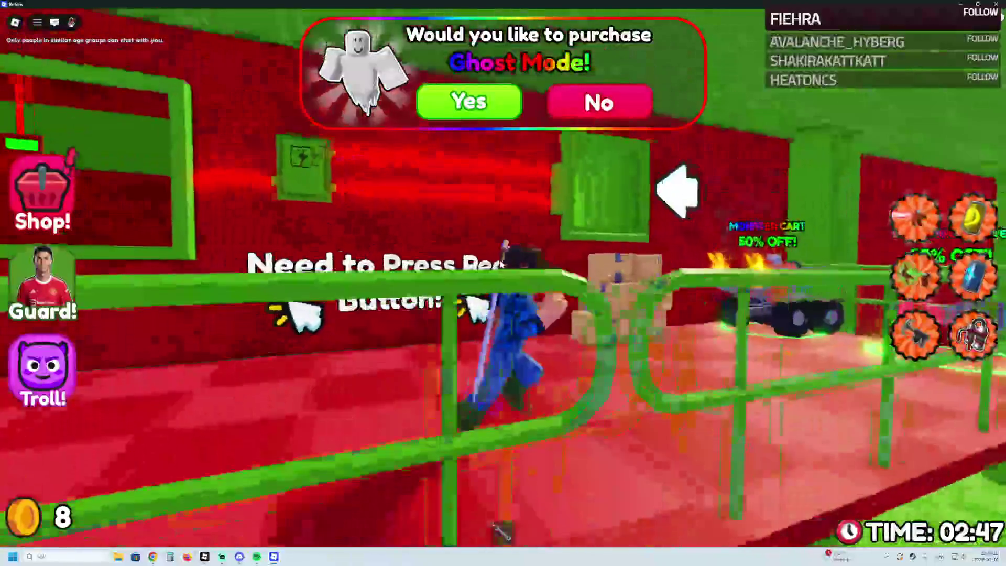
{"action": "key", "text": "w"}
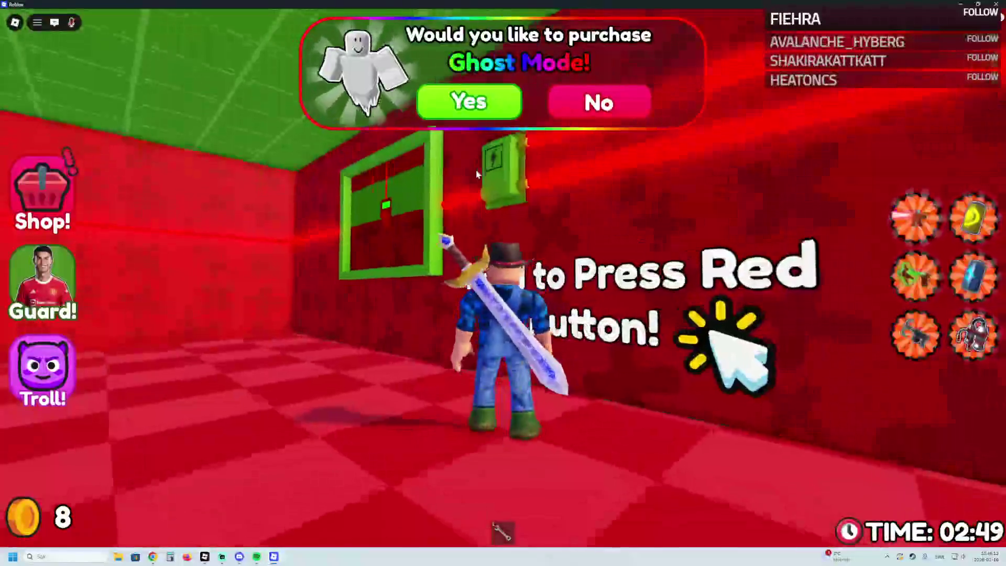
{"action": "key", "text": "w"}
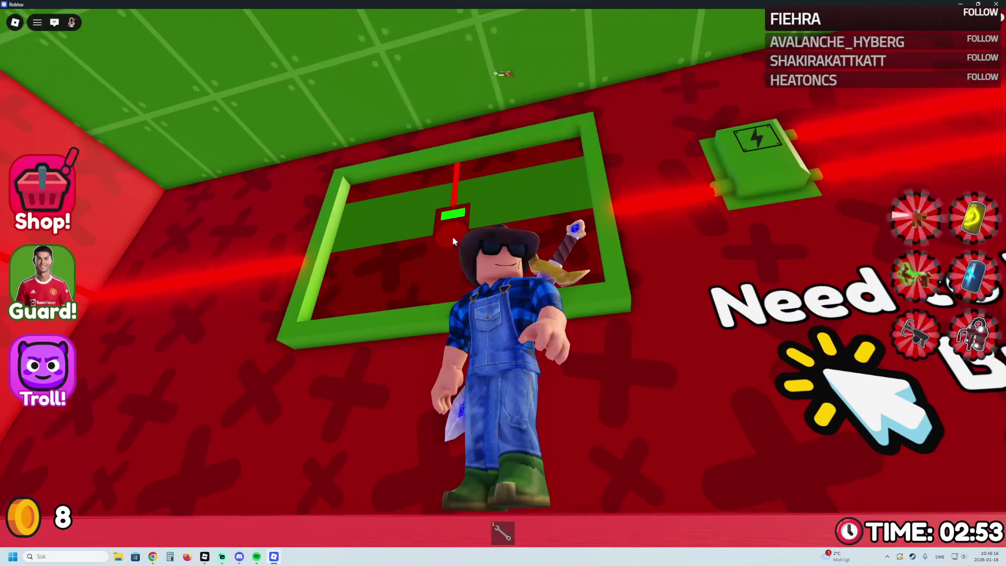
{"action": "key", "text": "w"}
{"action": "key", "text": "w"}
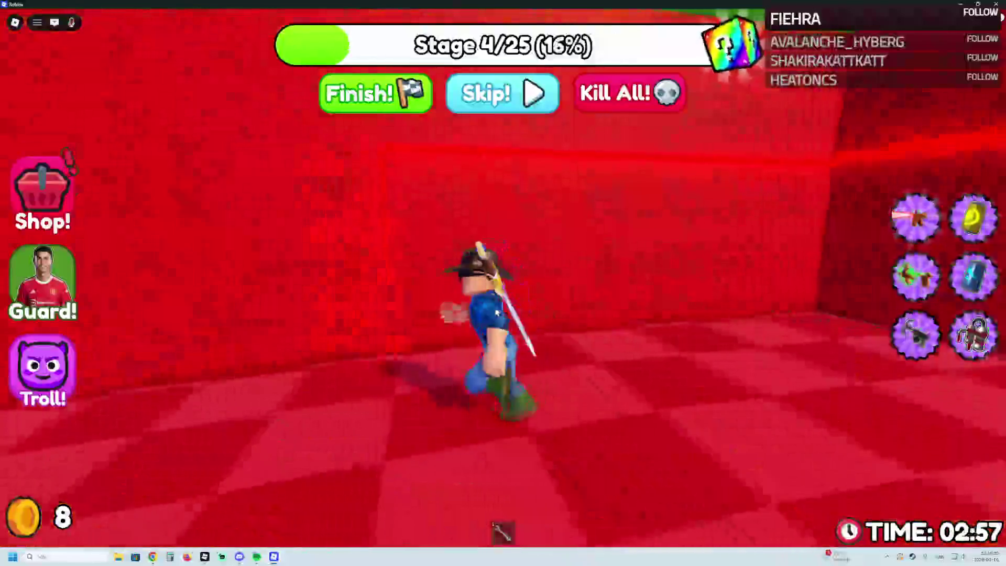
Step: Walk onto the Super Punch Glove pad, decline the glove, and quit the game with Alt+F4
{"action": "key", "text": "w"}
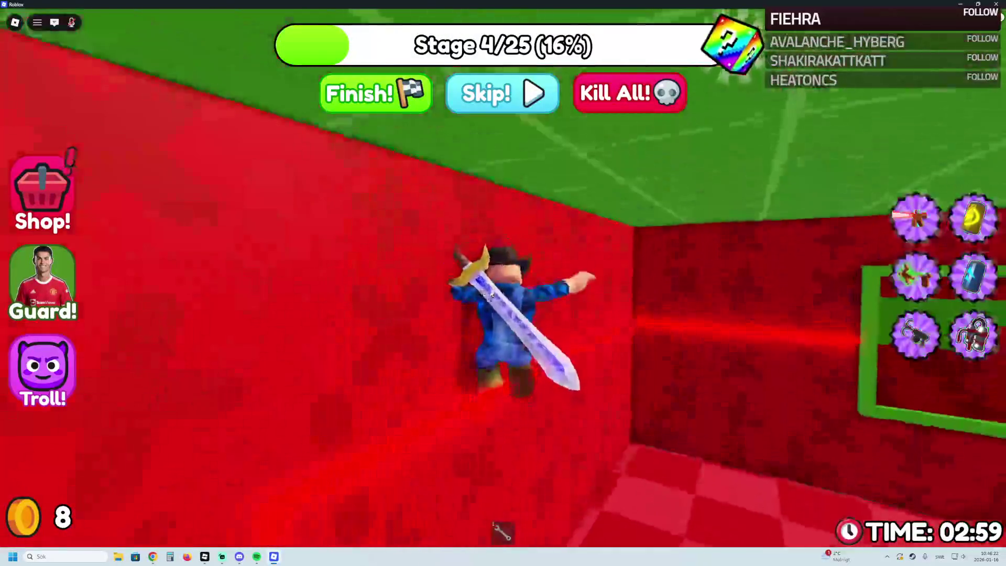
{"action": "key", "text": "w"}
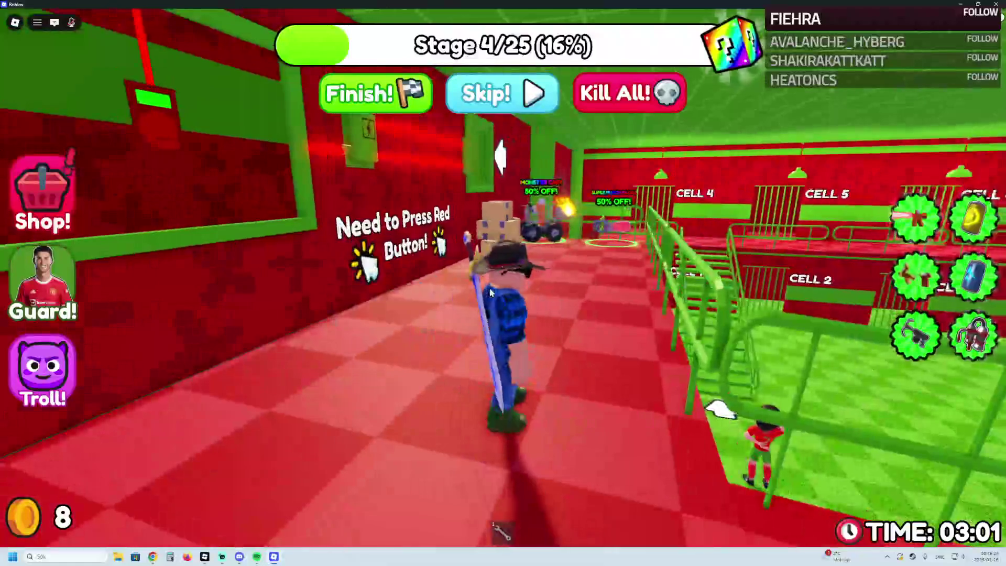
{"action": "key", "text": "w"}
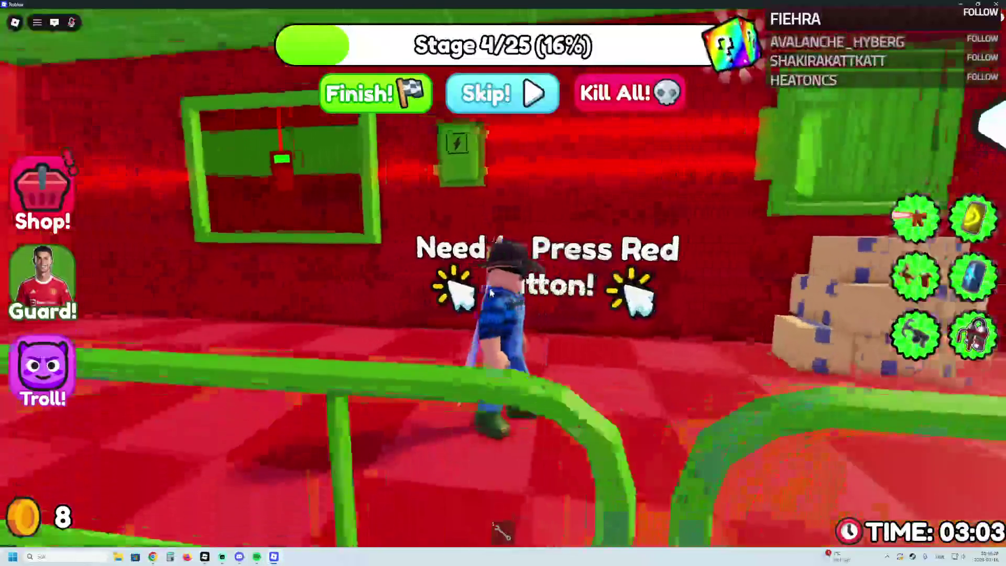
{"action": "key", "text": "d"}
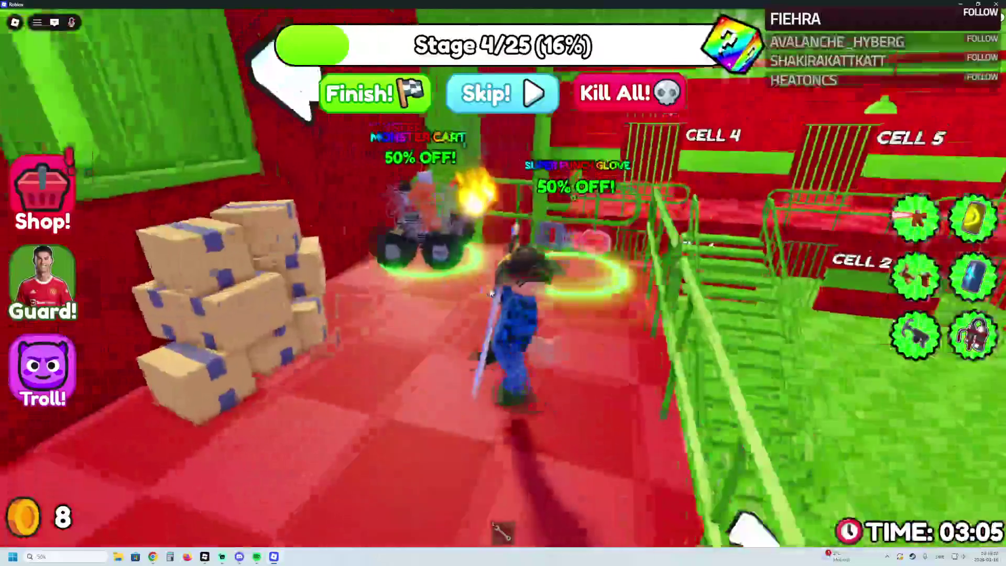
{"action": "key", "text": "w"}
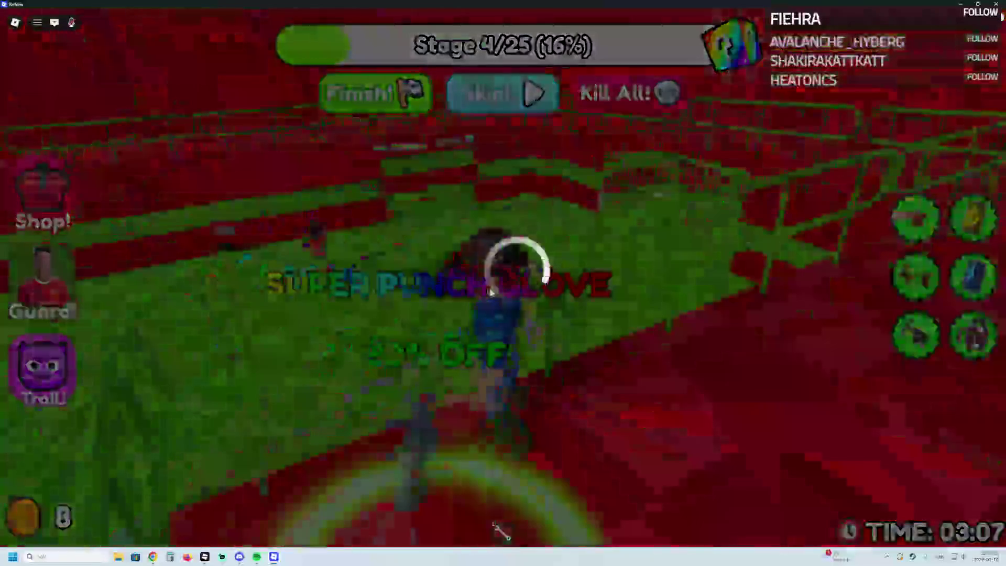
{"action": "left_click", "coordinate": [576, 256]}
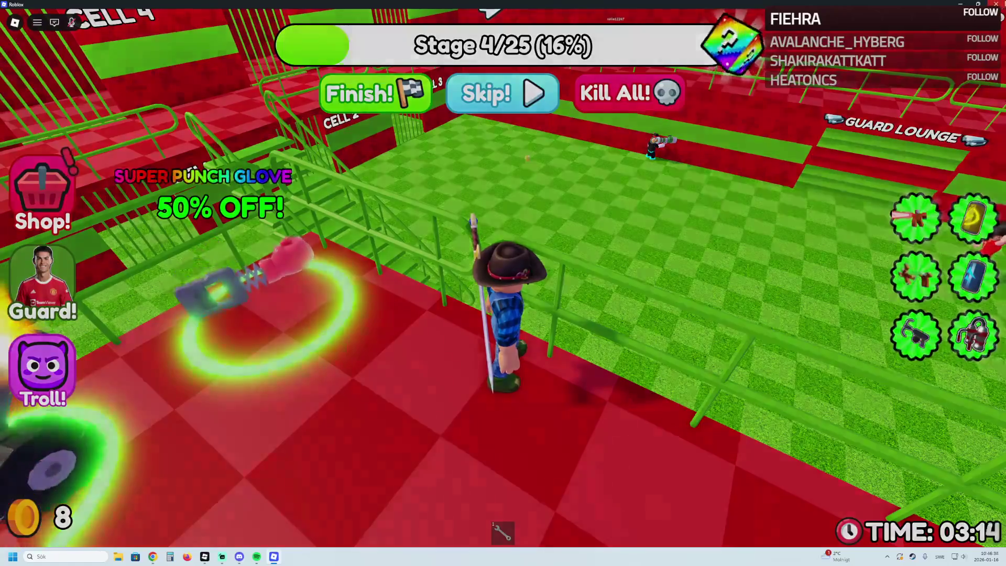
{"action": "key", "text": "alt+F4"}
{"action": "left_click", "coordinate": [445, 332]}
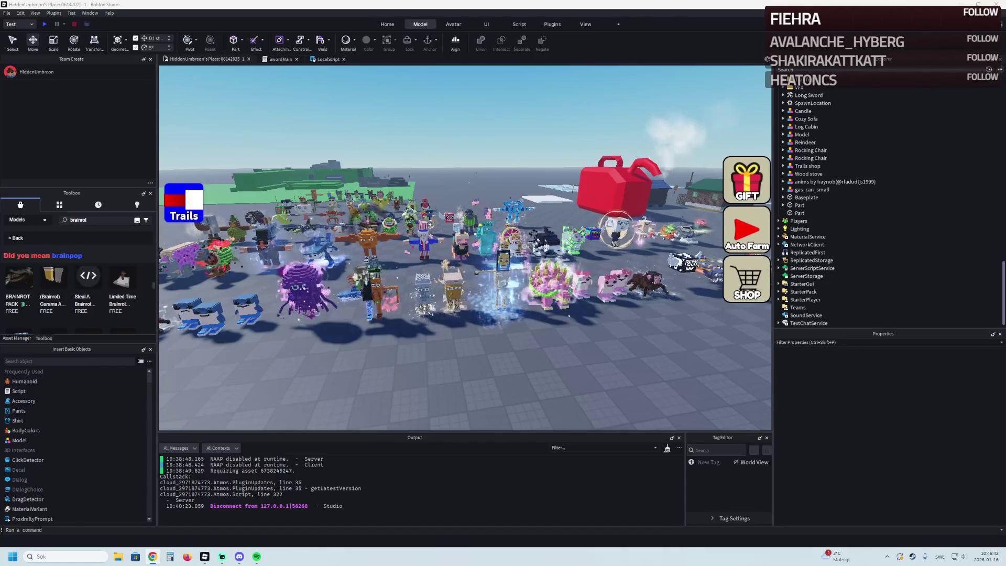
{"action": "left_click_drag", "start_coordinate": [458, 282], "coordinate": [458, 281]}
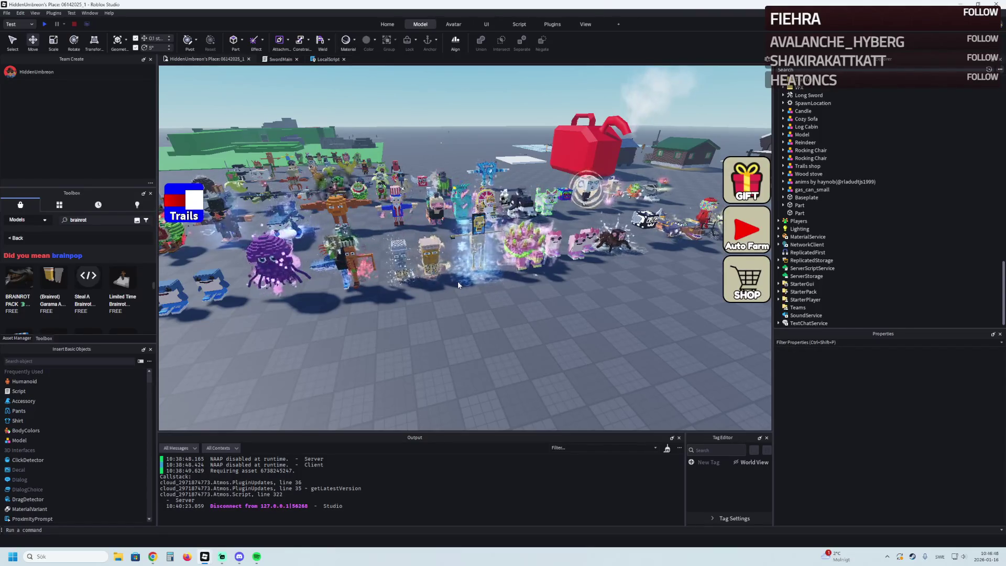
{"action": "scroll", "coordinate": [457, 281], "scroll_direction": "up", "scroll_amount": 5}
{"action": "scroll", "coordinate": [455, 254], "scroll_direction": "down", "scroll_amount": 2}
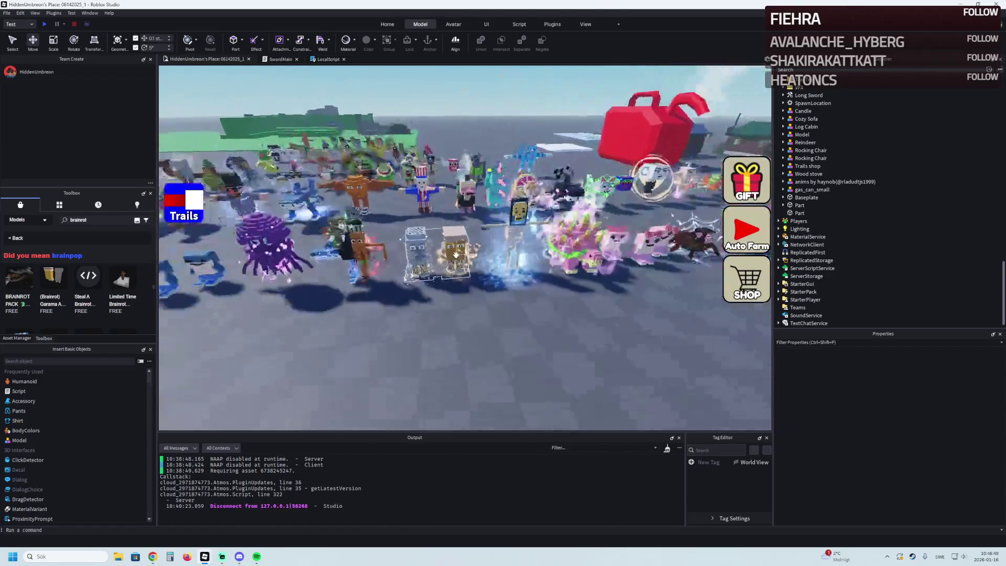
{"action": "scroll", "coordinate": [455, 254], "scroll_direction": "down", "scroll_amount": 2}
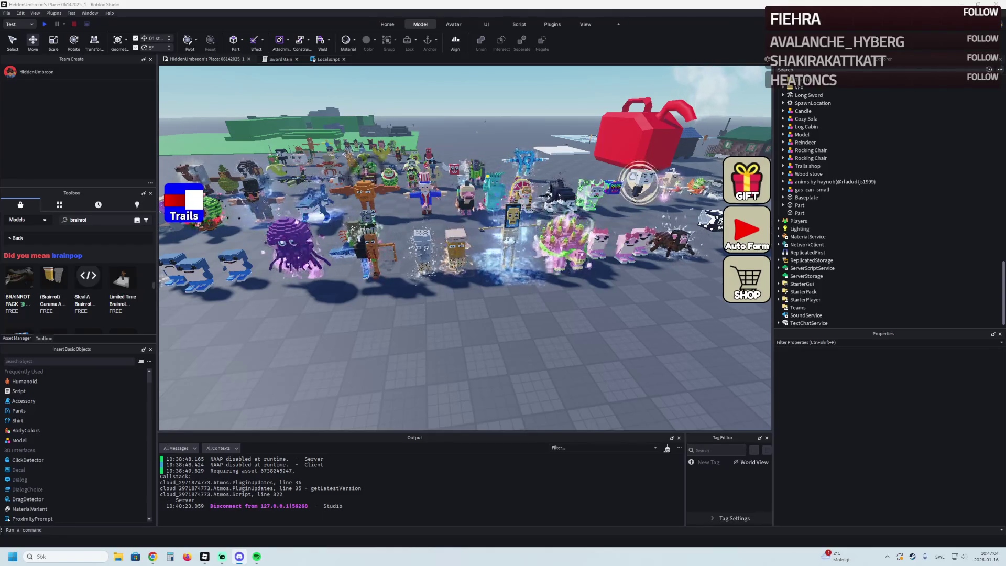
{"action": "scroll", "coordinate": [309, 224], "scroll_direction": "down", "scroll_amount": 5}
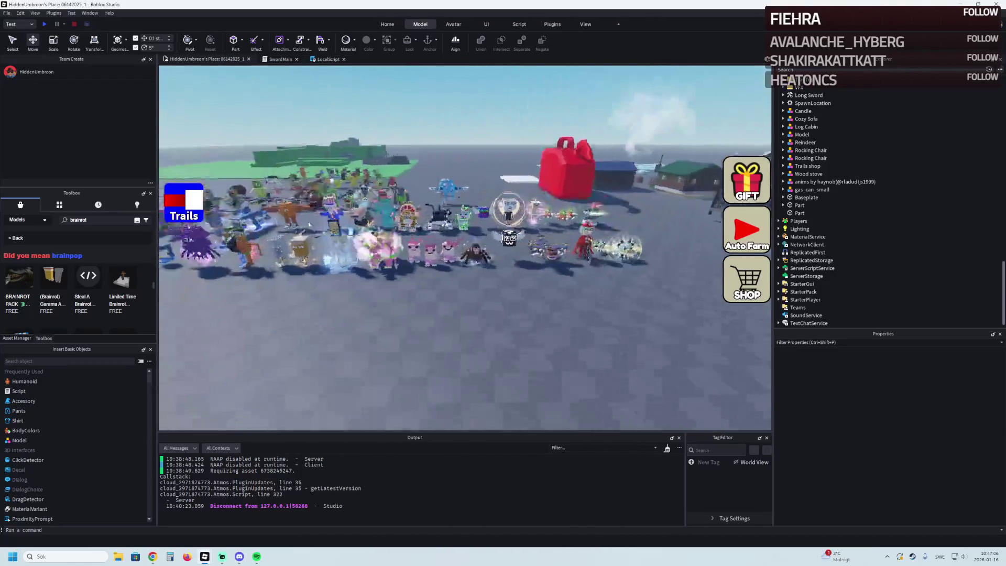
{"action": "key", "text": "w"}
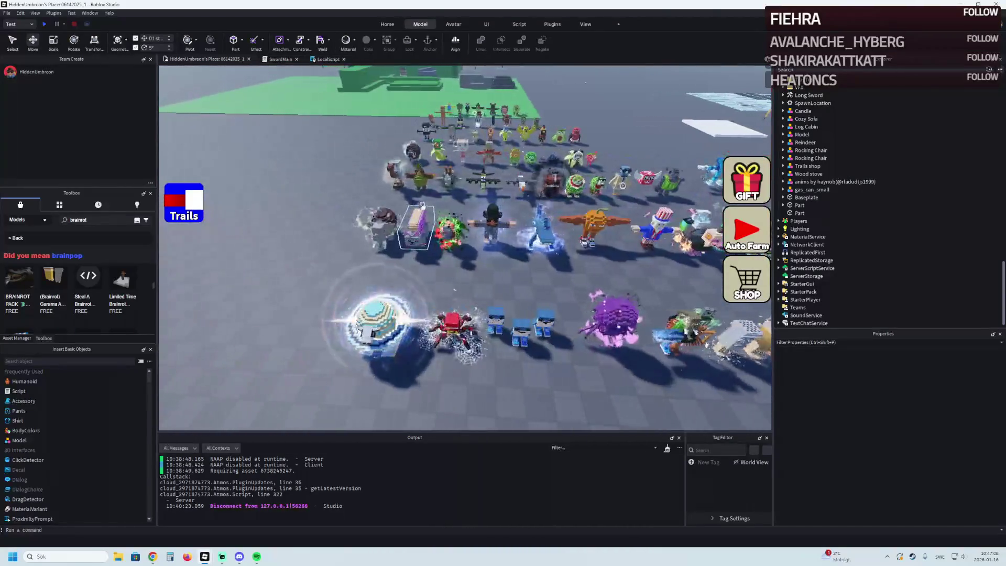
{"action": "key", "text": "a"}
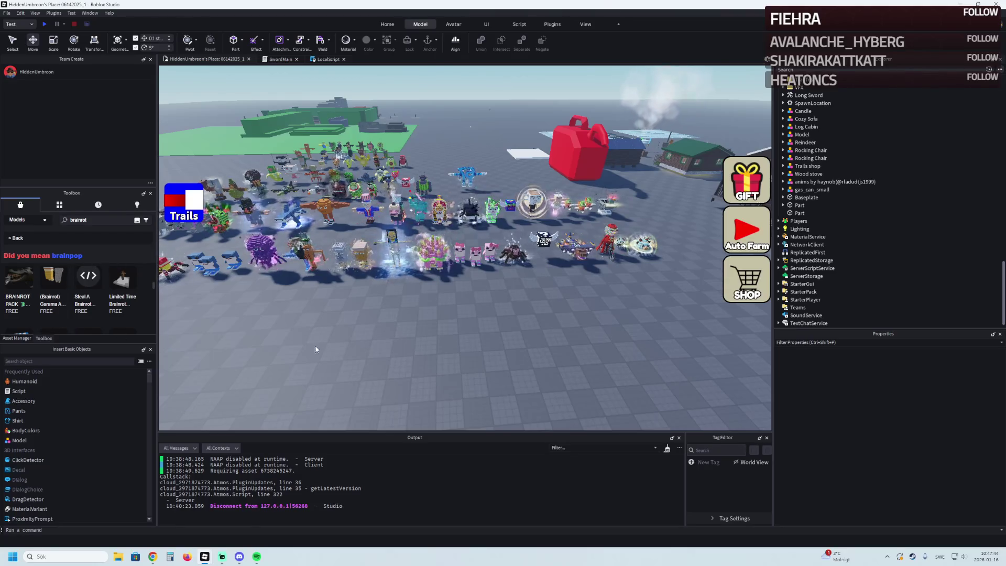
Step: Nudge and zoom the Studio viewport camera
{"action": "left_click_drag", "start_coordinate": [315, 350], "coordinate": [315, 344]}
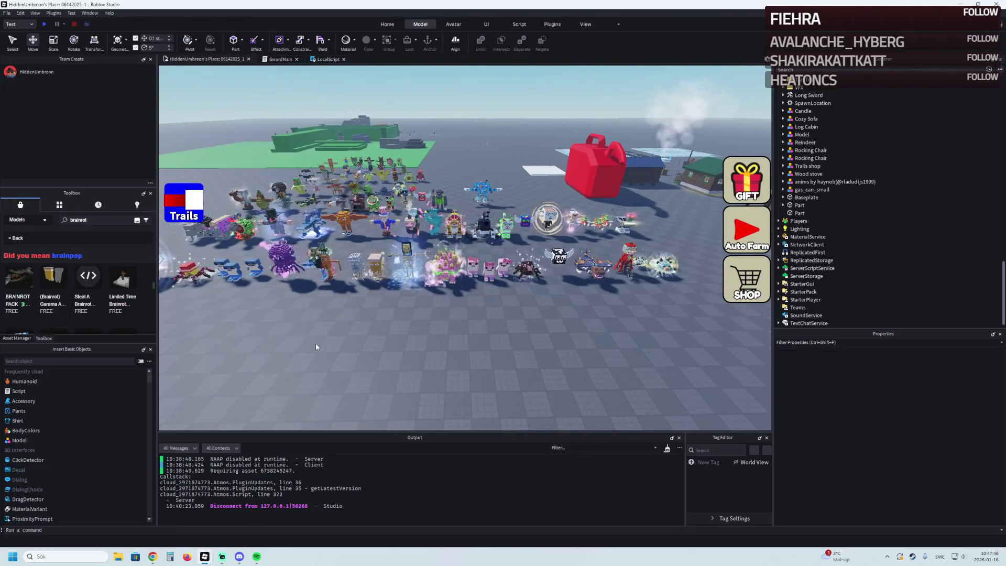
{"action": "left_click_drag", "start_coordinate": [315, 343], "coordinate": [315, 343]}
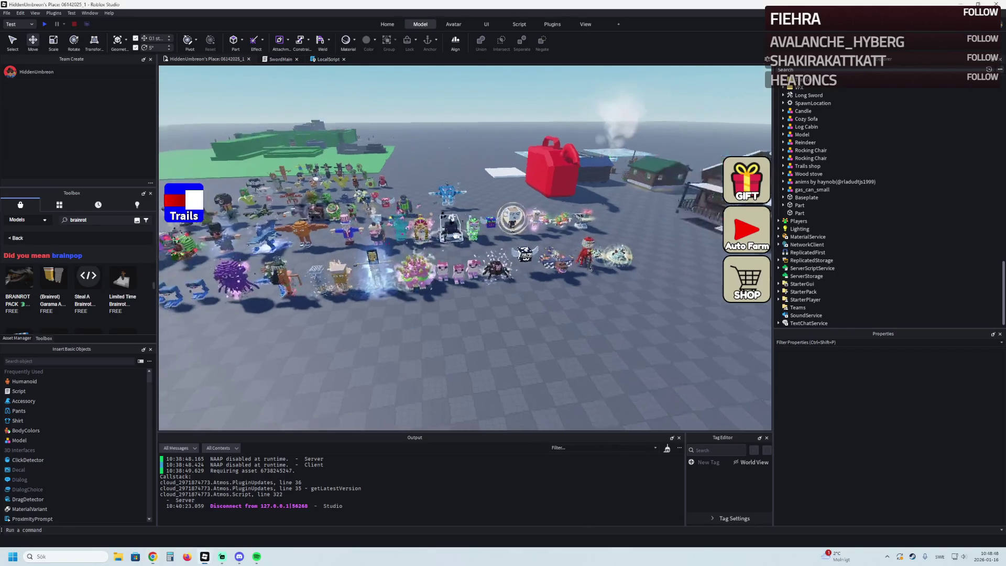
{"action": "scroll", "coordinate": [373, 227], "scroll_direction": "up", "scroll_amount": 5}
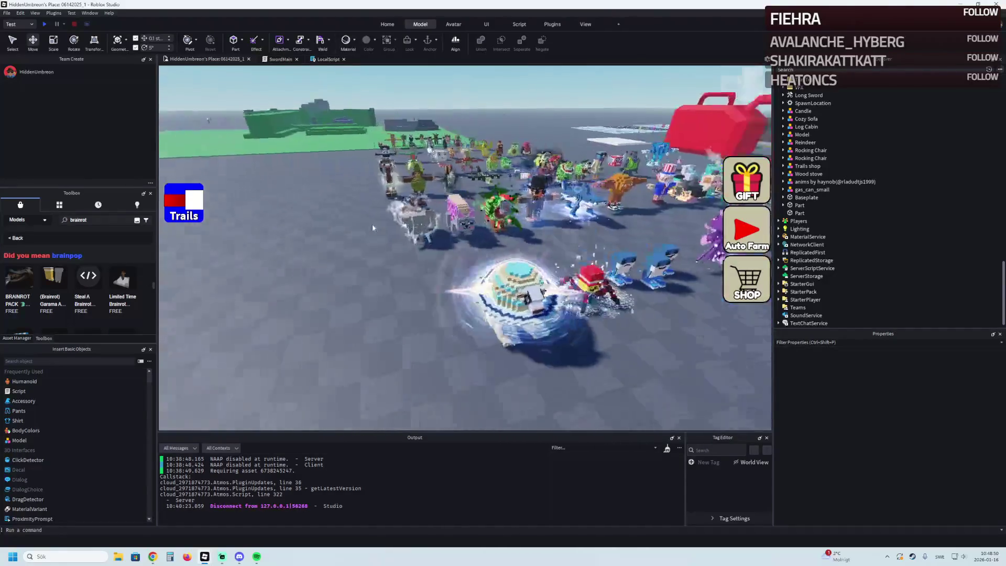
{"action": "scroll", "coordinate": [373, 227], "scroll_direction": "up", "scroll_amount": 5}
{"action": "scroll", "coordinate": [373, 227], "scroll_direction": "up", "scroll_amount": 5}
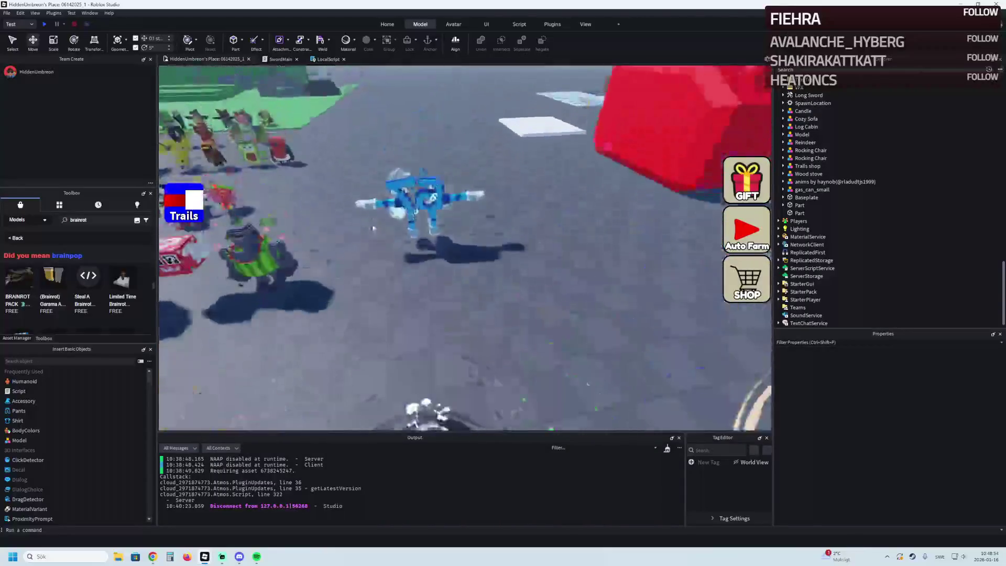
{"action": "scroll", "coordinate": [373, 227], "scroll_direction": "up", "scroll_amount": 10}
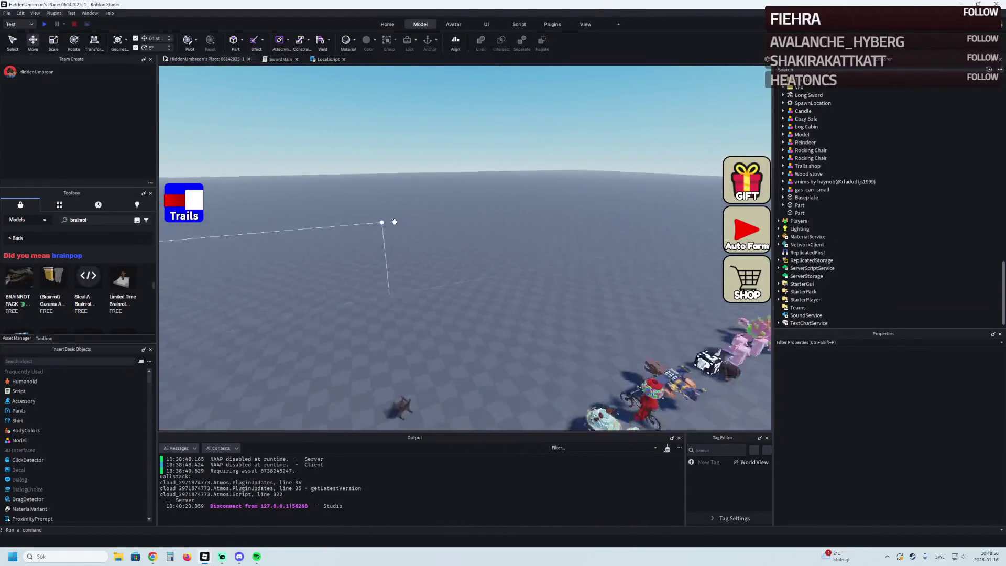
{"action": "scroll", "coordinate": [394, 221], "scroll_direction": "down", "scroll_amount": 10}
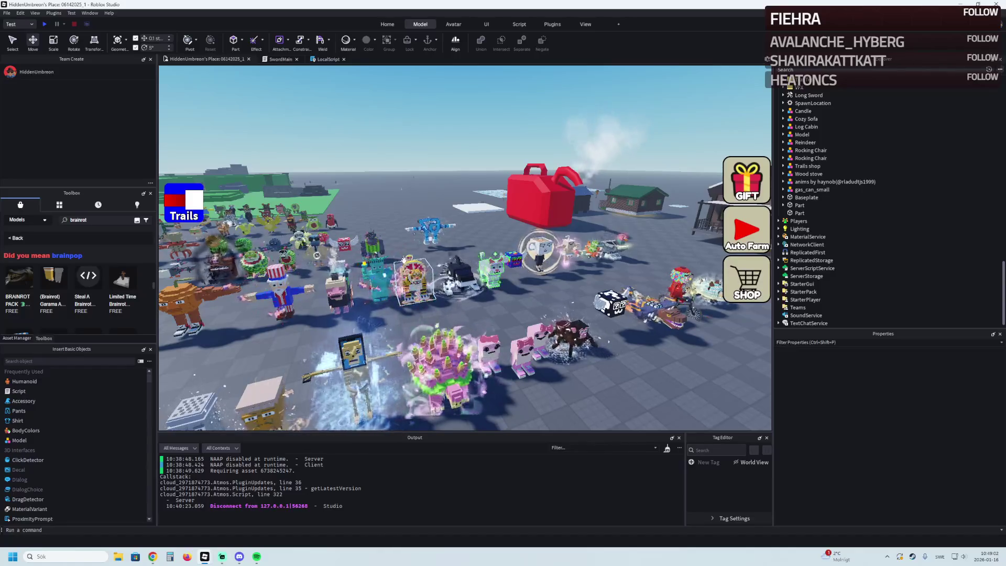
Step: Fly the camera forward toward the crowd of brainrot characters and zoom in
{"action": "key", "text": "w"}
{"action": "key", "text": "d"}
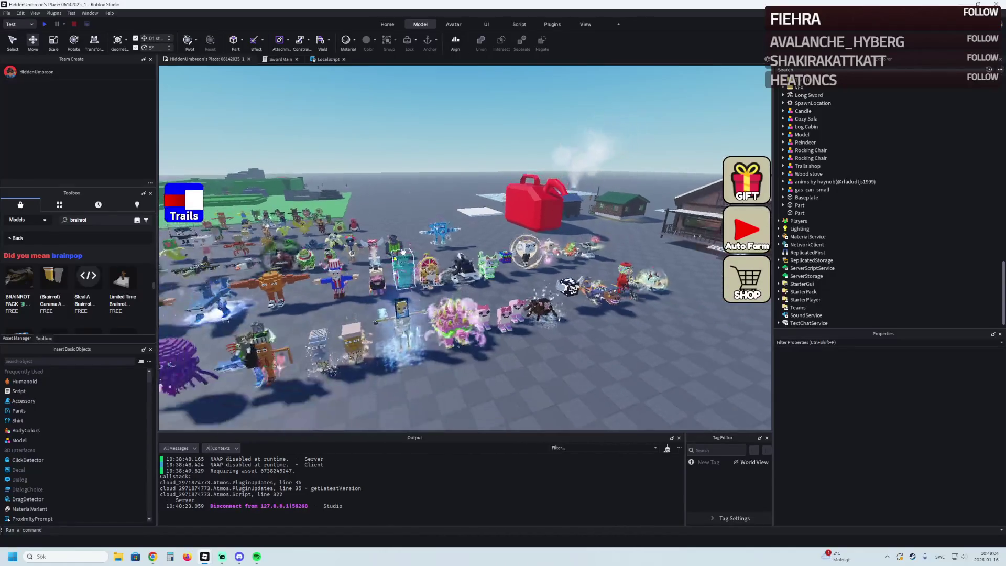
{"action": "key", "text": "w"}
{"action": "key", "text": "a"}
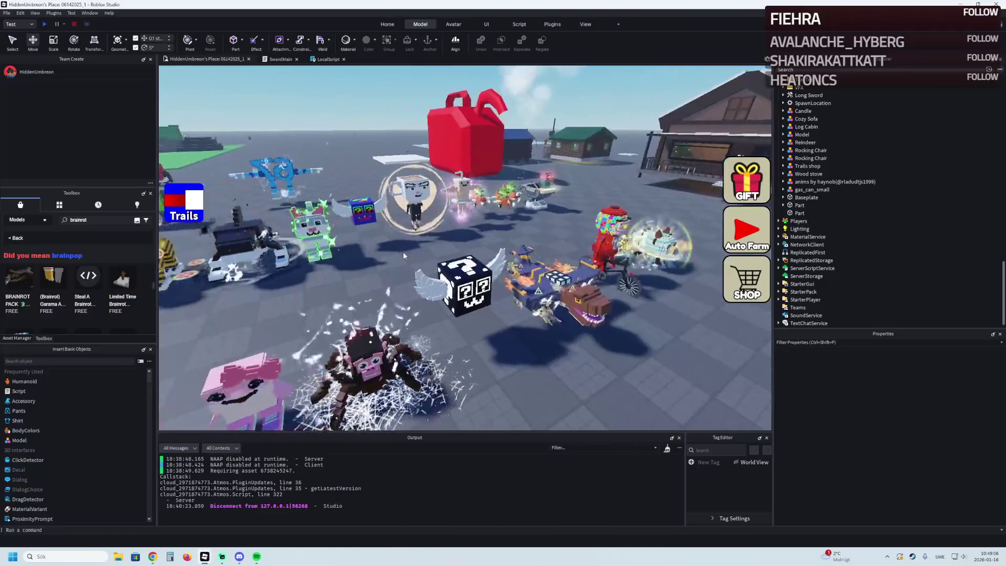
{"action": "key", "text": "w"}
{"action": "key", "text": "a"}
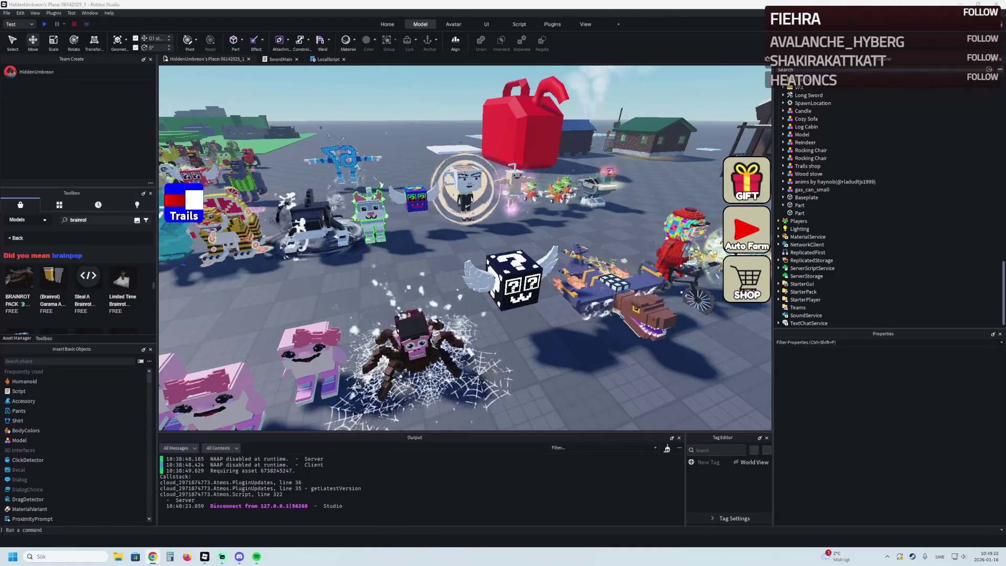
{"action": "scroll", "coordinate": [381, 206], "scroll_direction": "up", "scroll_amount": 5}
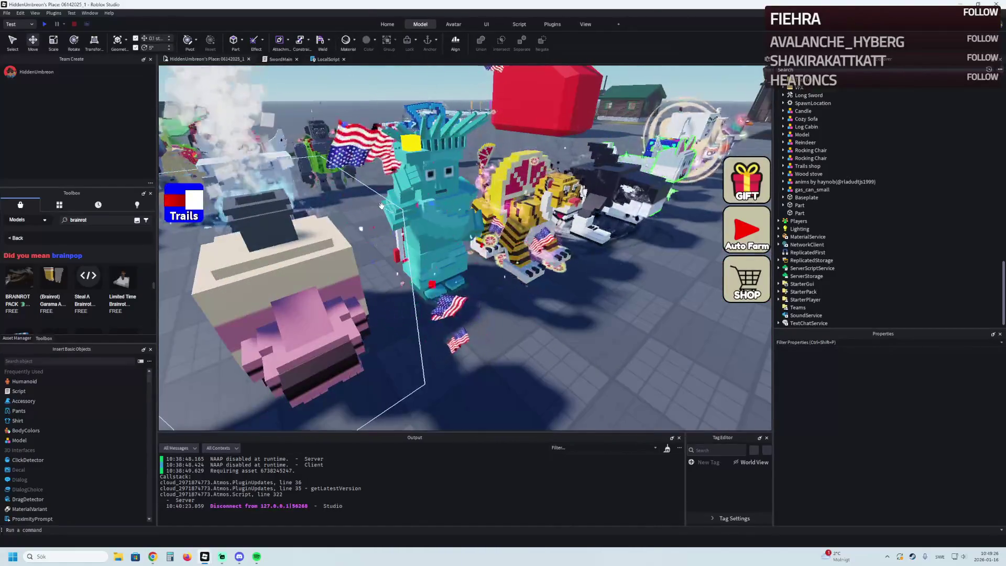
{"action": "scroll", "coordinate": [380, 205], "scroll_direction": "up", "scroll_amount": 5}
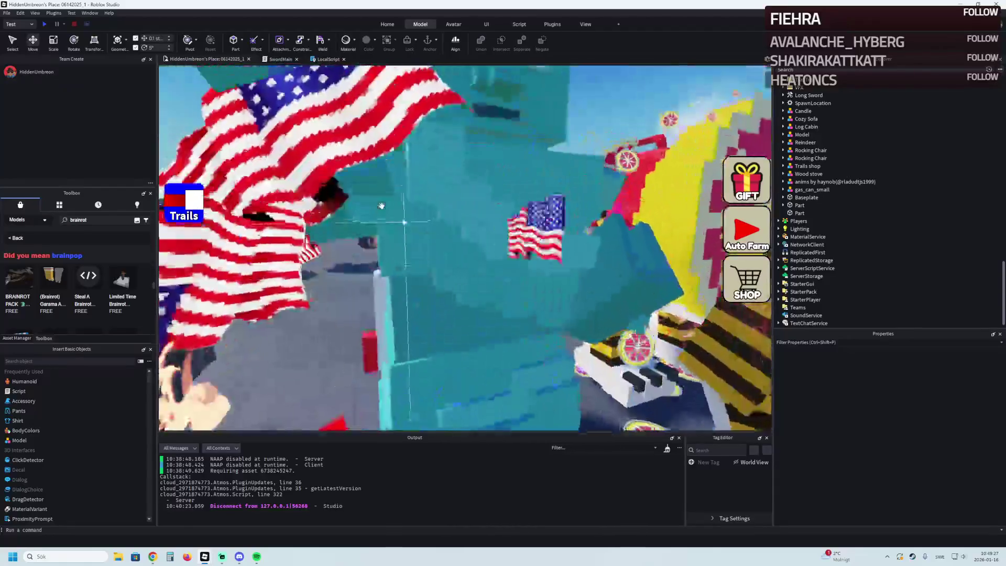
{"action": "scroll", "coordinate": [381, 205], "scroll_direction": "down", "scroll_amount": 5}
{"action": "scroll", "coordinate": [381, 205], "scroll_direction": "up", "scroll_amount": 8}
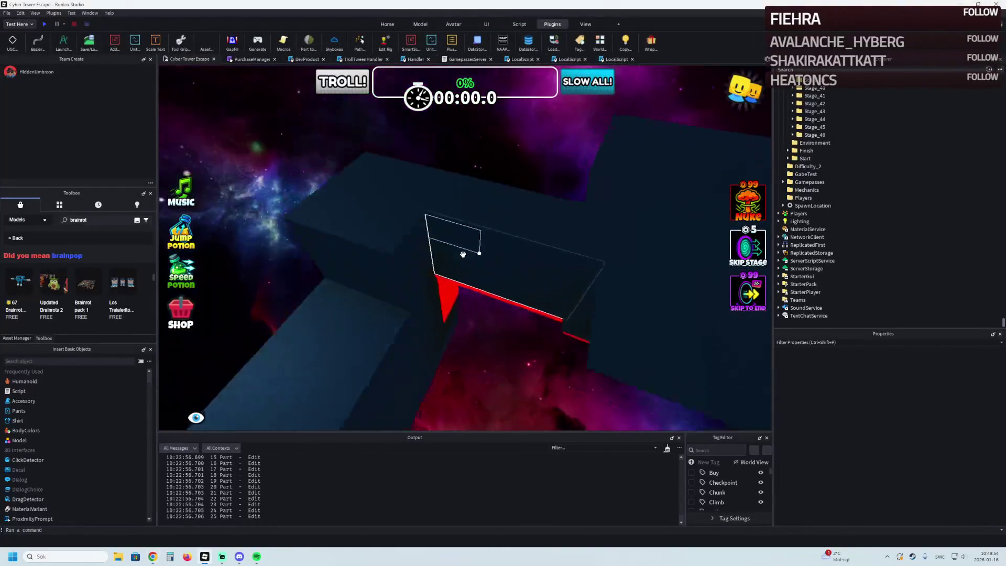
Step: Select the Stage_45 electric kill floor part, zooming around it
{"action": "scroll", "coordinate": [471, 257], "scroll_direction": "down", "scroll_amount": 5}
{"action": "scroll", "coordinate": [346, 347], "scroll_direction": "up", "scroll_amount": 10}
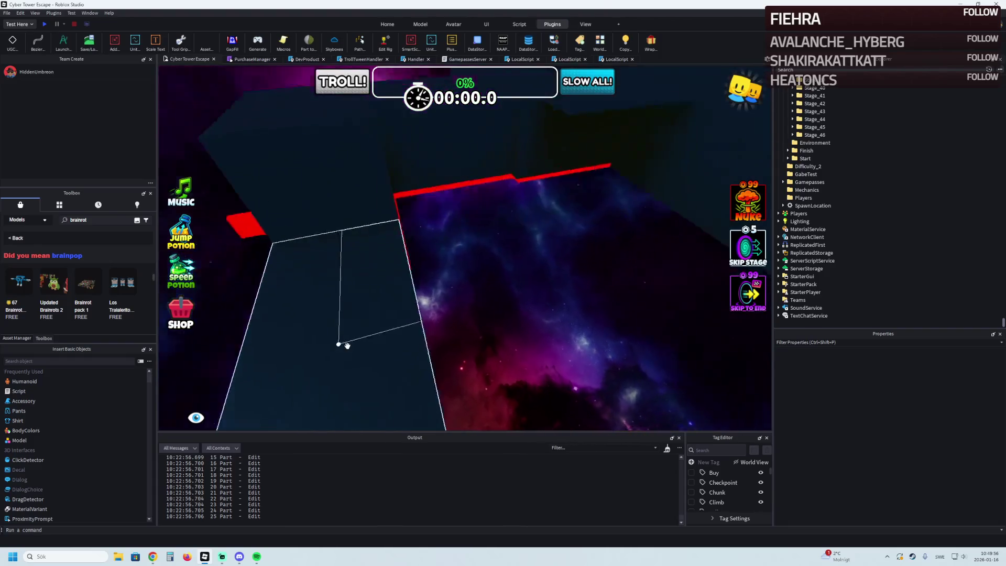
{"action": "scroll", "coordinate": [346, 346], "scroll_direction": "down", "scroll_amount": 10}
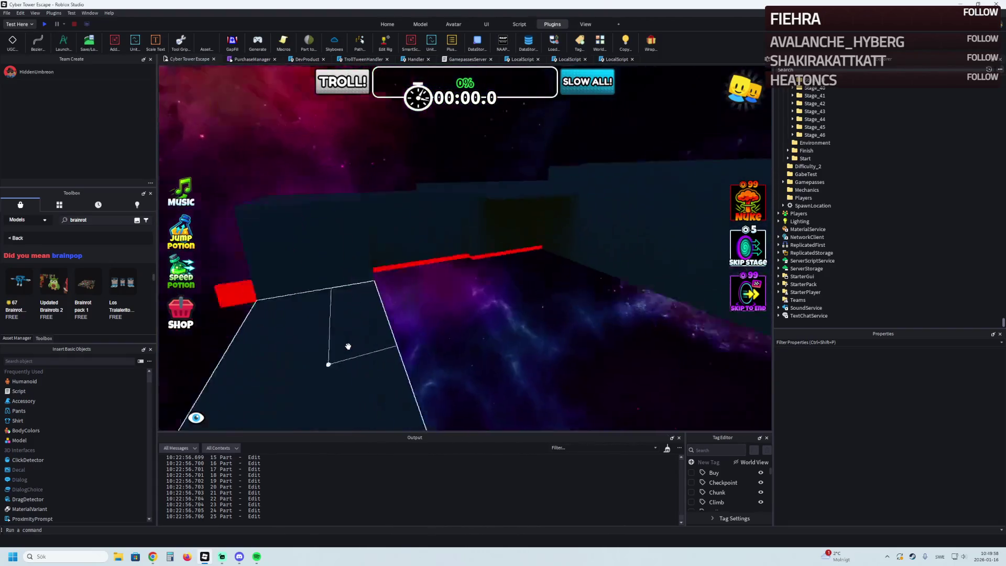
{"action": "scroll", "coordinate": [347, 350], "scroll_direction": "up", "scroll_amount": 3}
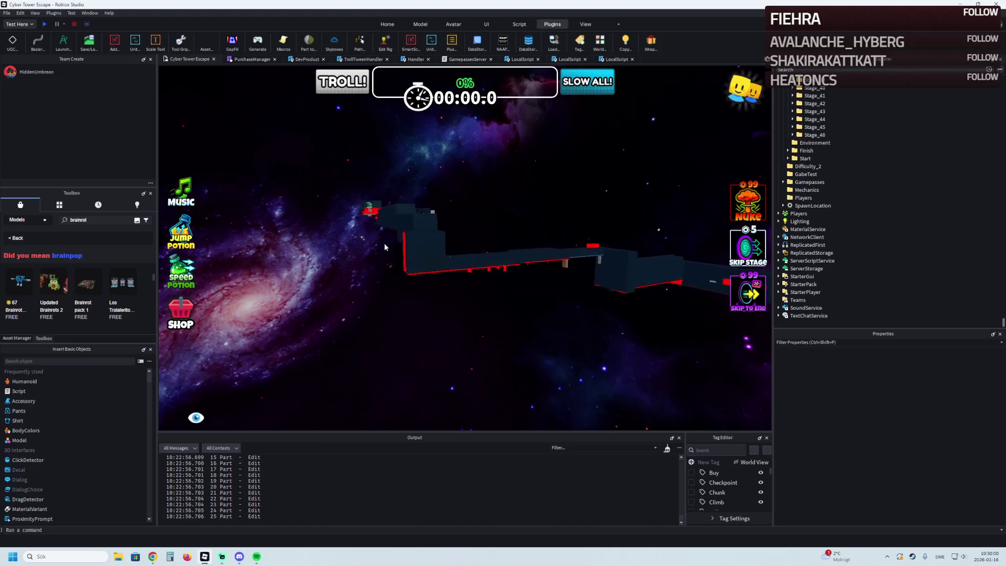
{"action": "left_click", "coordinate": [369, 216]}
{"action": "scroll", "coordinate": [369, 217], "scroll_direction": "up", "scroll_amount": 5}
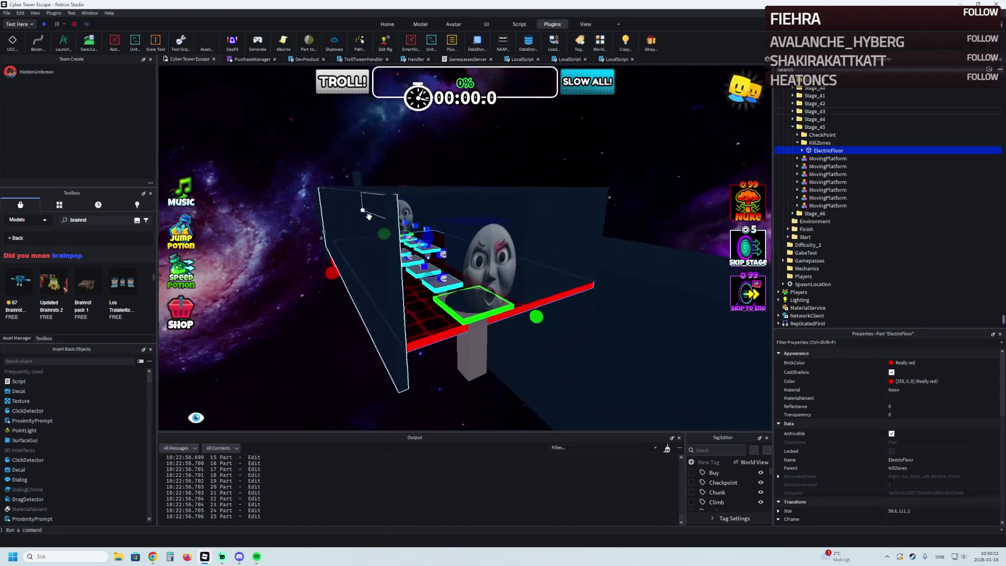
{"action": "scroll", "coordinate": [369, 216], "scroll_direction": "up", "scroll_amount": 10}
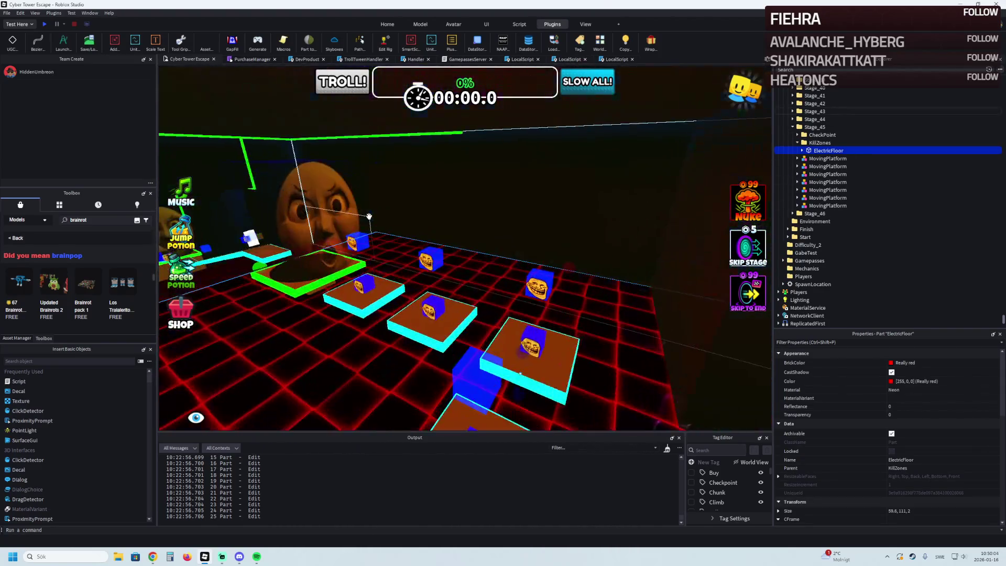
{"action": "scroll", "coordinate": [369, 216], "scroll_direction": "up", "scroll_amount": 10}
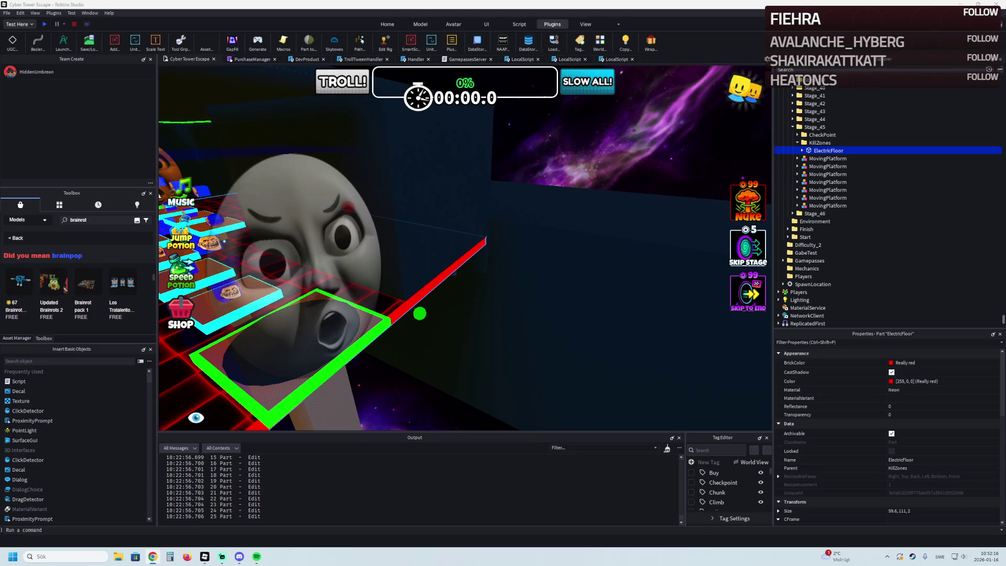
Step: Move the camera back along the obby path, then switch to the web browser
{"action": "key", "text": "s"}
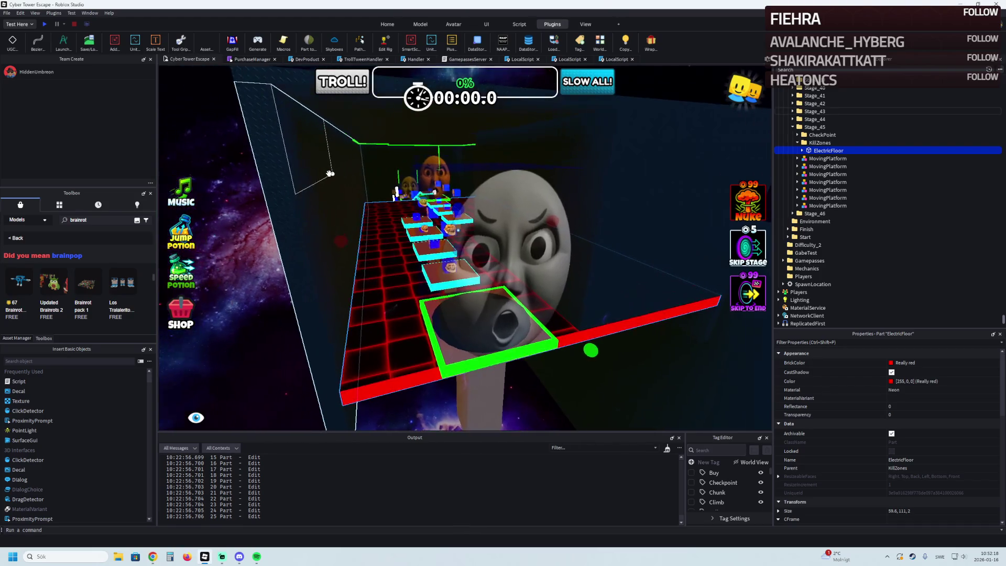
{"action": "key", "text": "d"}
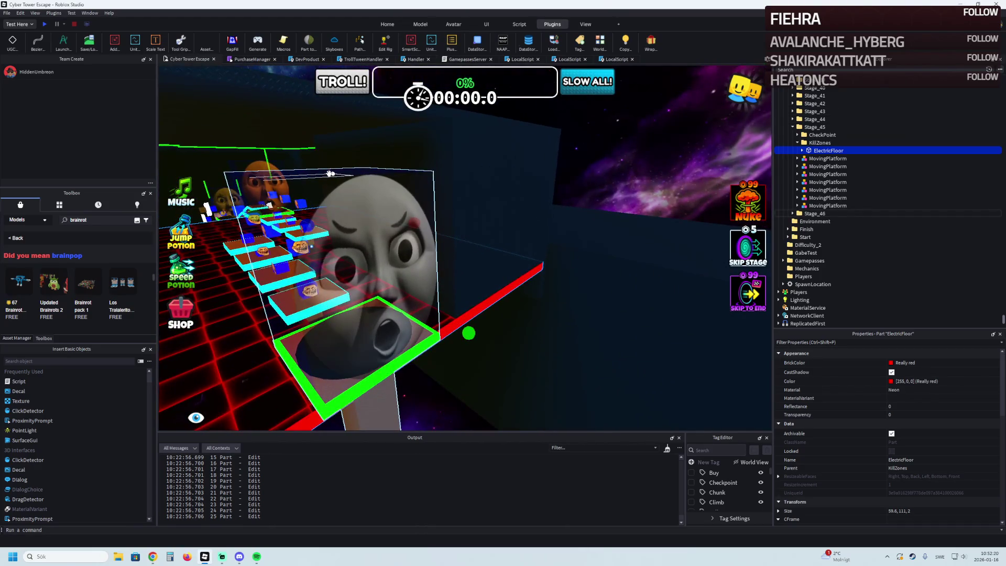
{"action": "key", "text": "a"}
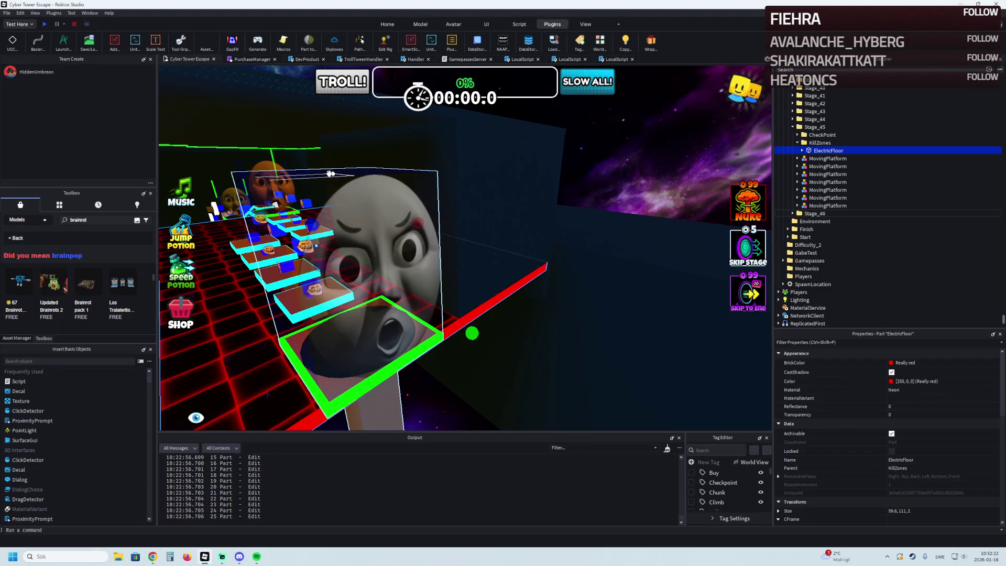
{"action": "key", "text": "a"}
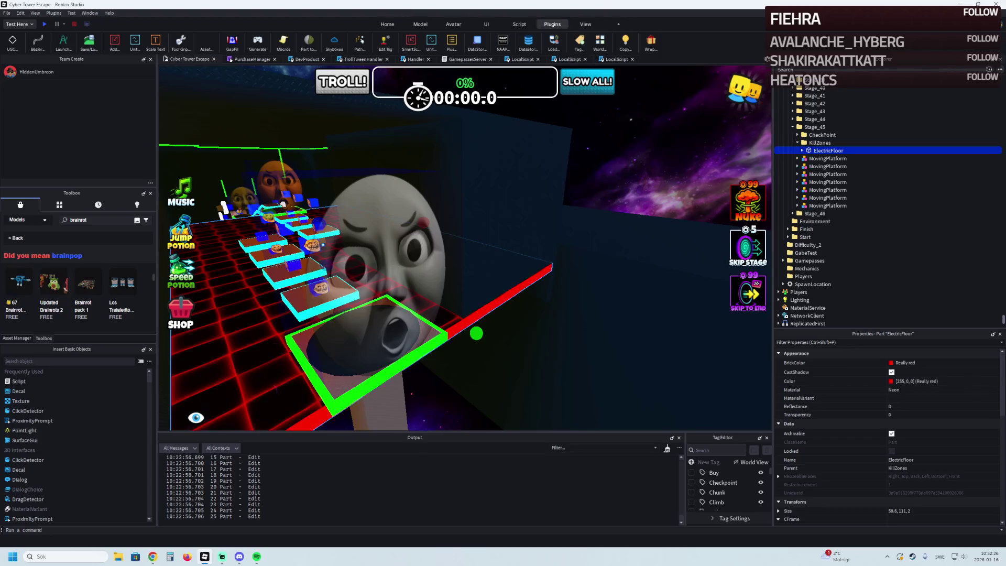
{"action": "key", "text": "alt+Tab"}
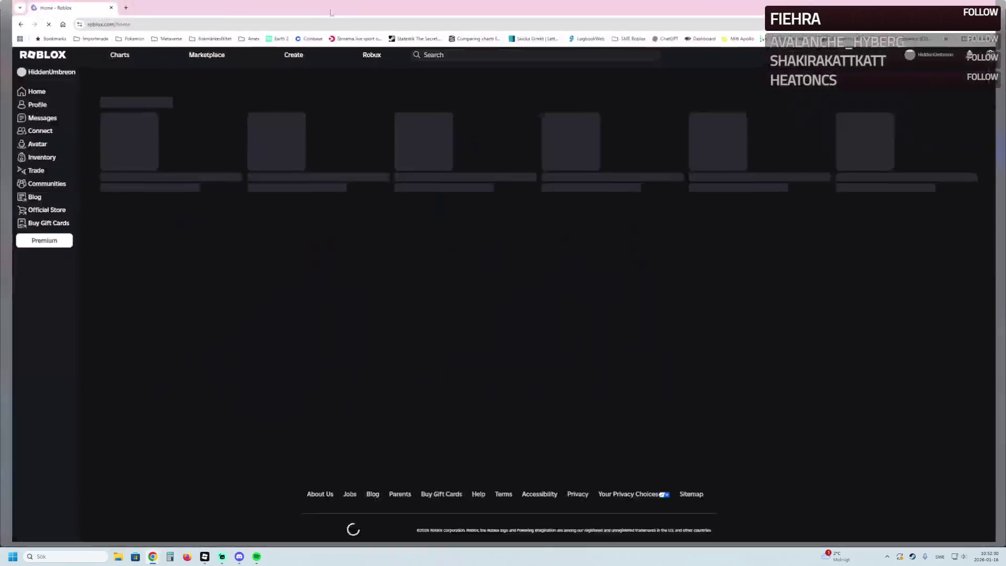
Step: Search 'Brainrot', open Escape Tsunami For Brainrots, then its Wave of Brainrots community, in new tabs
{"action": "type", "text": "B"}
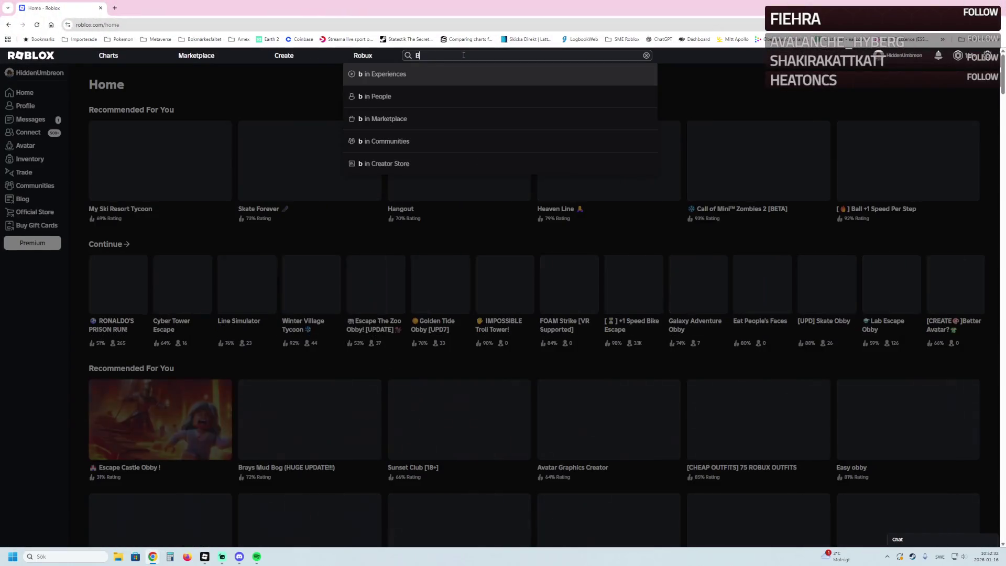
{"action": "type", "text": "rainrot"}
{"action": "key", "text": "Return"}
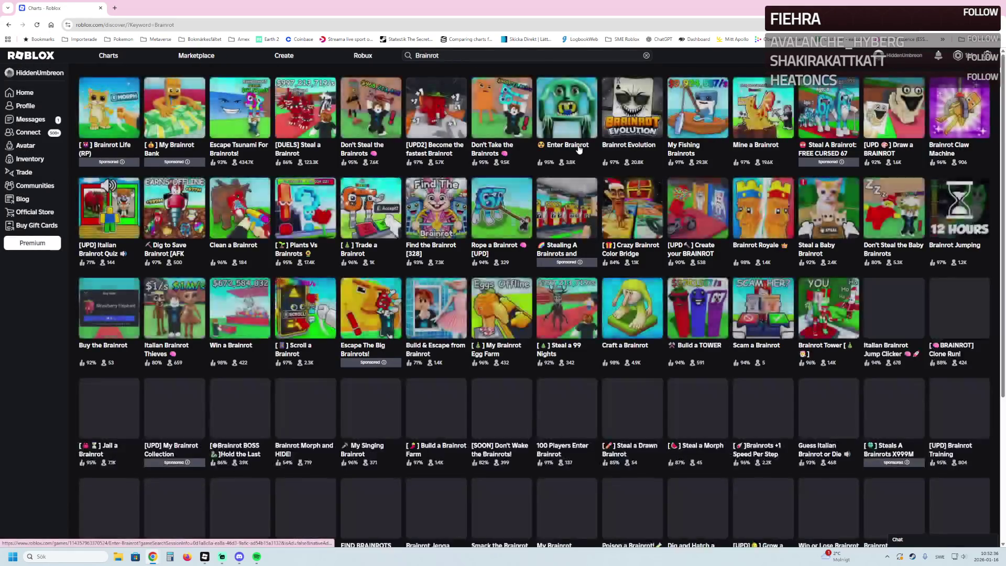
{"action": "middle_click", "coordinate": [240, 126]}
{"action": "key", "text": "ctrl+Tab"}
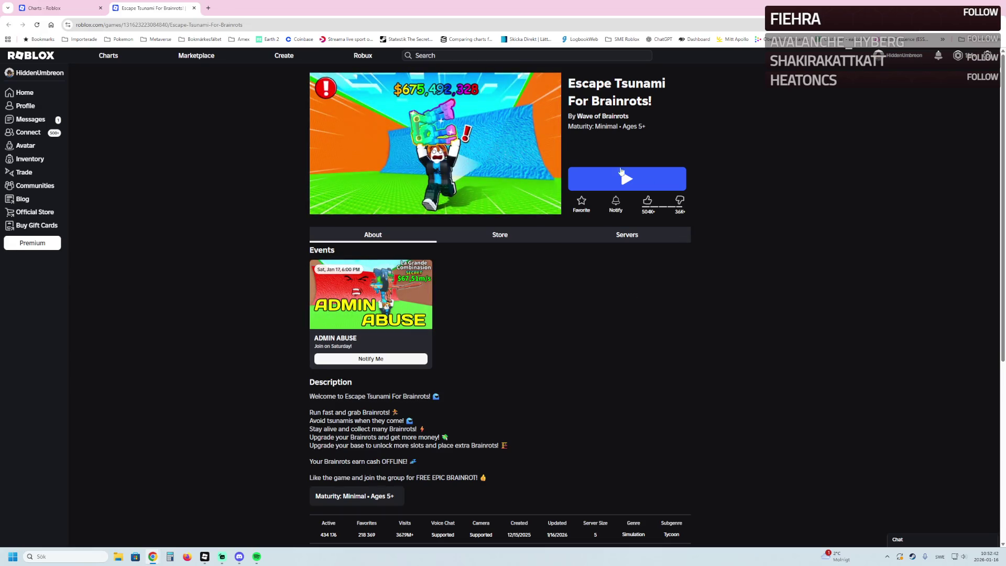
{"action": "middle_click", "coordinate": [598, 116]}
{"action": "key", "text": "ctrl+Tab"}
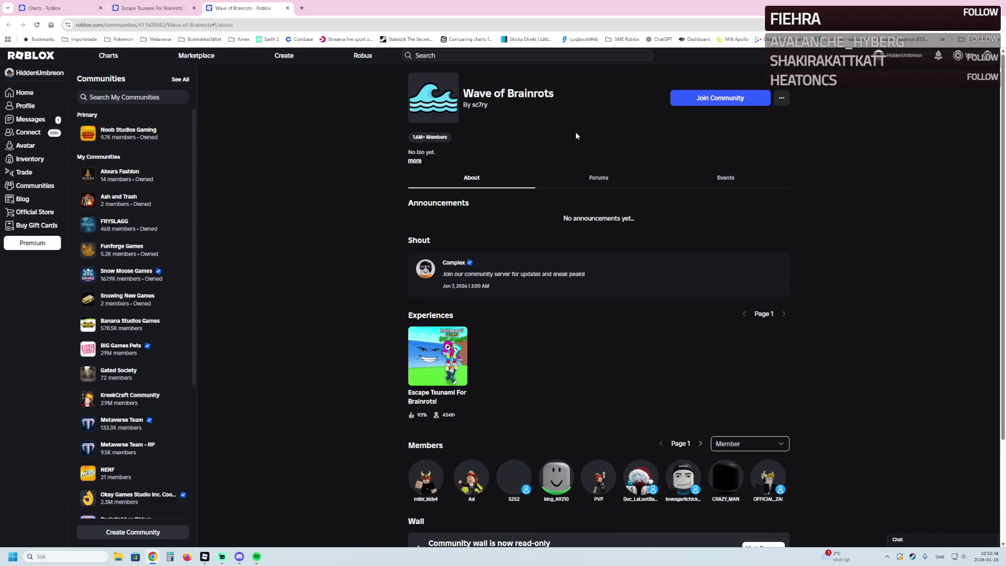
Step: Filter community members by QA Lead, Staff, View, Tester, then Content Creators roles
{"action": "scroll", "coordinate": [733, 305], "scroll_direction": "down", "scroll_amount": 3}
{"action": "left_click", "coordinate": [744, 326]}
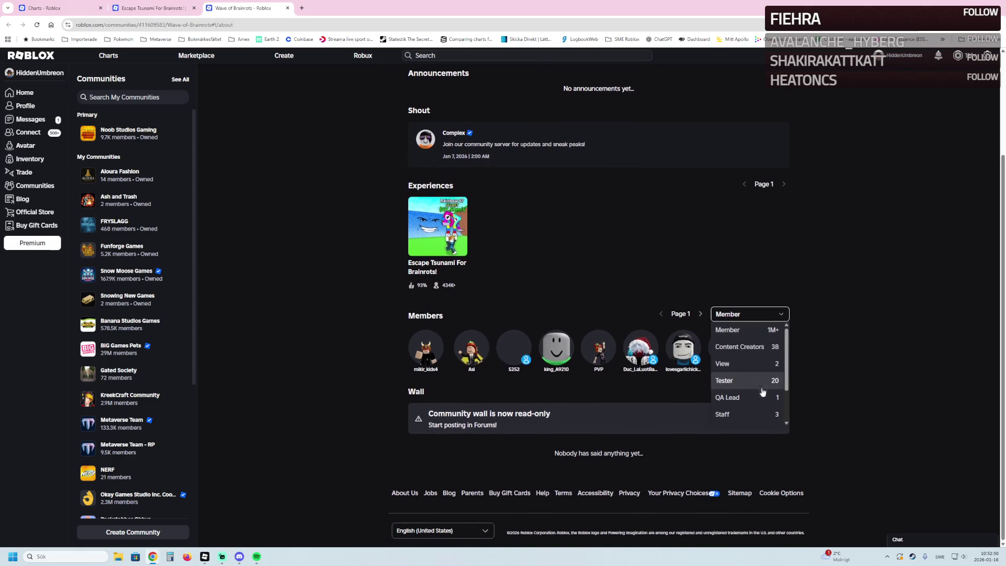
{"action": "left_click", "coordinate": [755, 394]}
{"action": "left_click", "coordinate": [744, 315]}
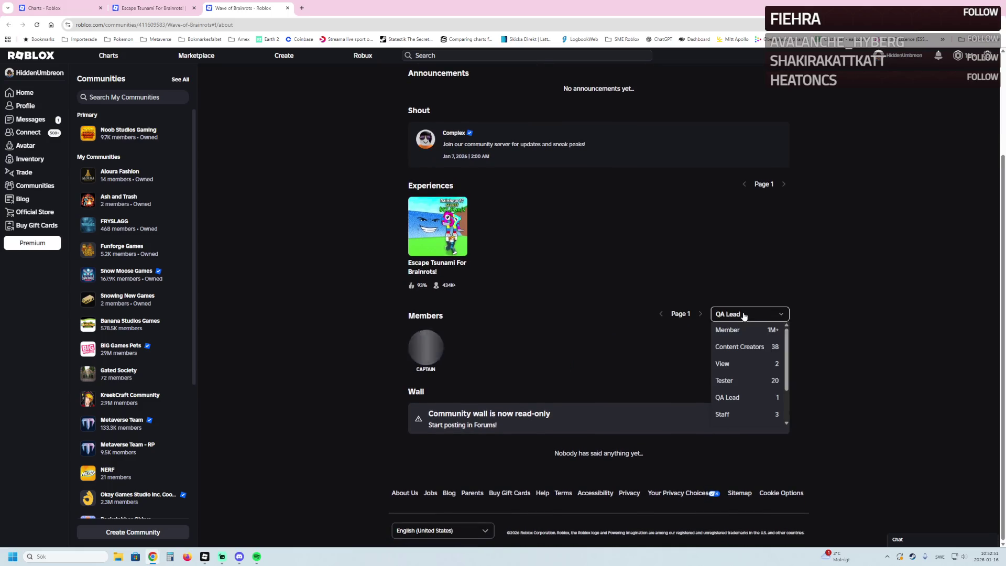
{"action": "left_click", "coordinate": [743, 414]}
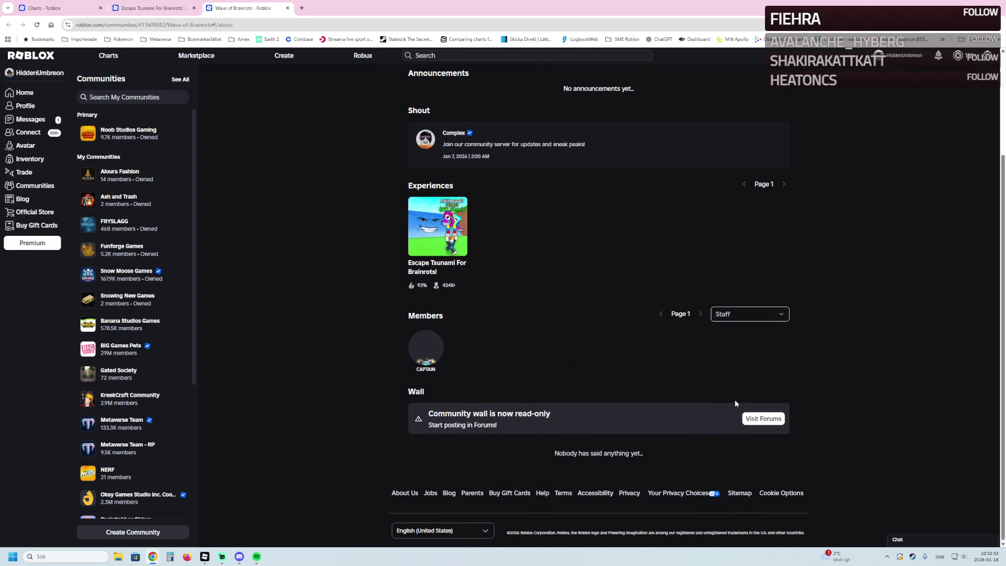
{"action": "left_click", "coordinate": [740, 318]}
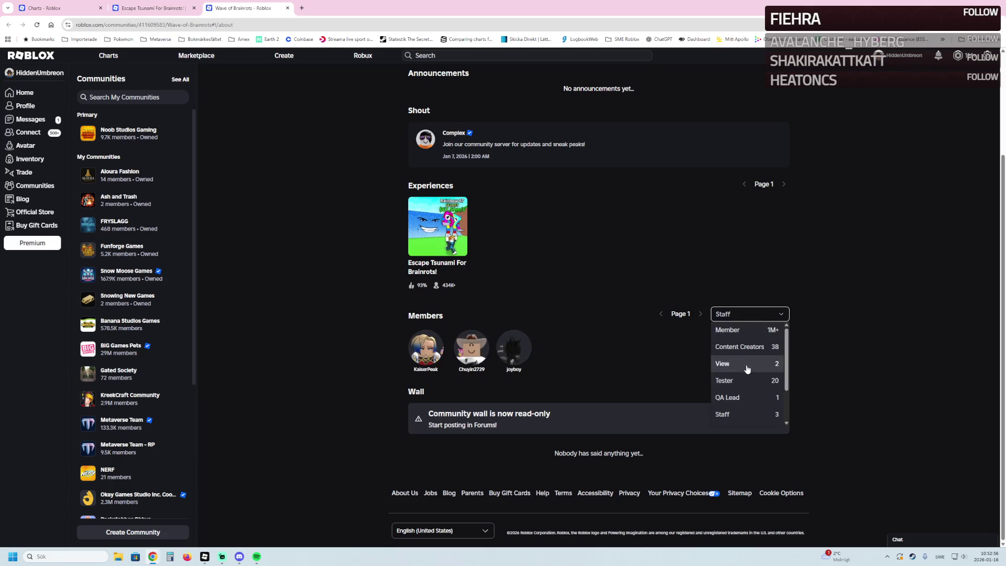
{"action": "left_click", "coordinate": [748, 366]}
{"action": "left_click", "coordinate": [745, 314]}
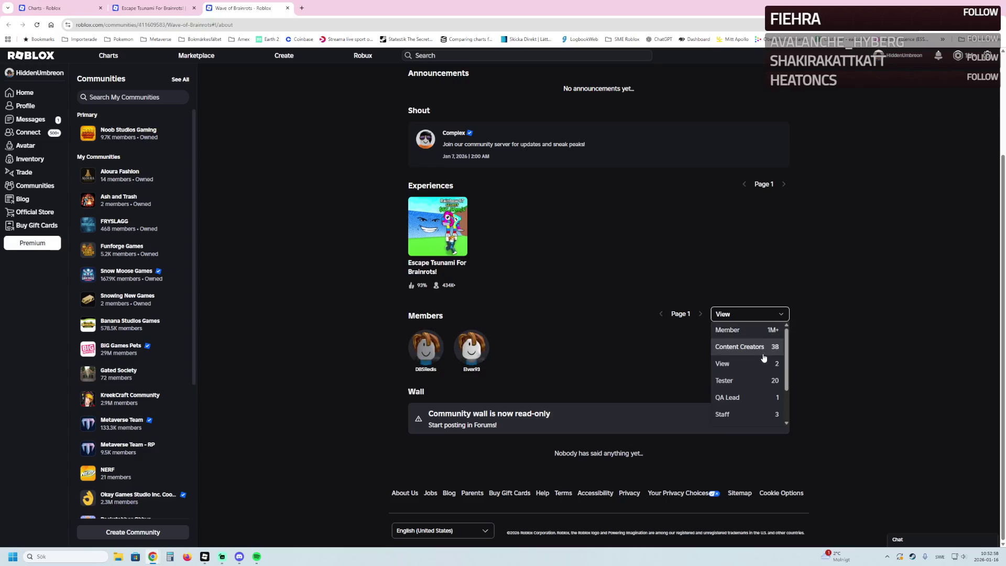
{"action": "left_click", "coordinate": [756, 379]}
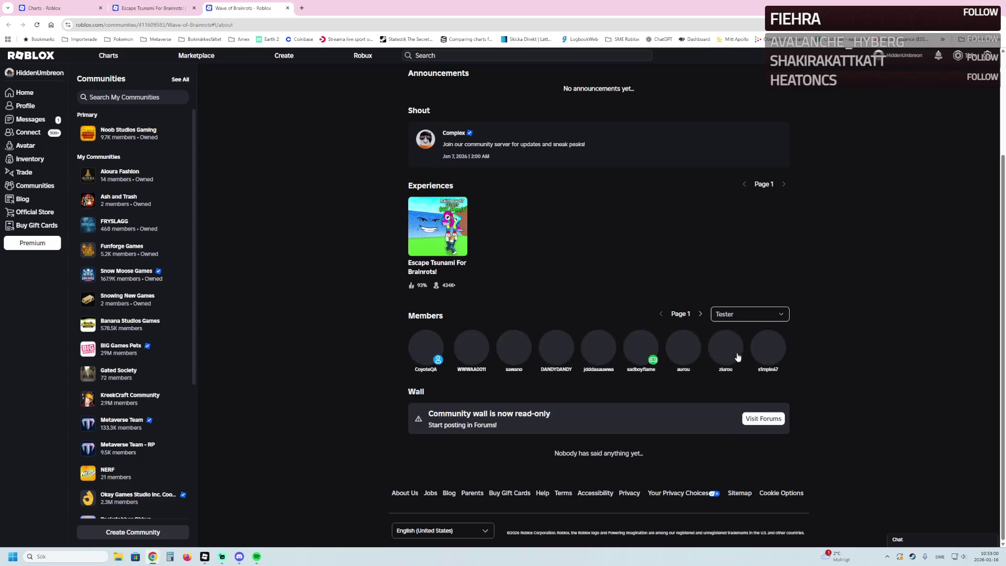
{"action": "left_click", "coordinate": [744, 314]}
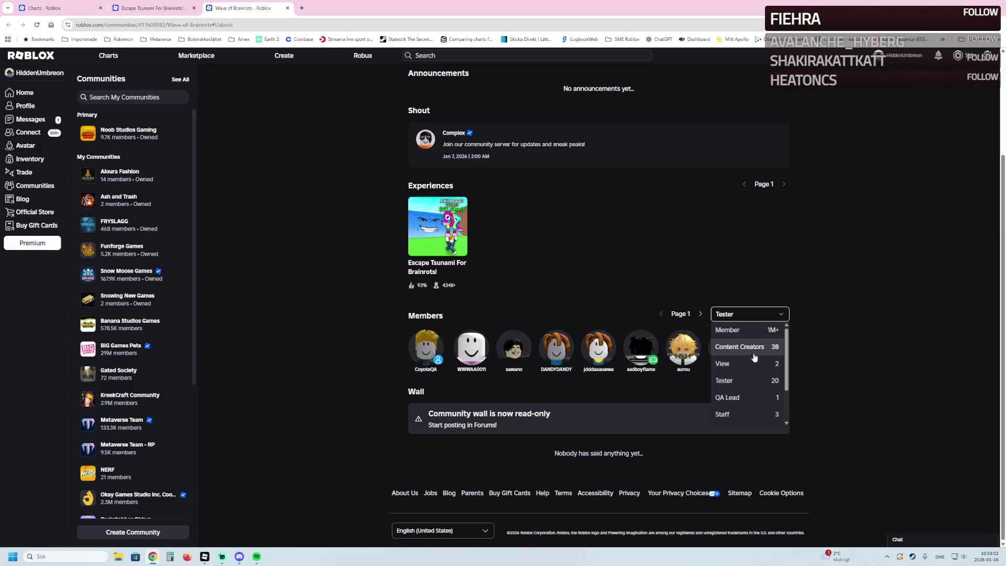
{"action": "left_click", "coordinate": [746, 347]}
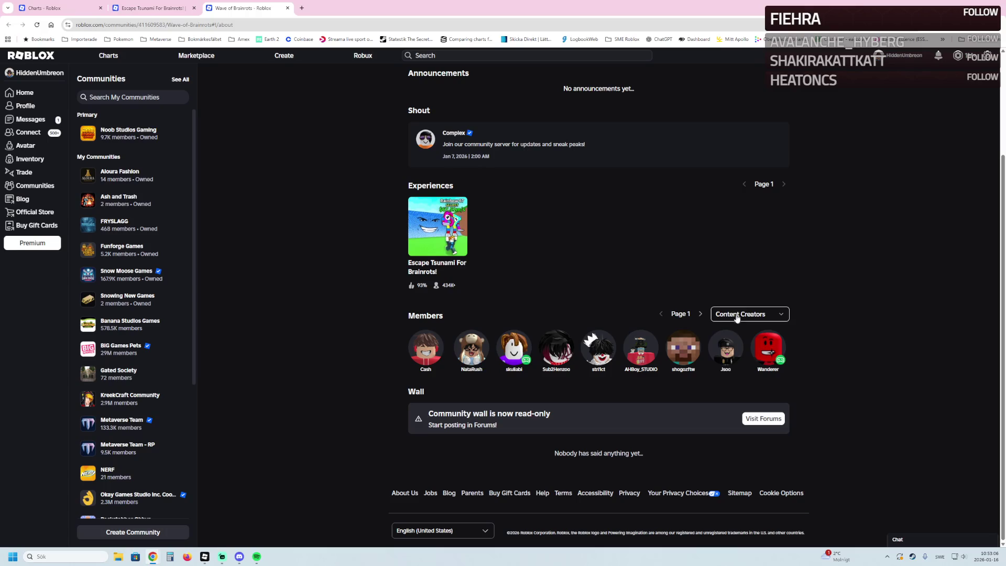
Step: Return to the Escape Tsunami For Brainrots game page and launch it with Play
{"action": "scroll", "coordinate": [594, 293], "scroll_direction": "up", "scroll_amount": 3}
{"action": "left_click", "coordinate": [435, 365]}
{"action": "scroll", "coordinate": [611, 297], "scroll_direction": "down", "scroll_amount": 2}
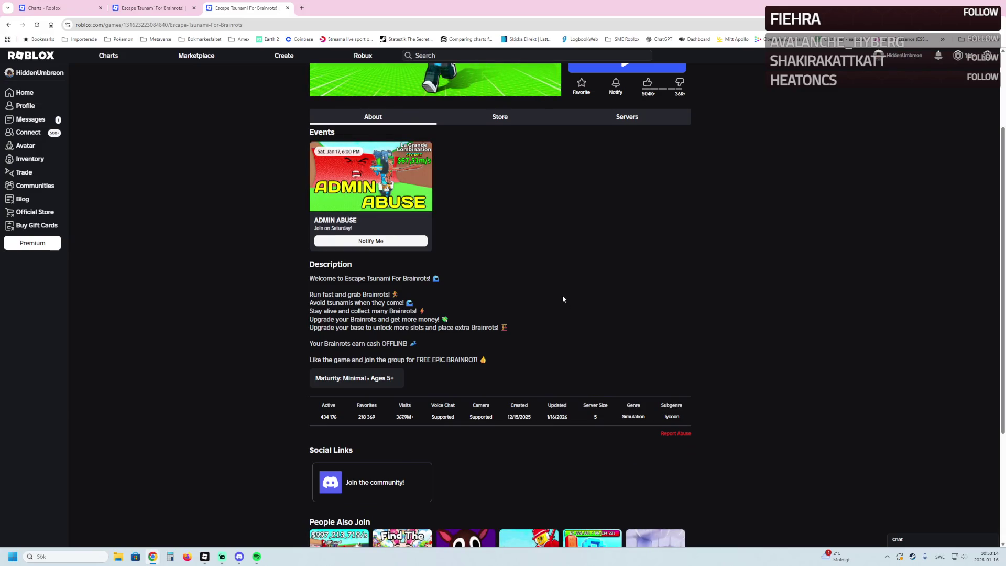
{"action": "scroll", "coordinate": [589, 297], "scroll_direction": "up", "scroll_amount": 2}
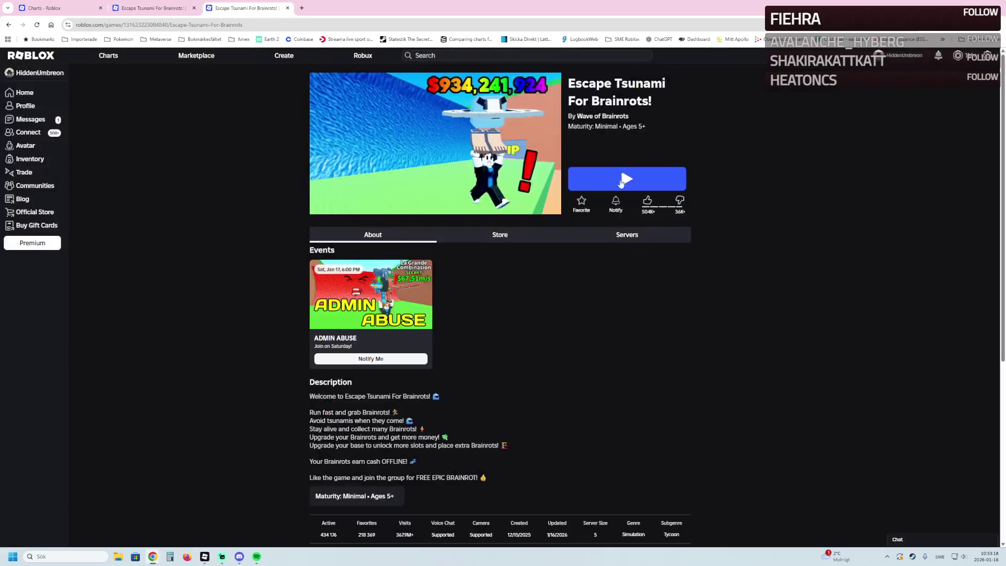
{"action": "left_click", "coordinate": [613, 186]}
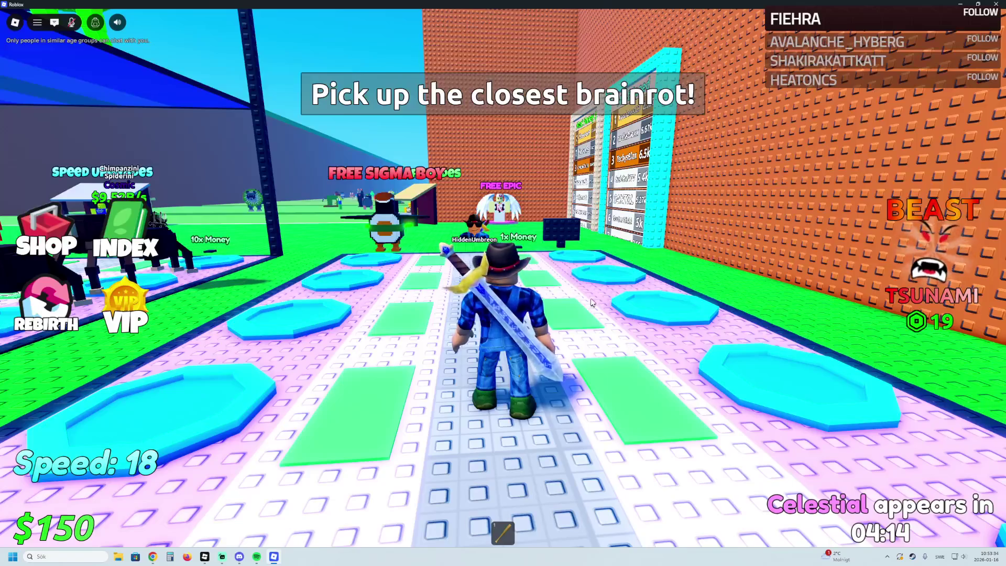
Step: Run along the base path, swinging the camera between the base pads and the green field
{"action": "key", "text": "w"}
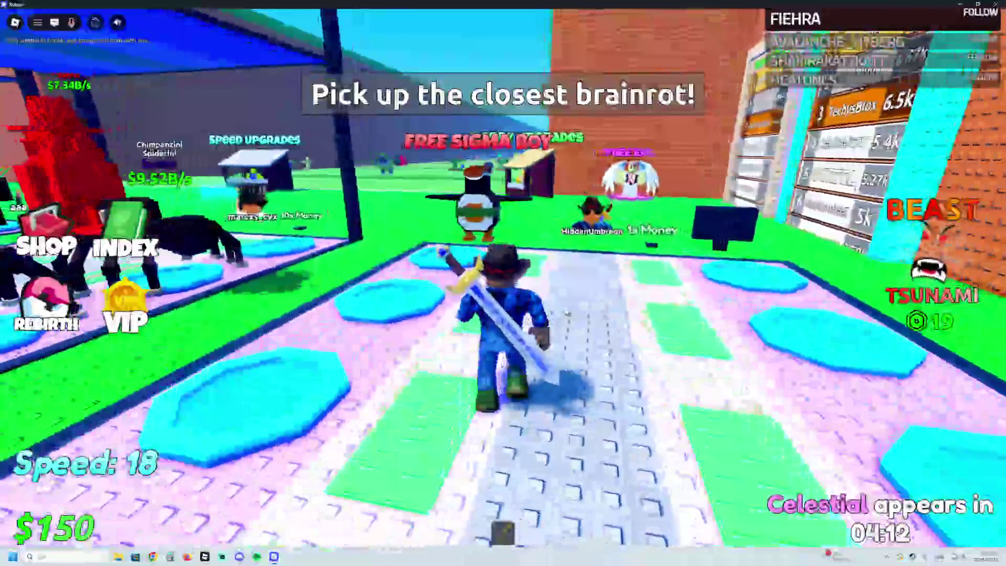
{"action": "key", "text": "w"}
{"action": "key", "text": "Left"}
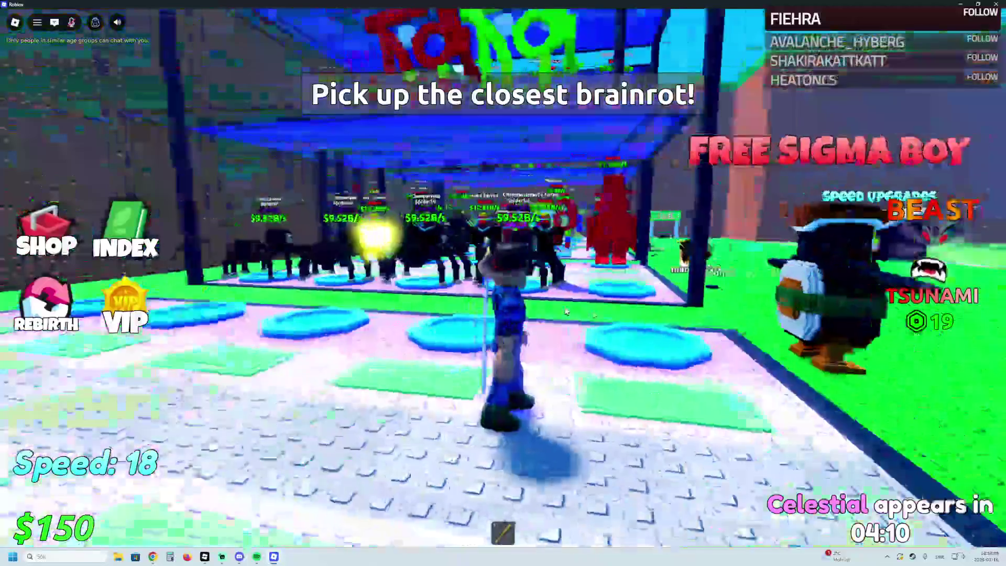
{"action": "key", "text": "Right"}
{"action": "key", "text": "Left"}
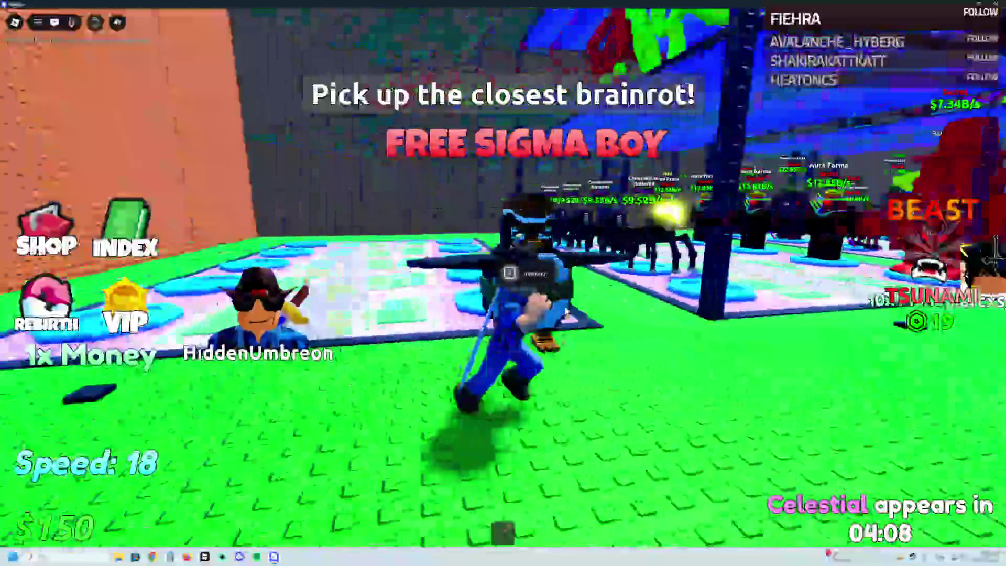
{"action": "key", "text": "w"}
{"action": "key", "text": "Right"}
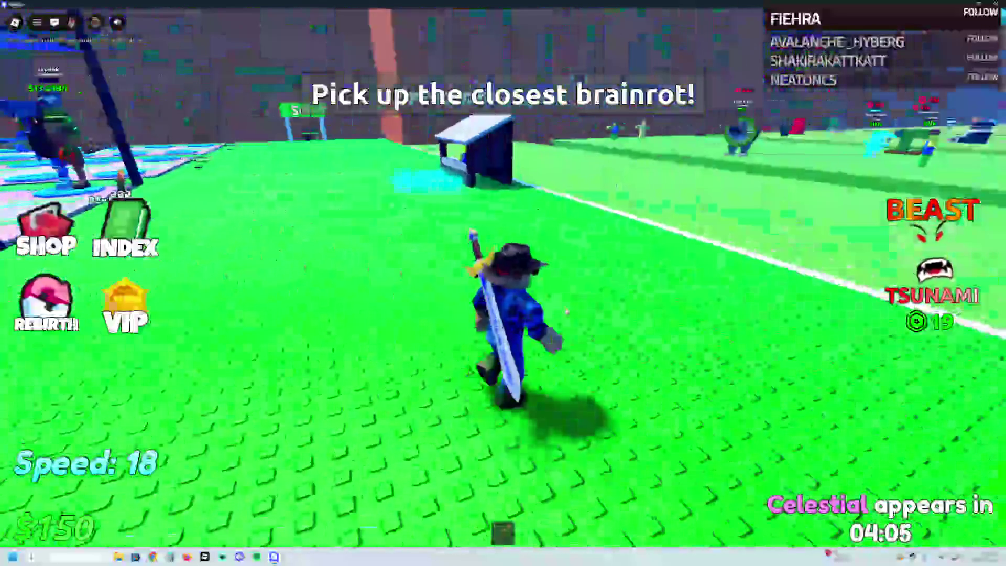
{"action": "key", "text": "Left"}
{"action": "key", "text": "Right"}
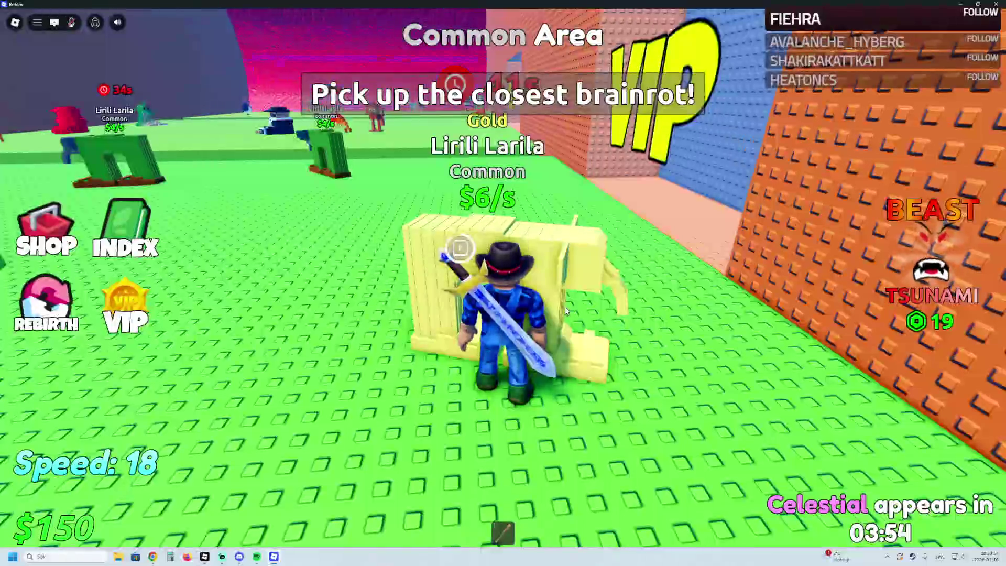
Step: Run out onto the green field past the pink pad and the carry upgrades stall
{"action": "key", "text": "w"}
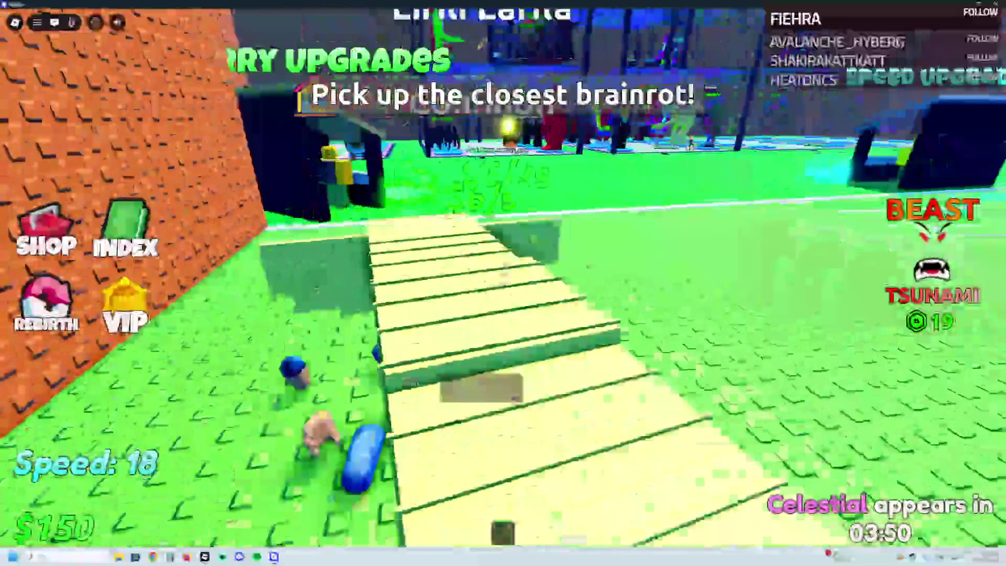
{"action": "key", "text": "w"}
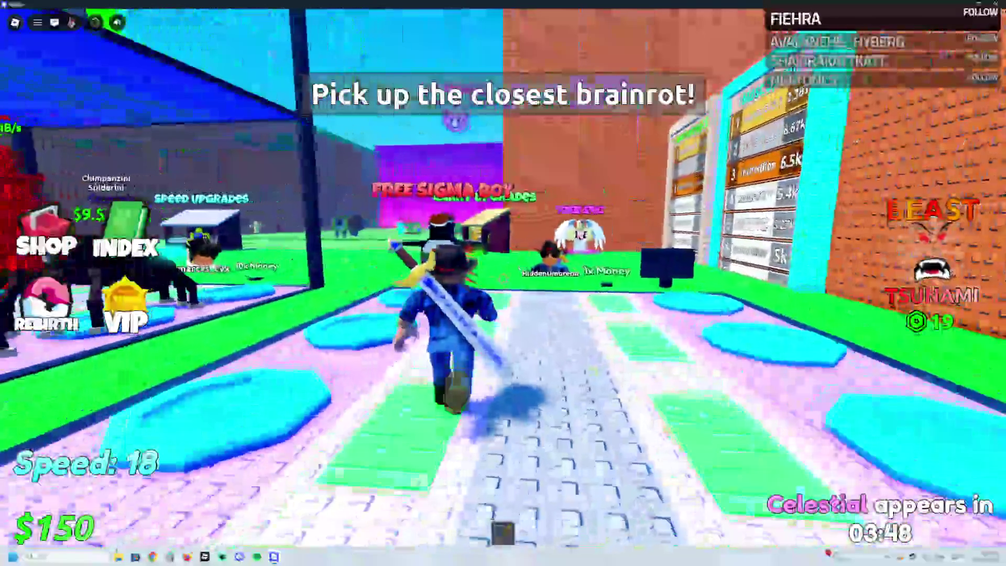
{"action": "key", "text": "w"}
{"action": "key", "text": "w"}
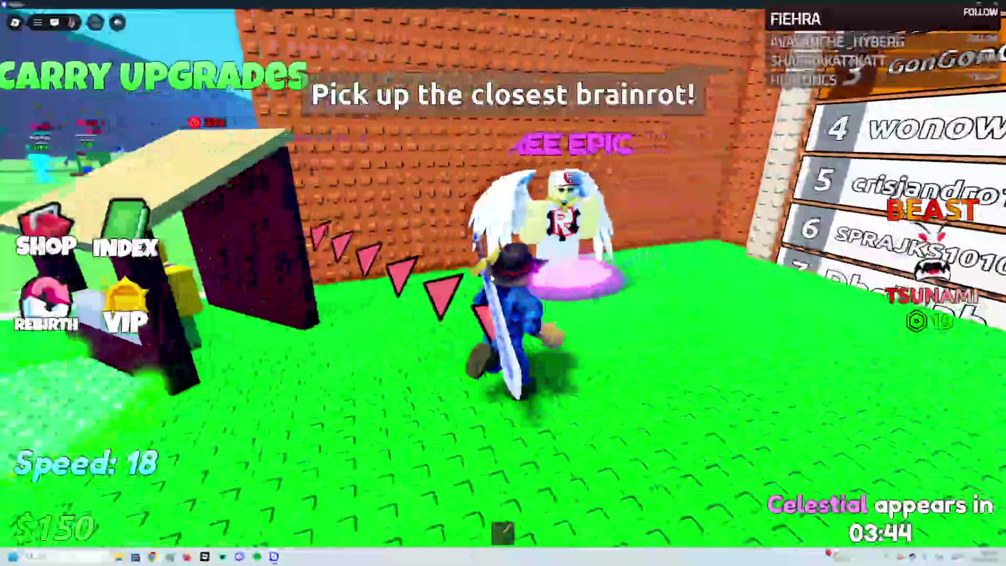
{"action": "key", "text": "w"}
{"action": "key", "text": "a"}
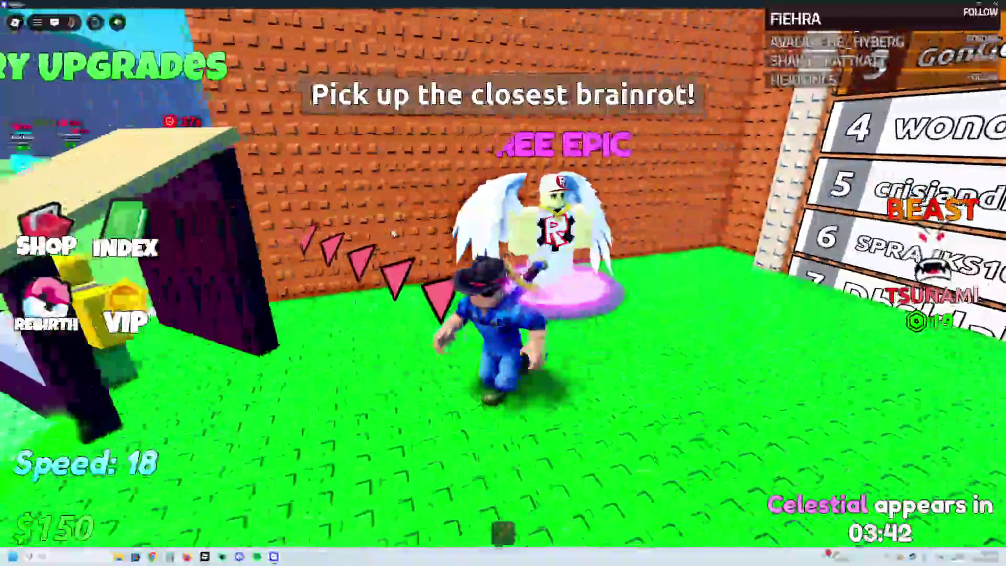
{"action": "key", "text": "a"}
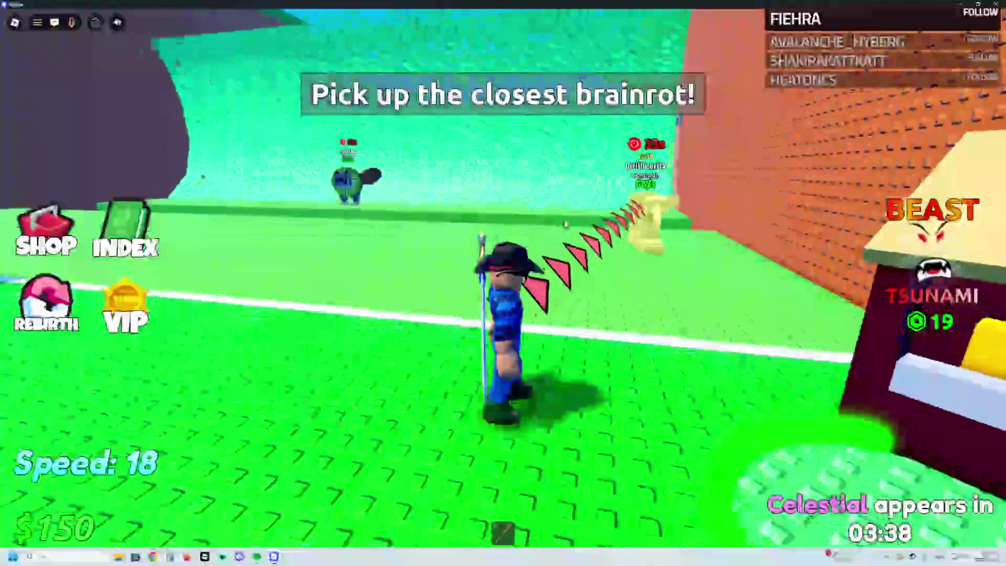
Step: Grab the Gold Lirili Larila brainrot and place it on an empty base pad
{"action": "key", "text": "w"}
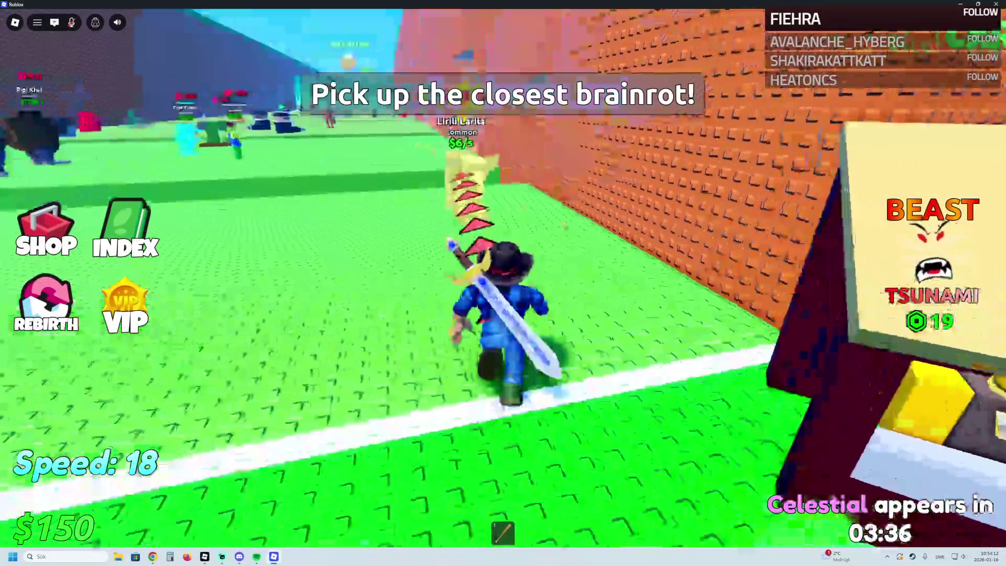
{"action": "key", "text": "a"}
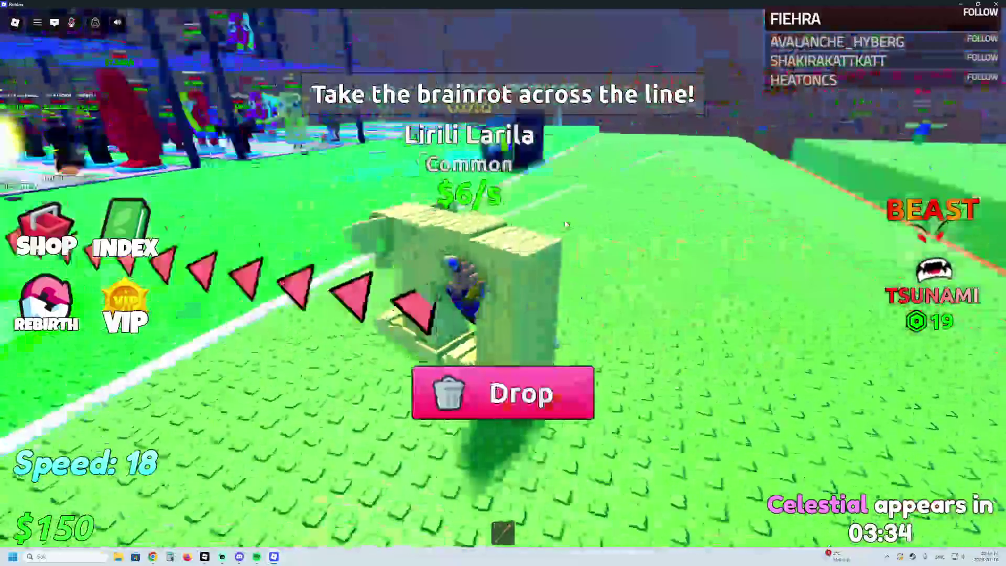
{"action": "key", "text": "a"}
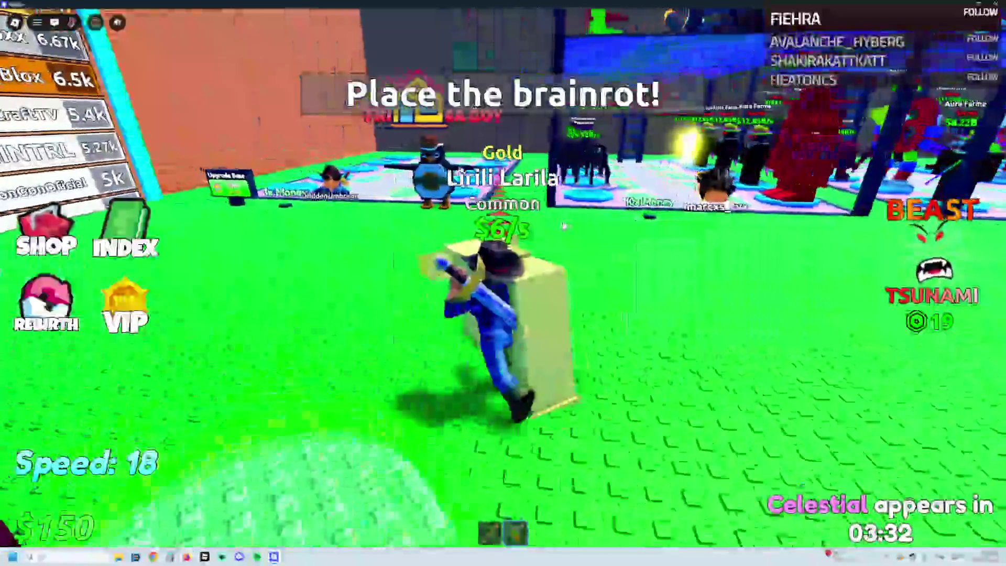
{"action": "key", "text": "w"}
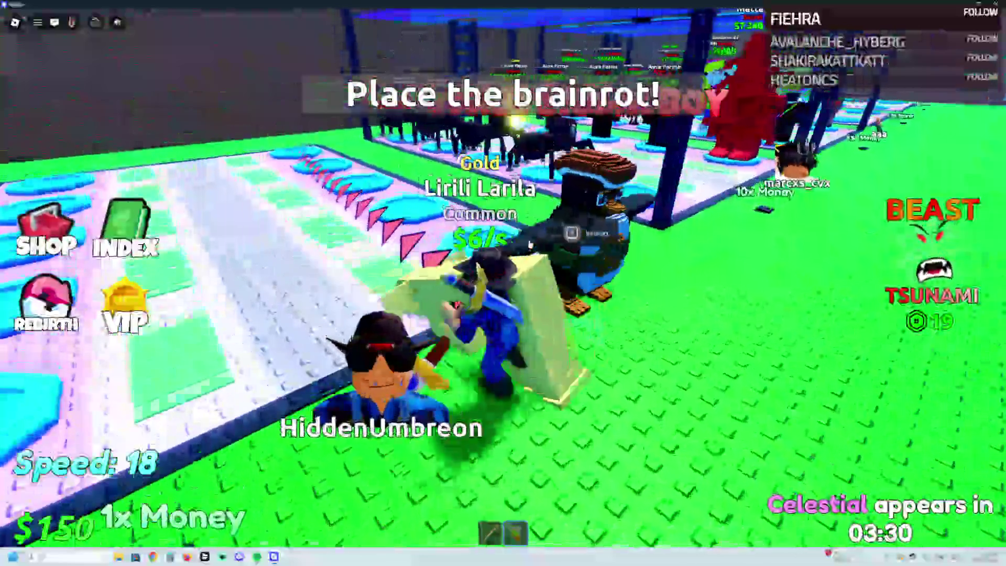
{"action": "key", "text": "w"}
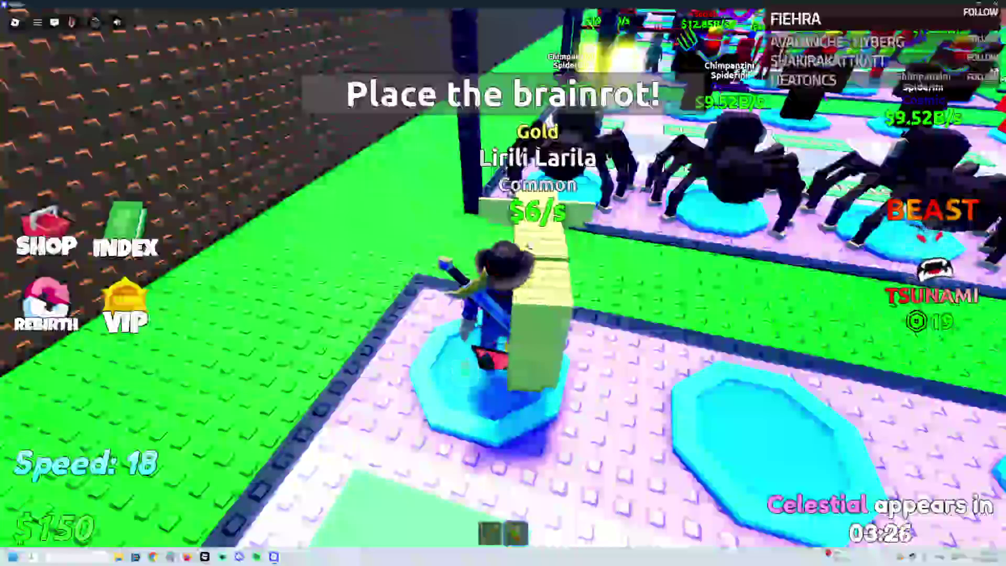
{"action": "key", "text": "w"}
{"action": "key", "text": "w"}
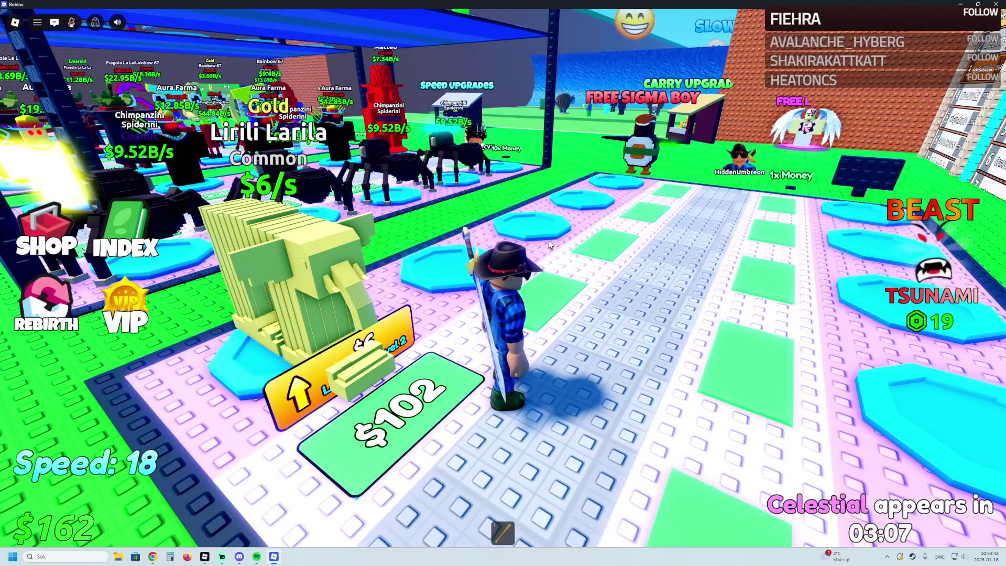
Step: Collect the base earnings and run across the field toward the Speed Upgrades stand
{"action": "key", "text": "a"}
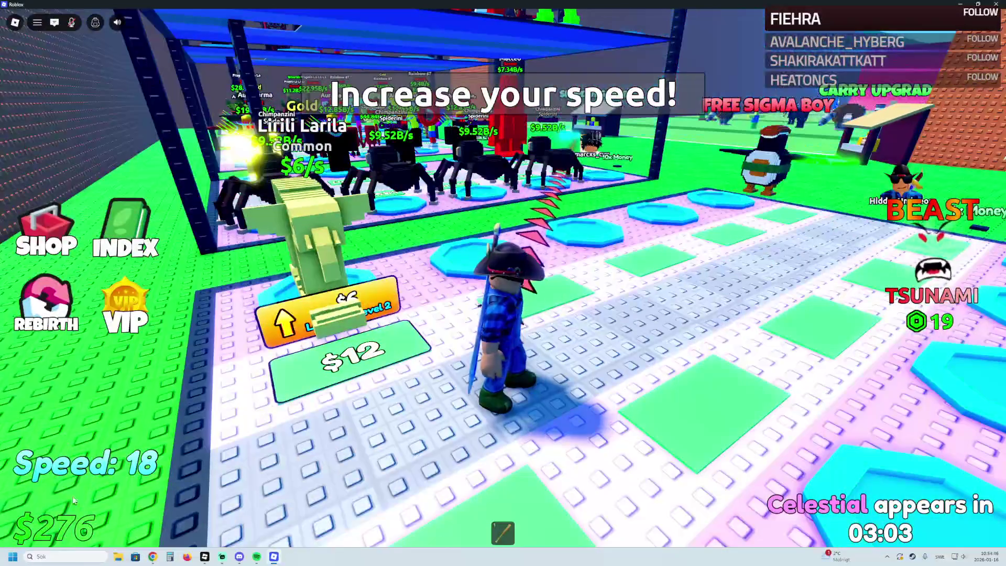
{"action": "key", "text": "w"}
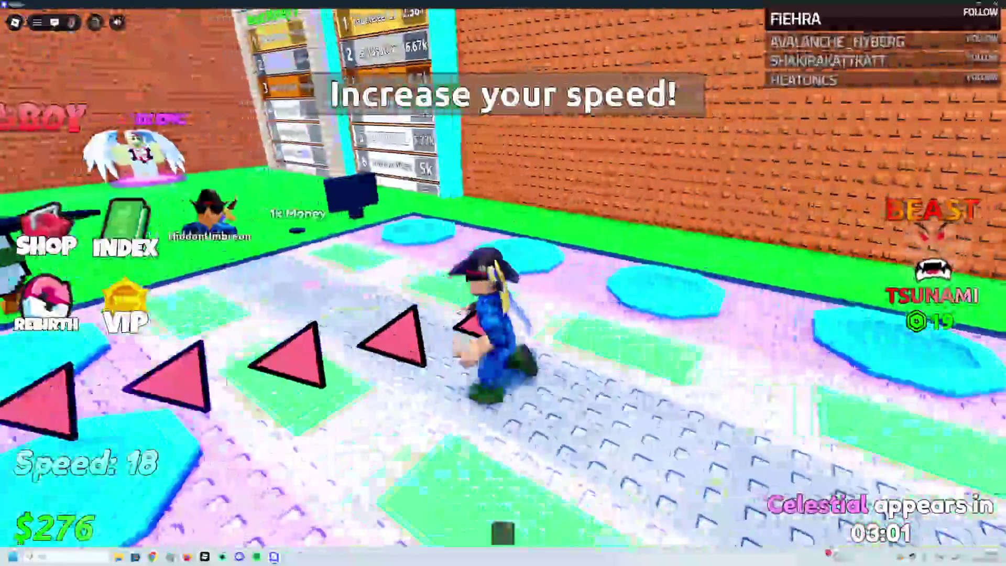
{"action": "key", "text": "a"}
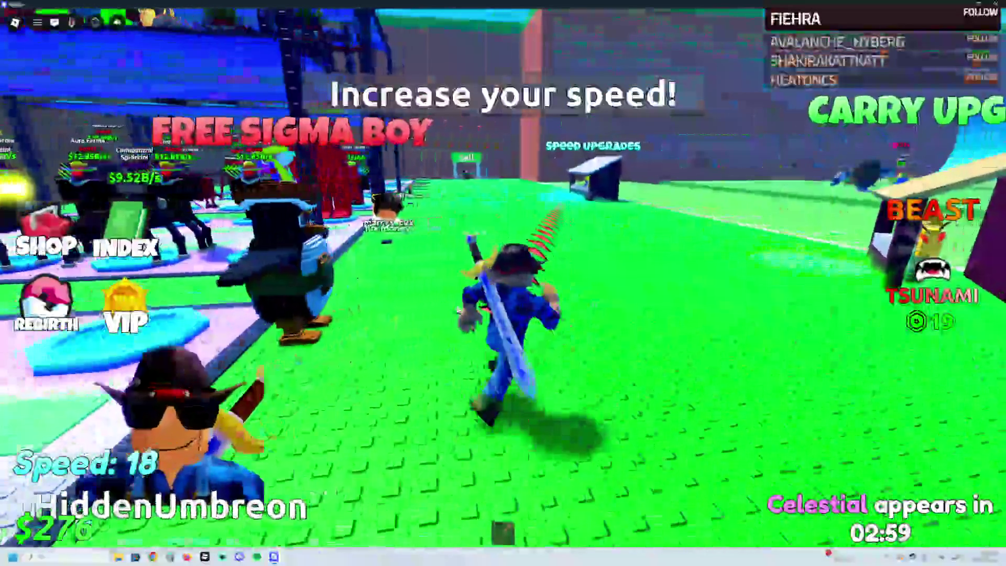
{"action": "key", "text": "w"}
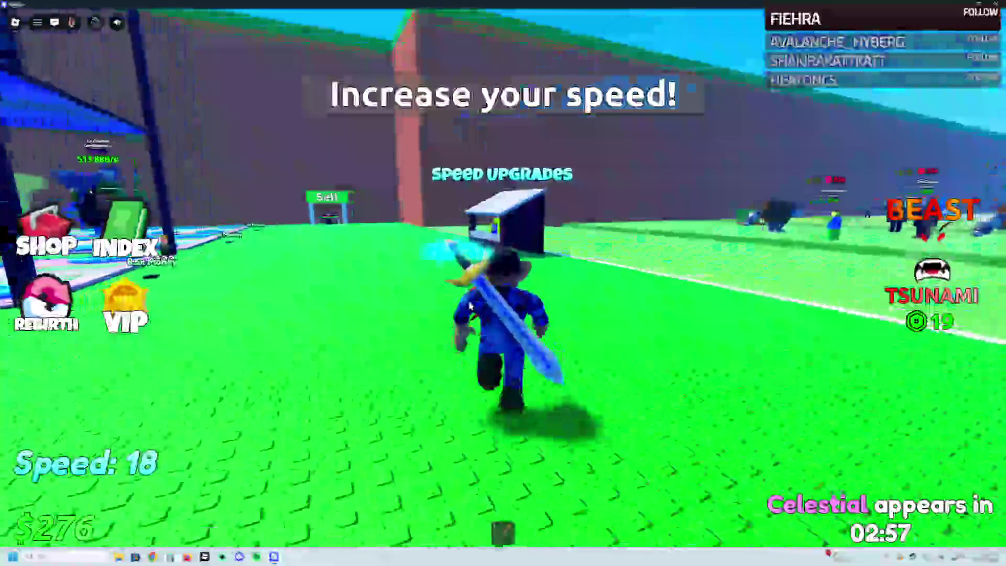
{"action": "key", "text": "w"}
Step: Buy the $233 +1 Speed upgrade, raising Speed from 18 to 19
{"action": "key", "text": "w"}
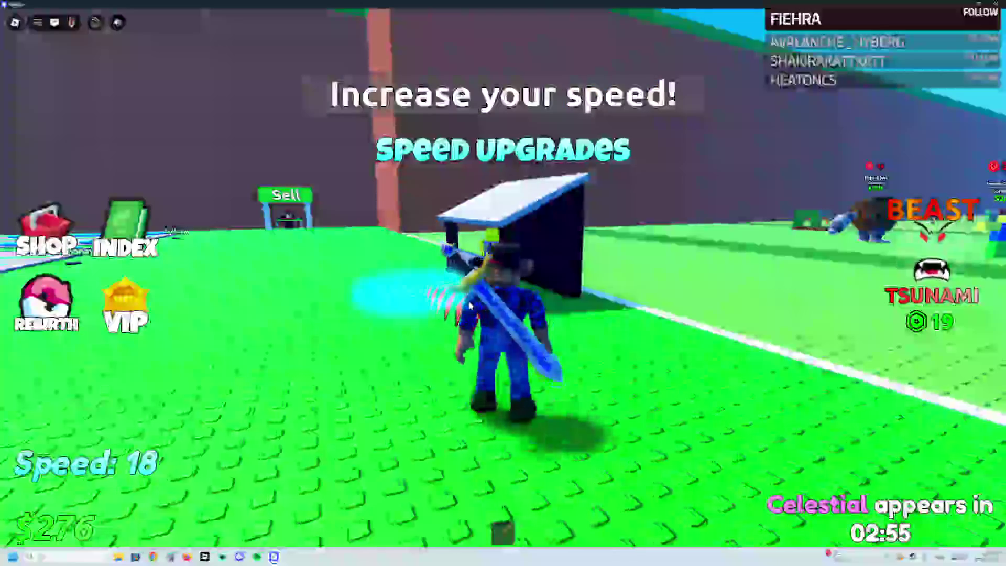
{"action": "key", "text": "w"}
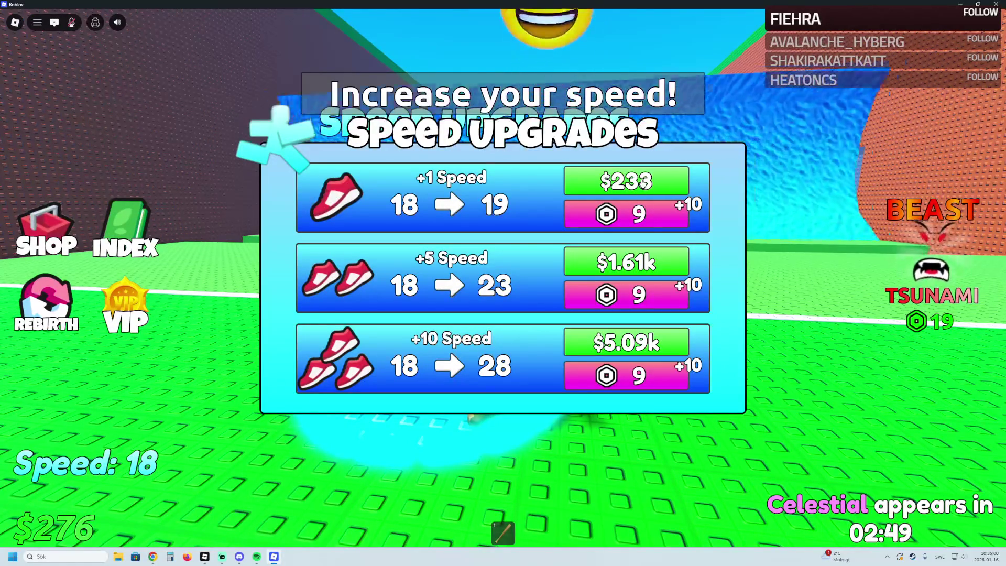
{"action": "left_click", "coordinate": [642, 181]}
{"action": "key", "text": "s"}
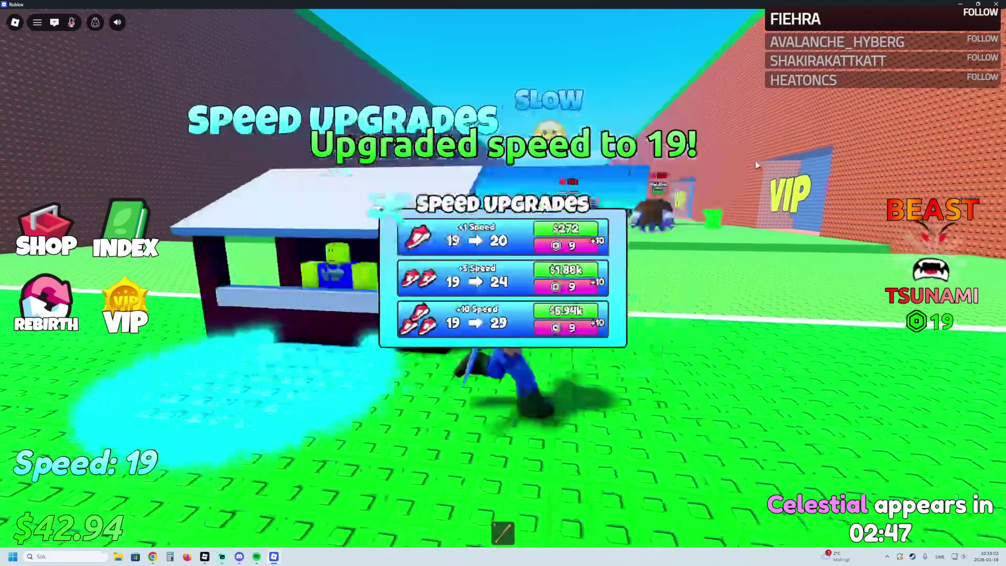
{"action": "key", "text": "w"}
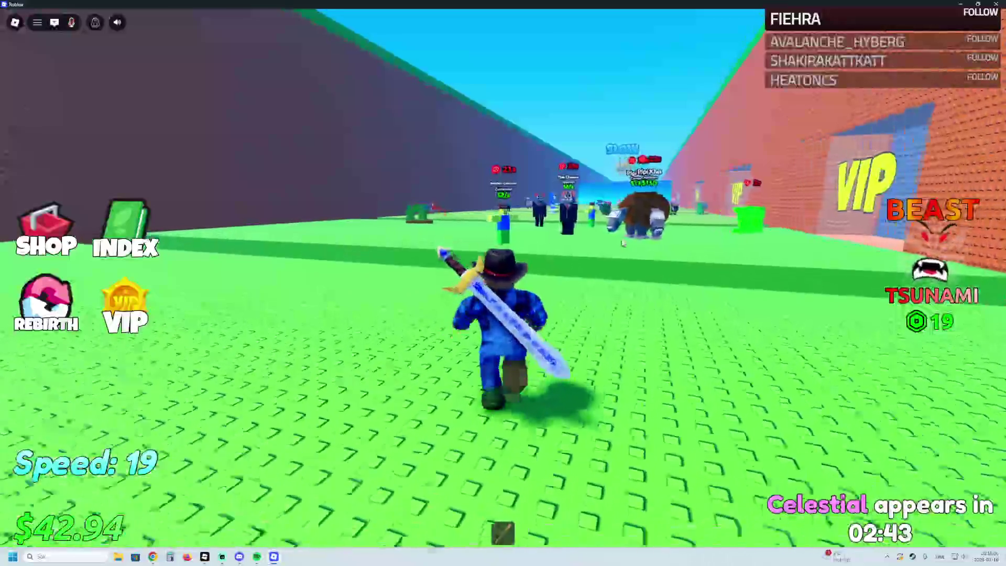
Step: Run into the Common Area, flee the tsunami, and set off again after respawning
{"action": "key", "text": "d"}
{"action": "key", "text": "w"}
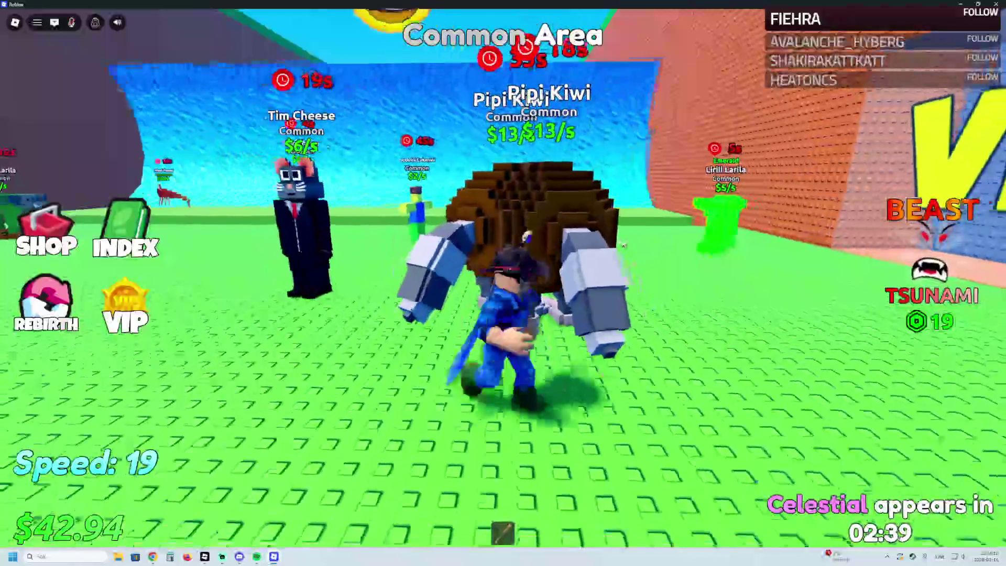
{"action": "key", "text": "s"}
{"action": "key", "text": "w"}
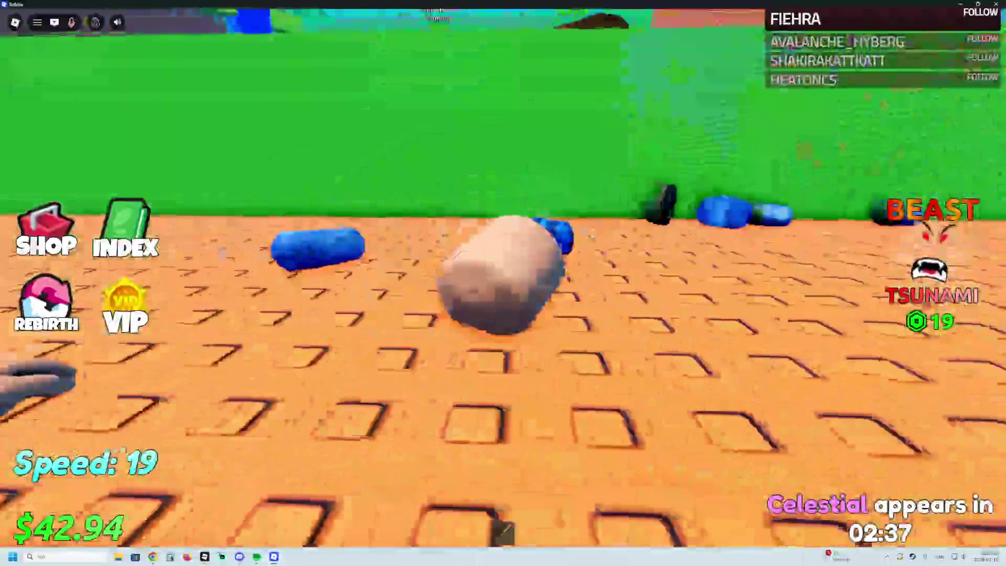
{"action": "key", "text": "w"}
{"action": "key", "text": "w"}
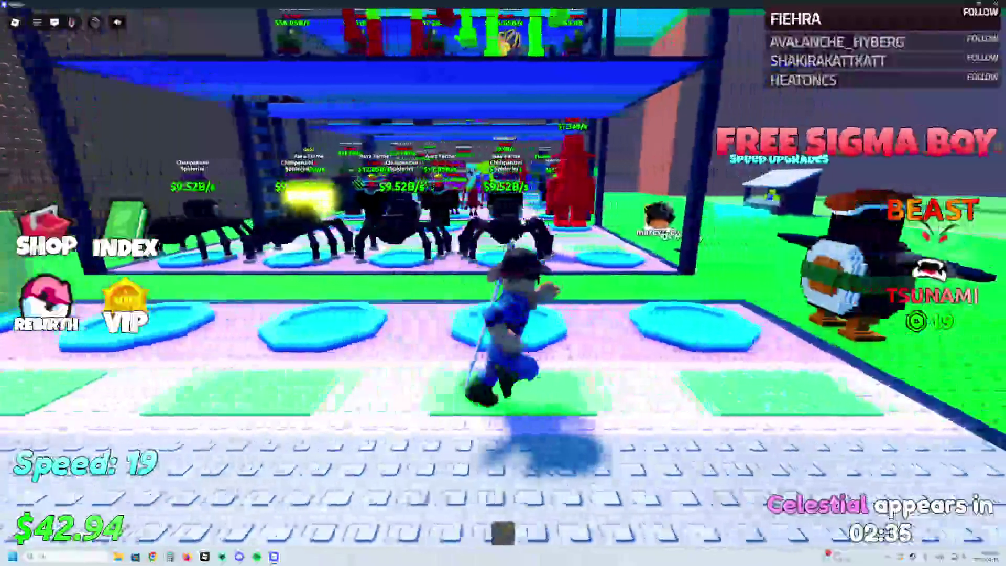
{"action": "key", "text": "w"}
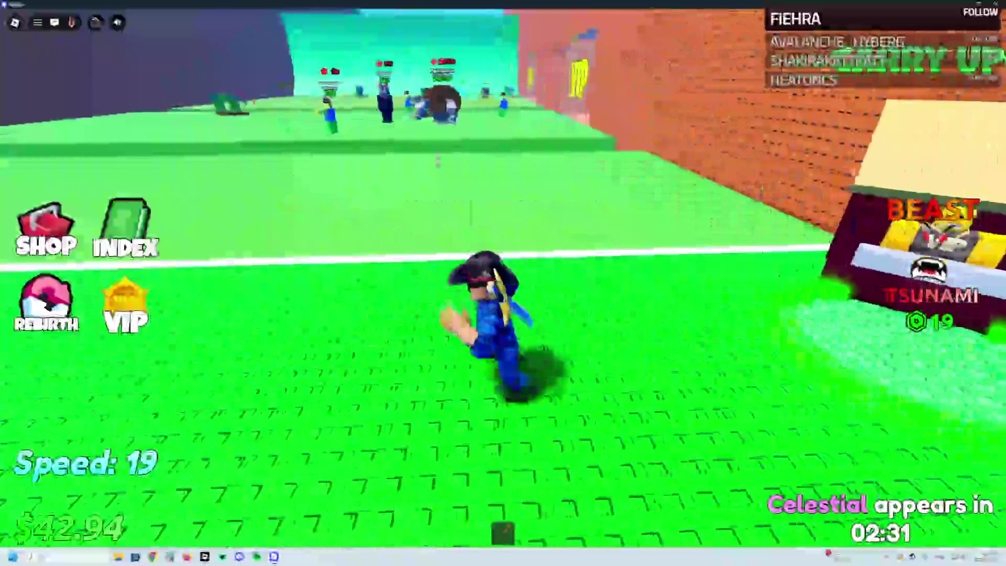
Step: Run past the carry upgrade stand, drop off the grass ledge and grab Pipi Kiwi
{"action": "key", "text": "w"}
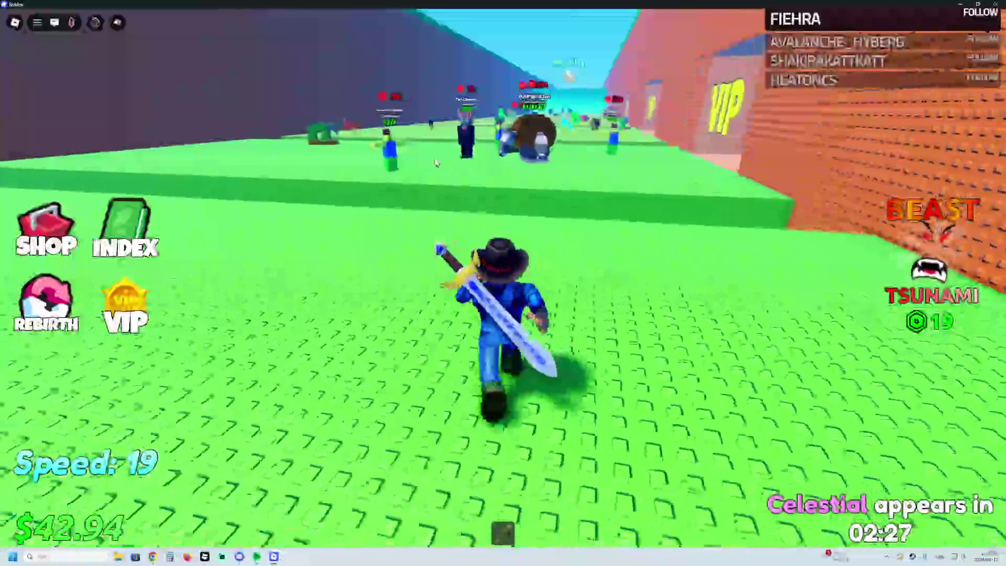
{"action": "key", "text": "w"}
{"action": "key", "text": "w"}
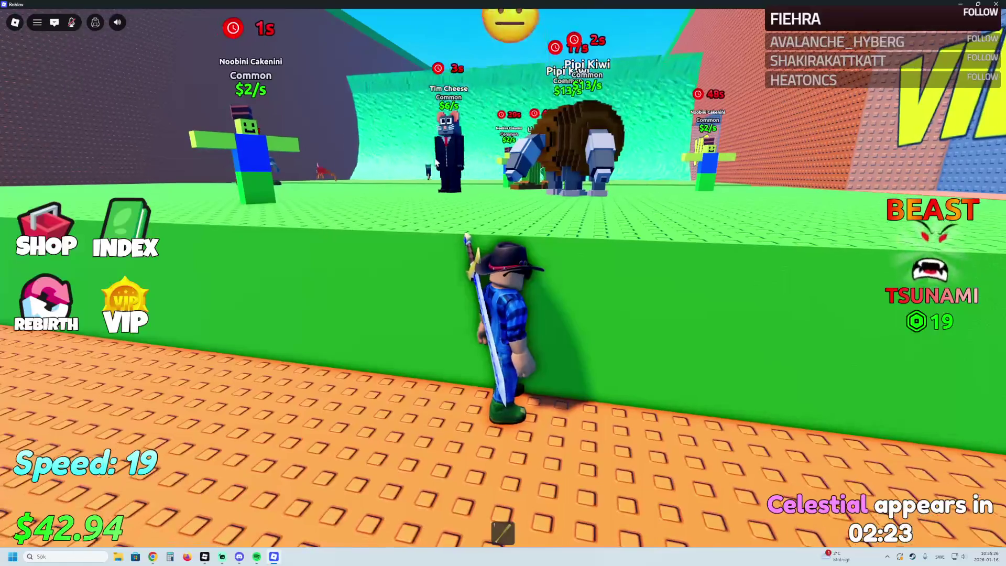
{"action": "key", "text": "space"}
{"action": "key", "text": "w"}
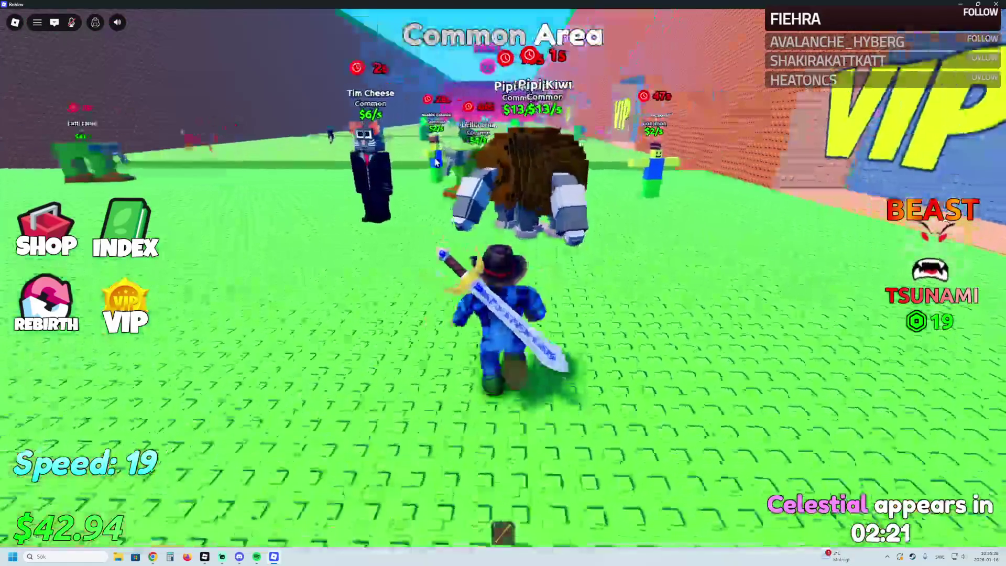
{"action": "key", "text": "e"}
{"action": "key", "text": "s"}
{"action": "key", "text": "s"}
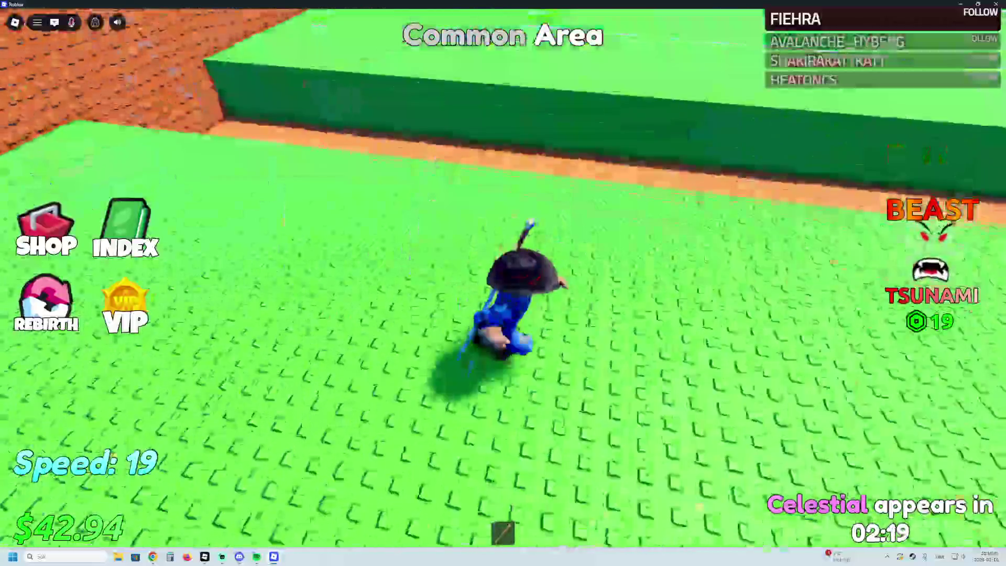
Step: Pick up the Common Pipi Kiwi brainrot and carry it onto the orange path toward base
{"action": "key", "text": "w"}
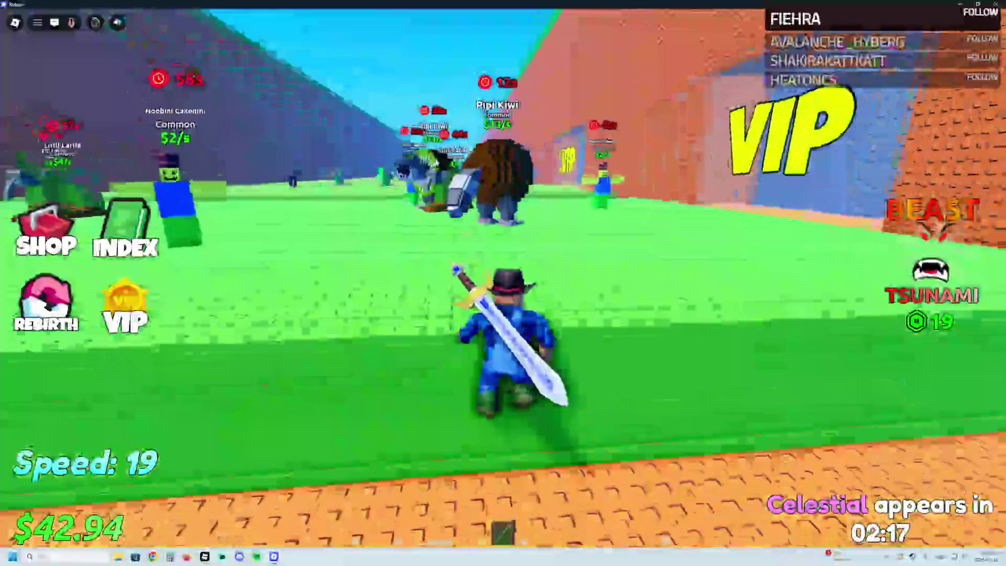
{"action": "key", "text": "w"}
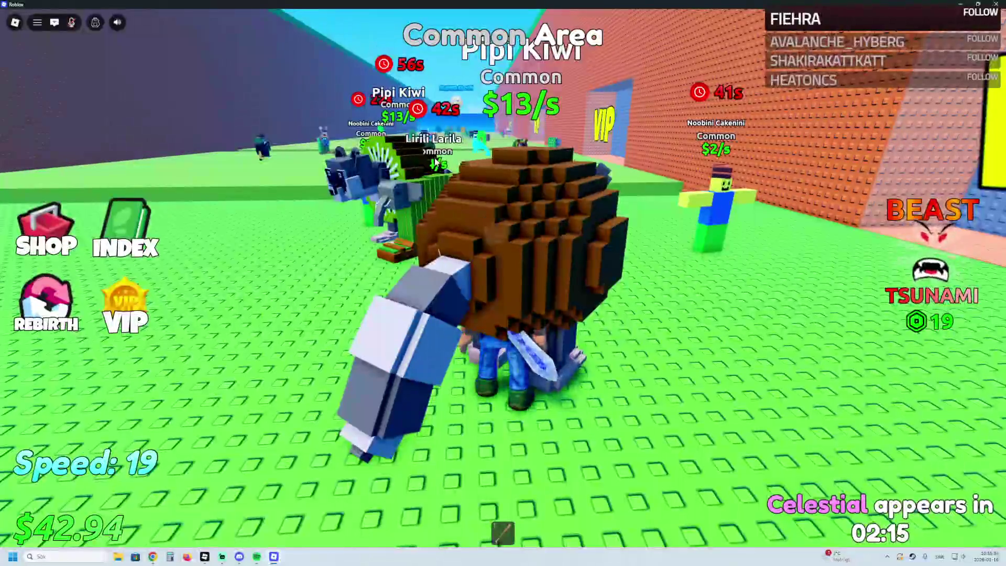
{"action": "key", "text": "e"}
{"action": "key", "text": "w"}
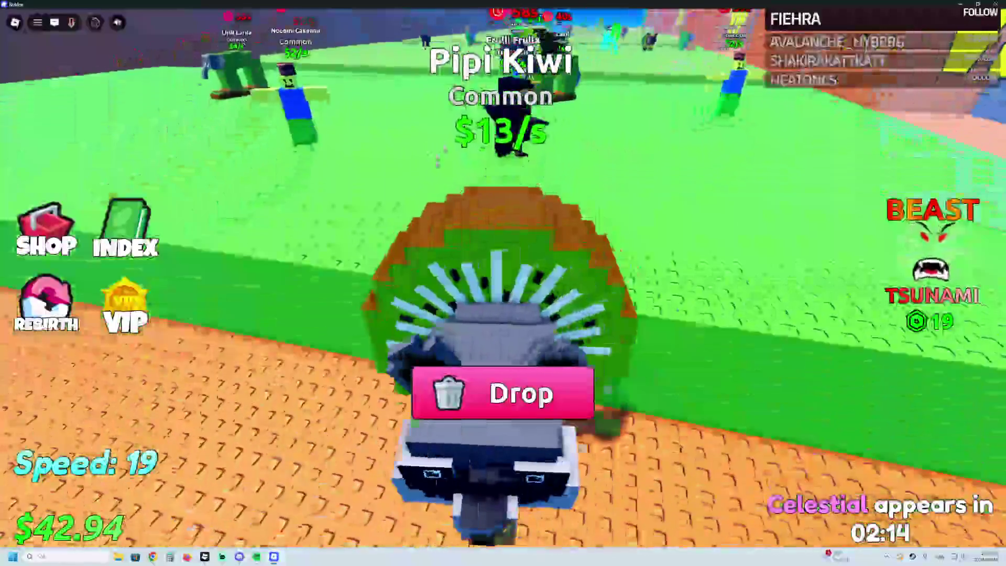
{"action": "key", "text": "w"}
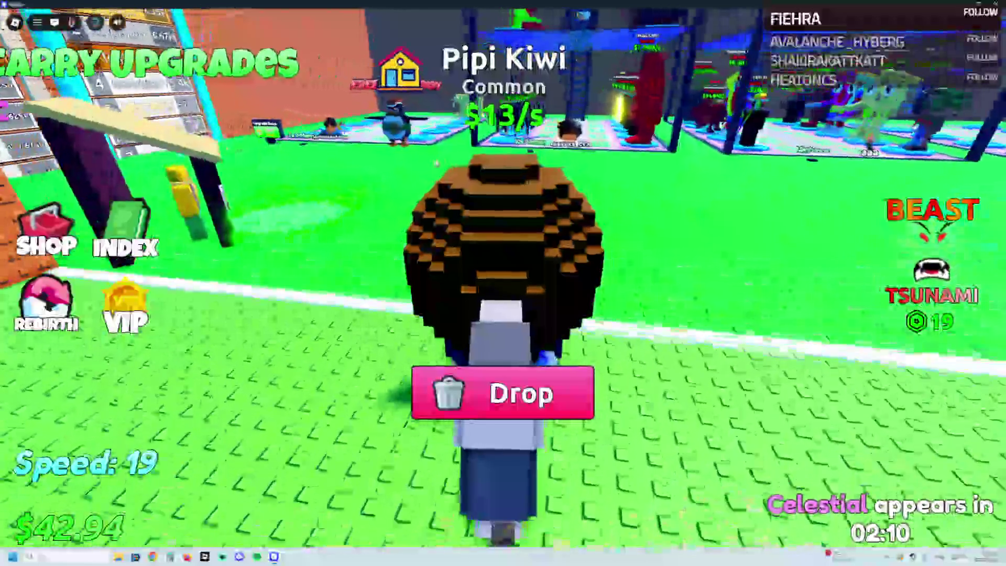
Step: Carry Pipi Kiwi into the base and place it on an empty pad
{"action": "key", "text": "a"}
{"action": "key", "text": "w"}
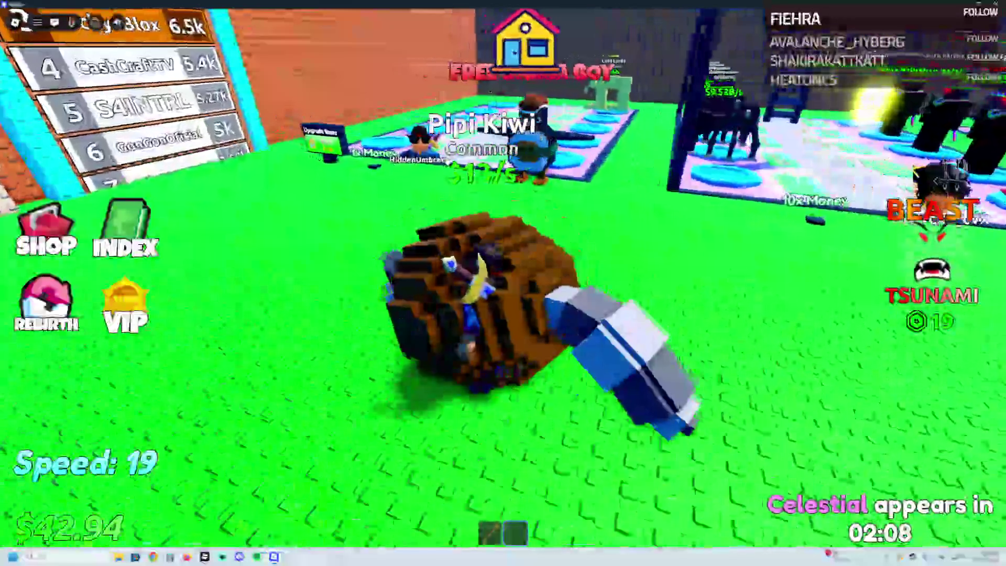
{"action": "key", "text": "w"}
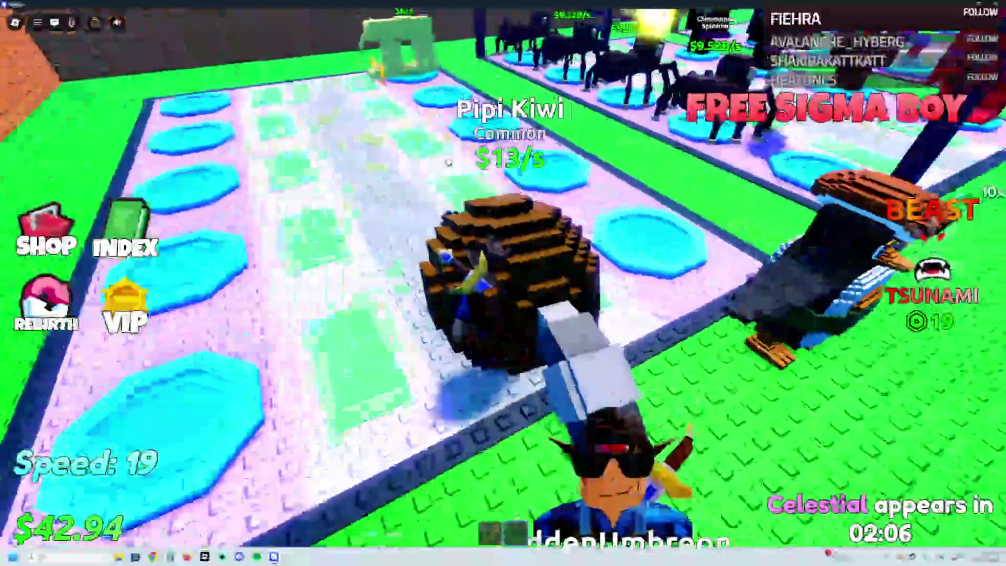
{"action": "key", "text": "w"}
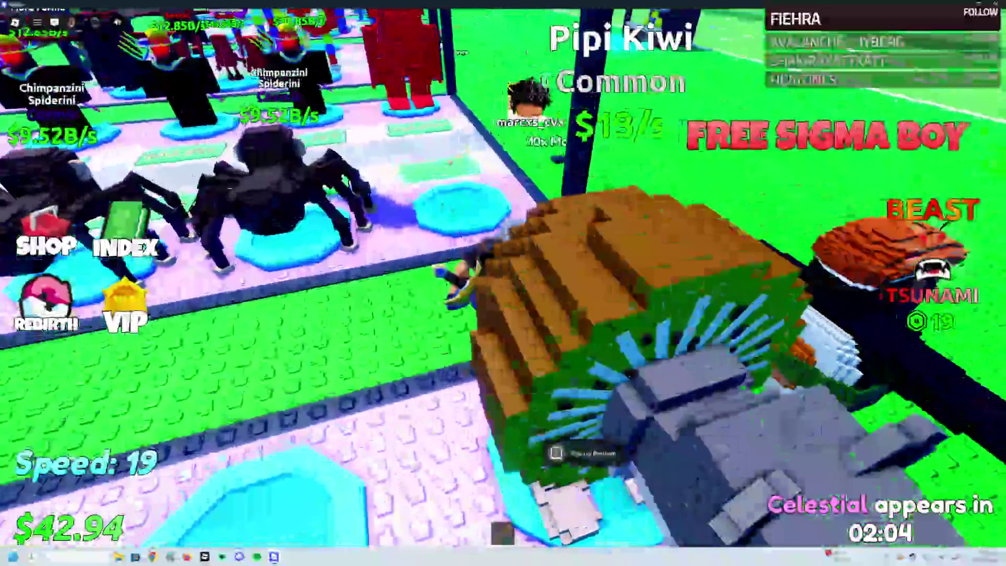
Step: Bring up the red statue's Buy Item prompt, close it without buying, and walk away
{"action": "key", "text": "w"}
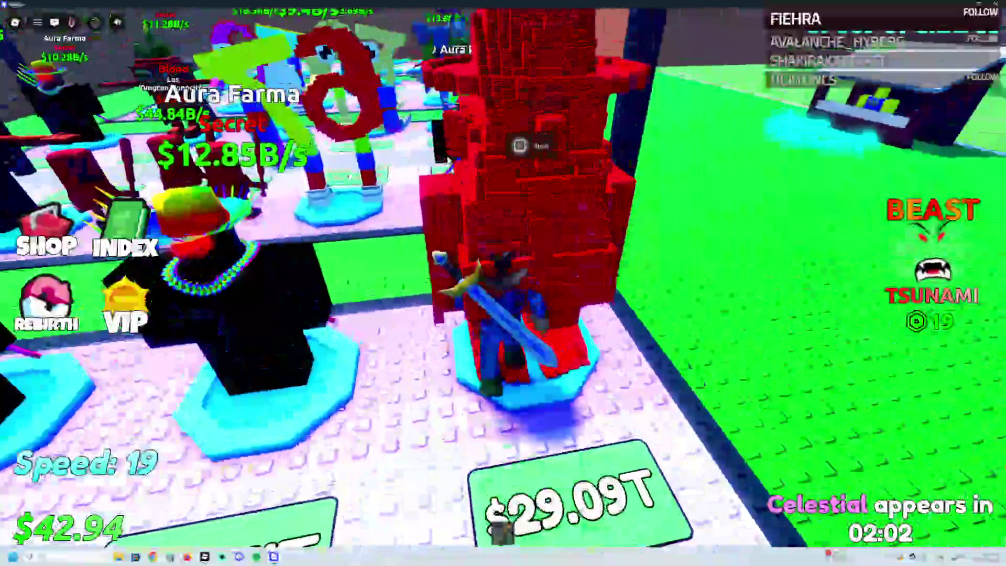
{"action": "key", "text": "e"}
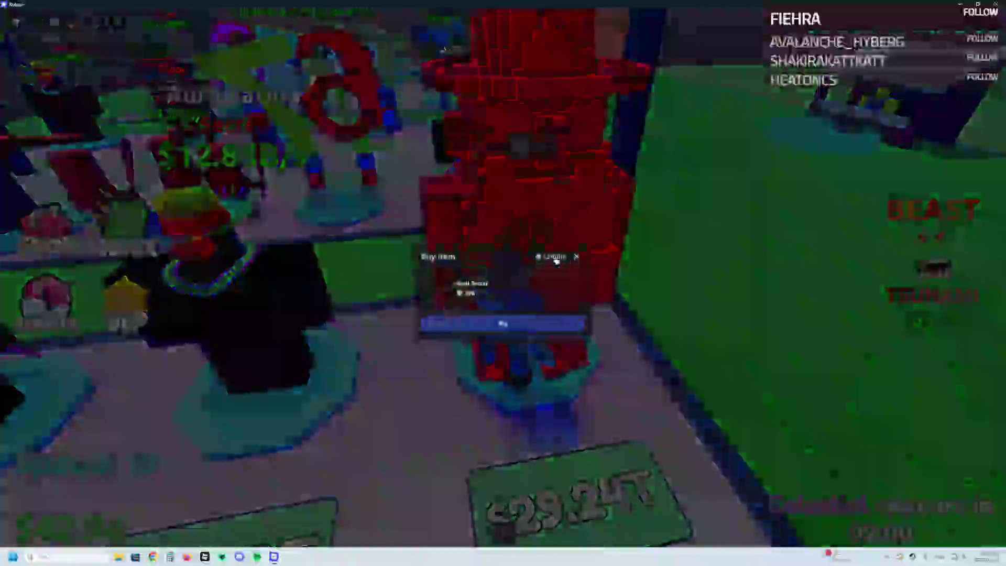
{"action": "left_click", "coordinate": [577, 256]}
{"action": "key", "text": "w"}
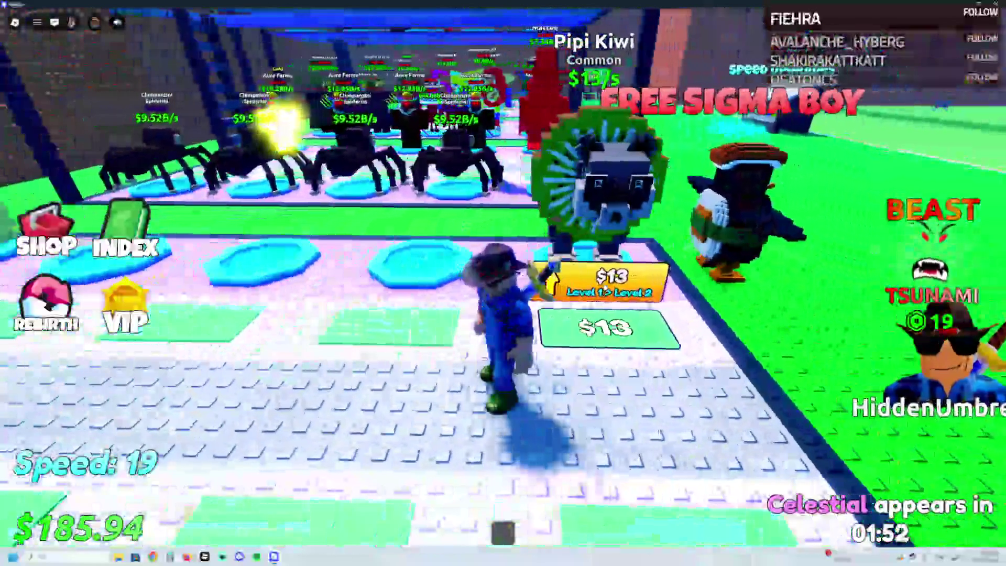
Step: Upgrade Pipi Kiwi repeatedly up to Level 6, earning $39.67/s
{"action": "left_click", "coordinate": [611, 283]}
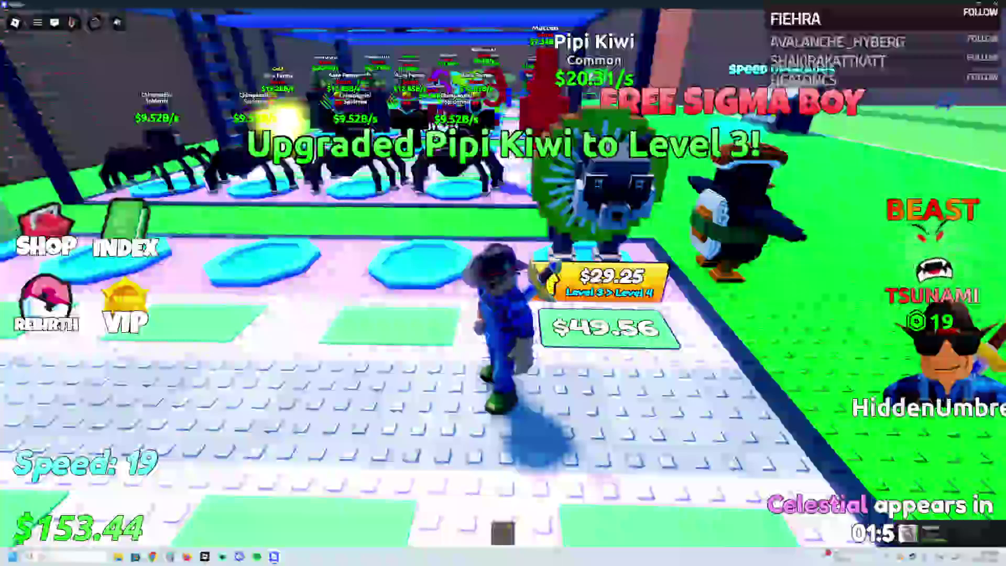
{"action": "left_click", "coordinate": [599, 279]}
{"action": "left_click", "coordinate": [599, 279]}
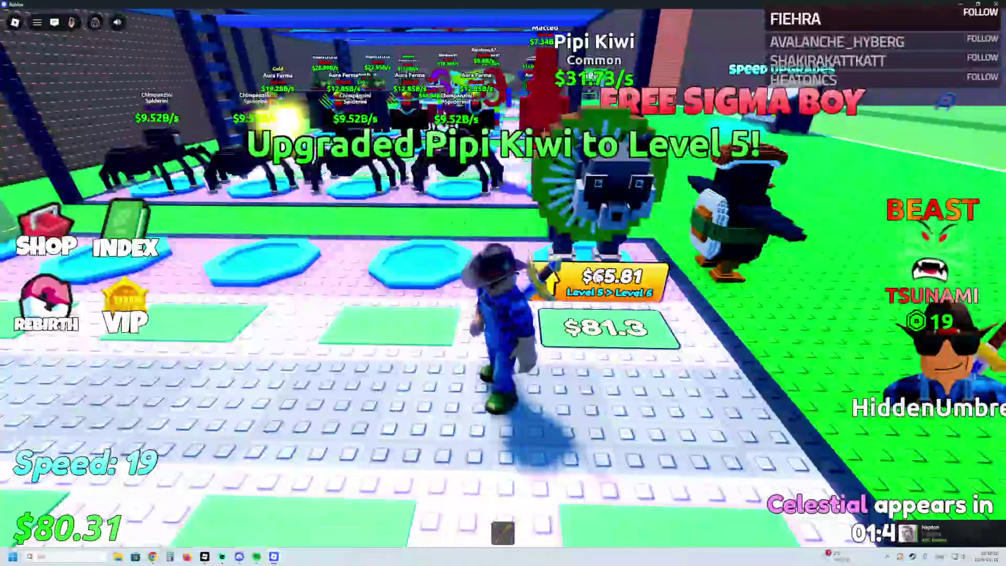
{"action": "left_click", "coordinate": [561, 277]}
Step: Collect the $480 from the cash pad, bringing money to $500.5
{"action": "key", "text": "a"}
{"action": "key", "text": "w"}
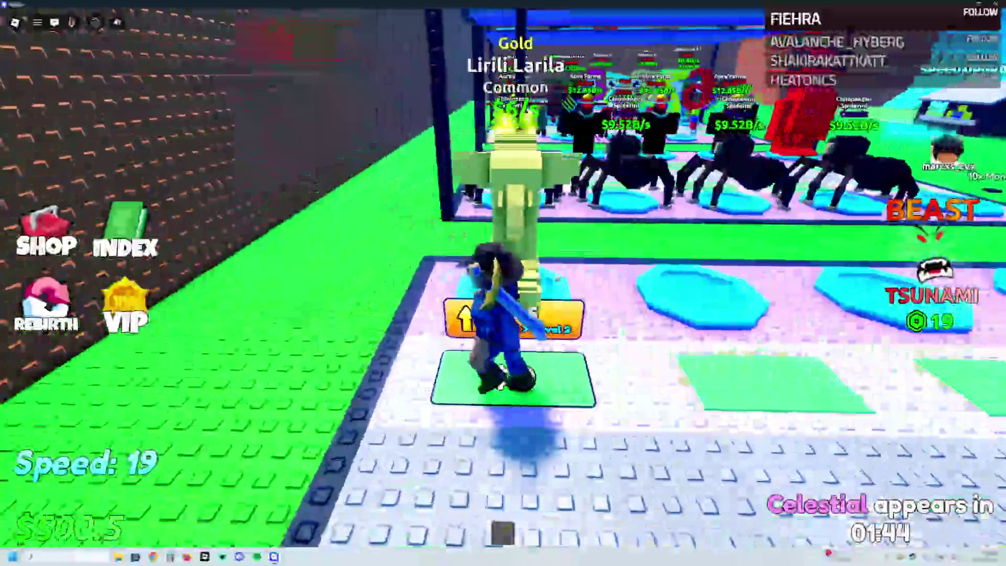
{"action": "key", "text": "w"}
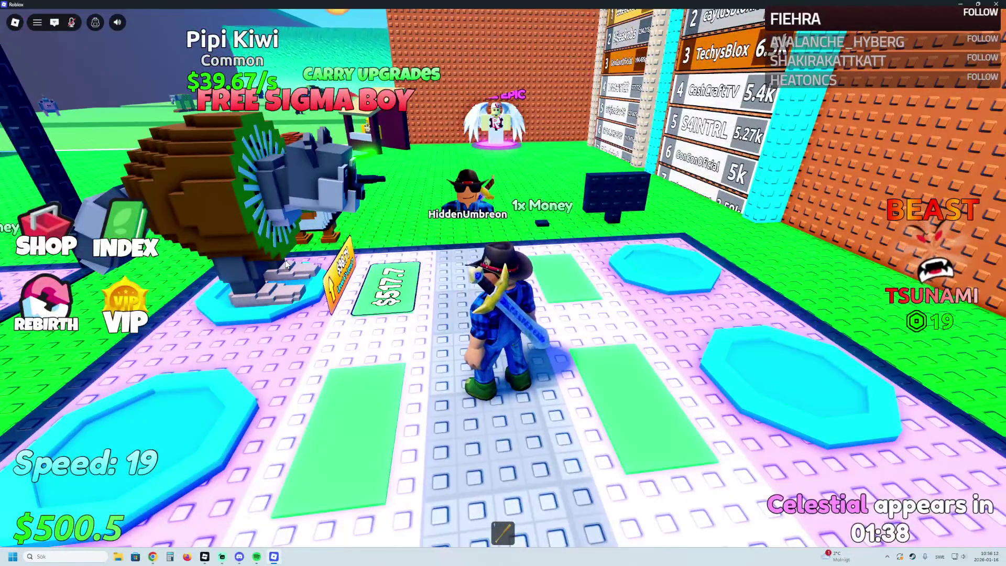
{"action": "key", "text": "a"}
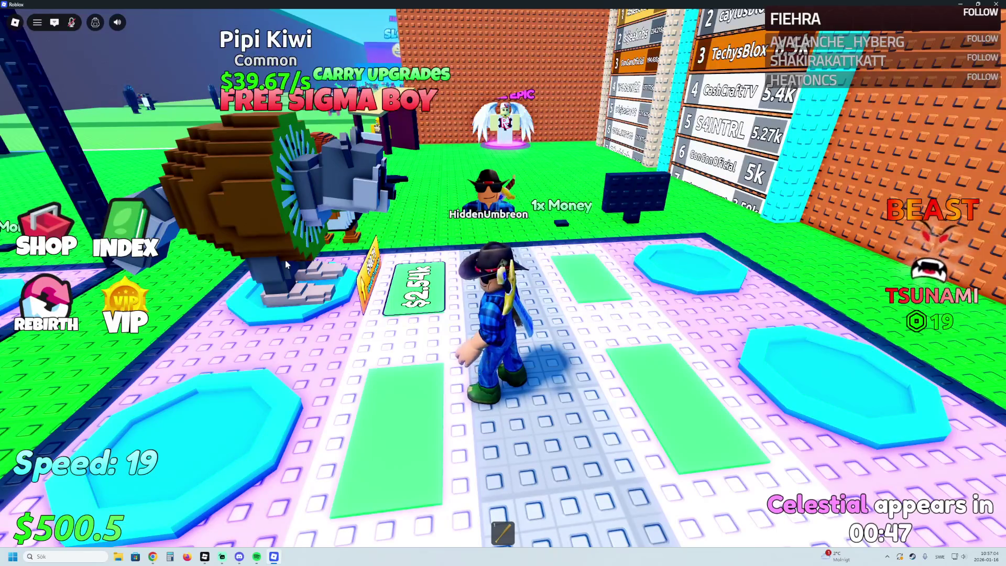
Step: Collect the $2.54k from the cash pad and buy speed at the Speed Upgrades stand, reaching 26
{"action": "key", "text": "a"}
{"action": "key", "text": "w"}
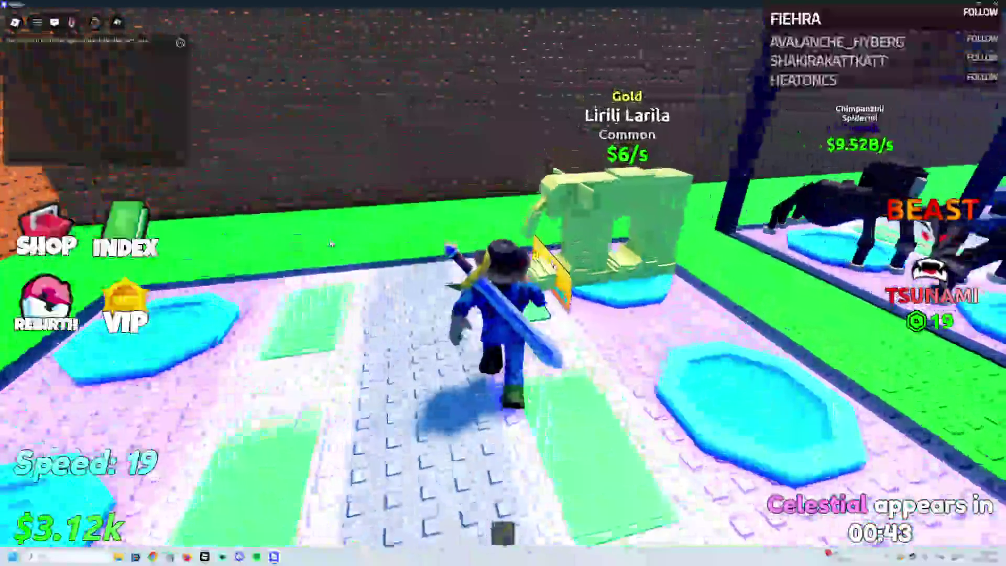
{"action": "key", "text": "w"}
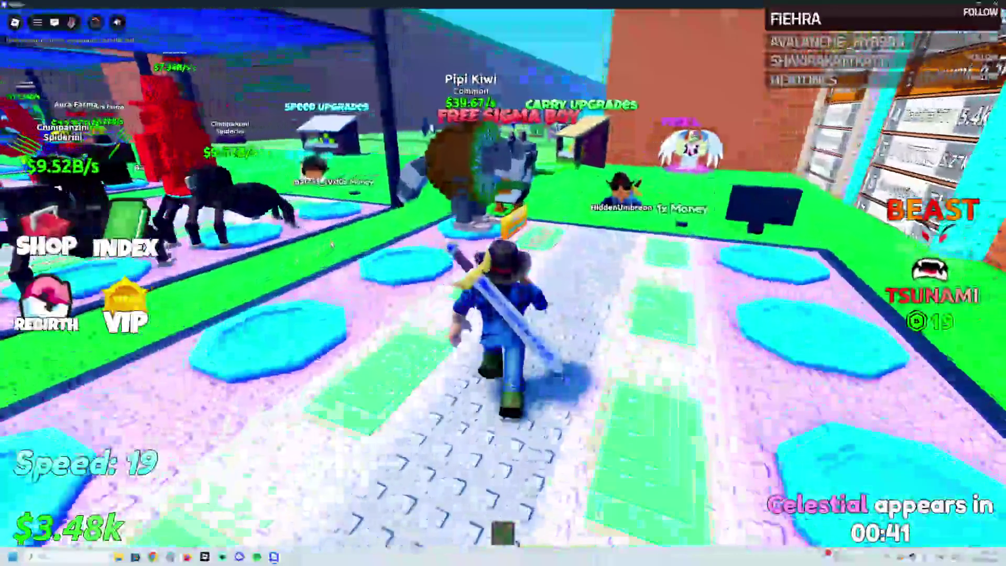
{"action": "key", "text": "w"}
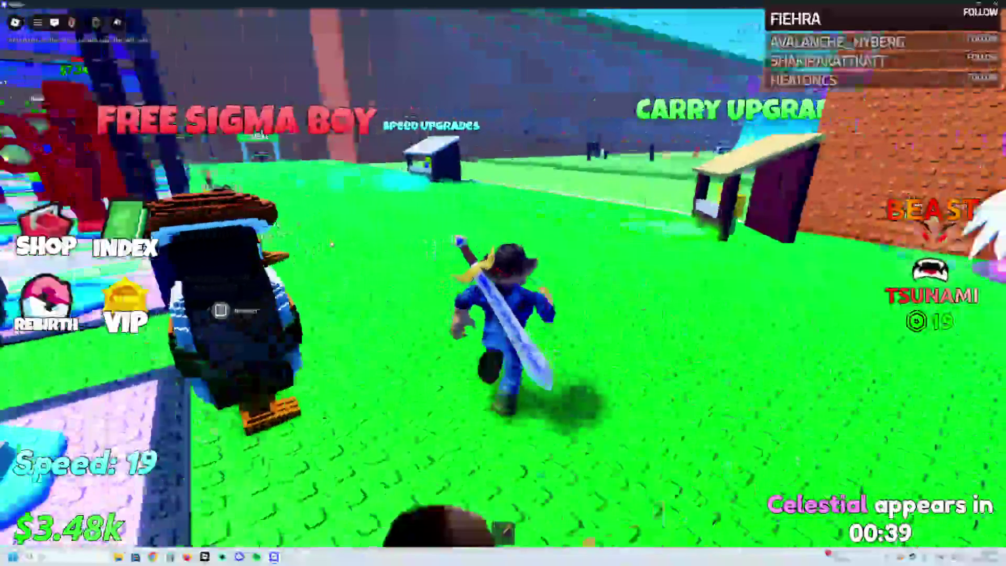
{"action": "key", "text": "w"}
{"action": "key", "text": "w"}
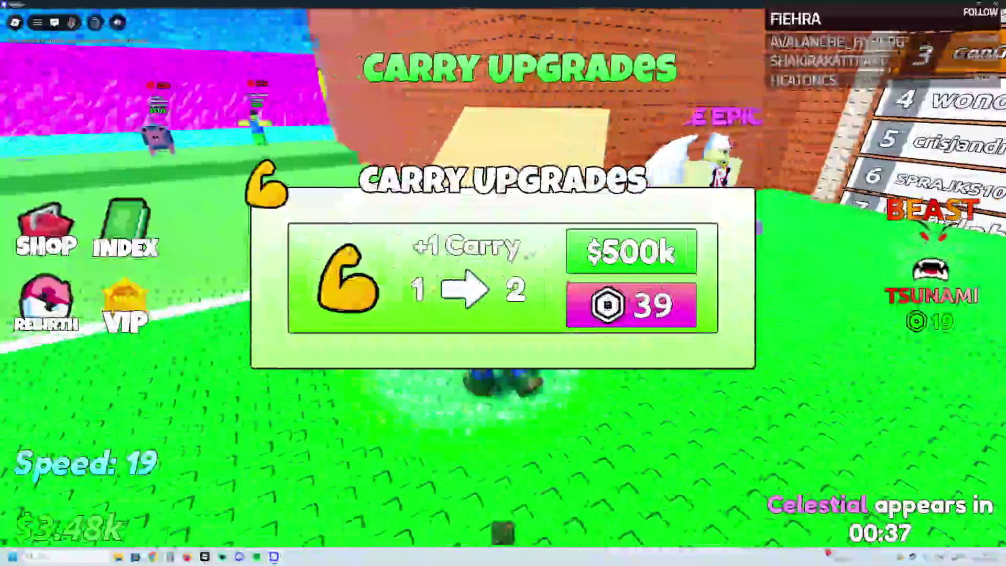
{"action": "key", "text": "s"}
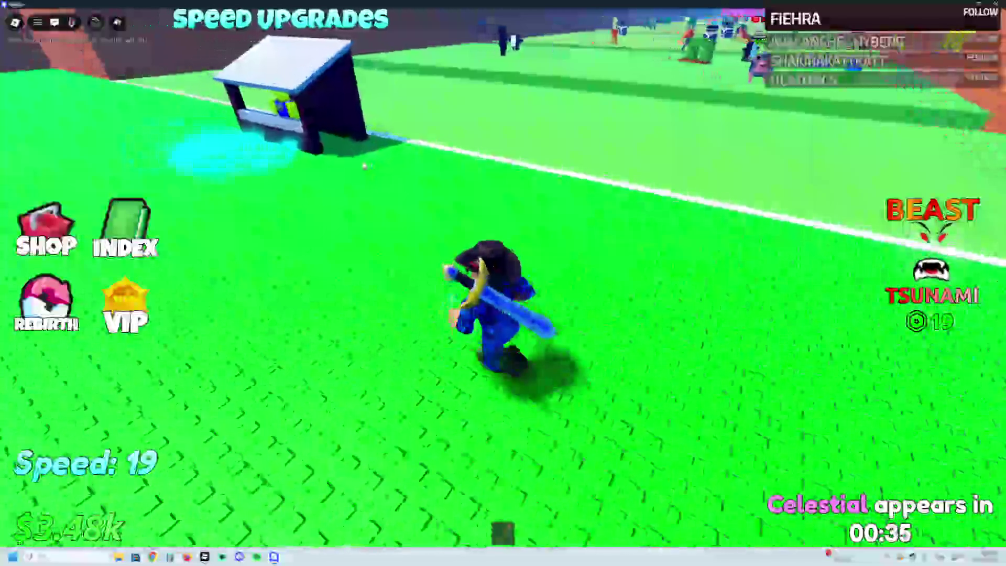
{"action": "key", "text": "w"}
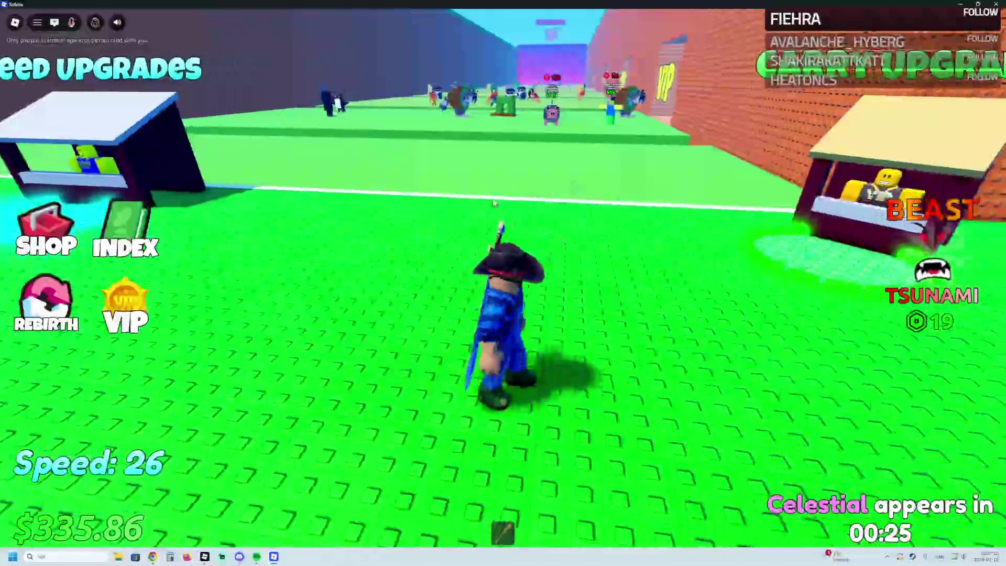
Step: Run back to the base and collect cash from Pipi Kiwi's pad
{"action": "key", "text": "w"}
{"action": "key", "text": "d"}
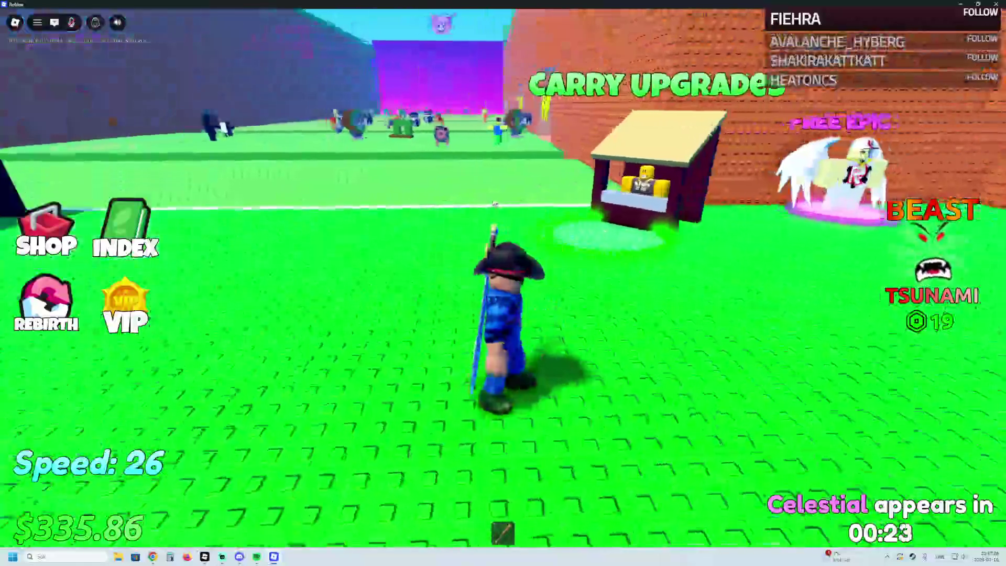
{"action": "key", "text": "w"}
{"action": "key", "text": "d"}
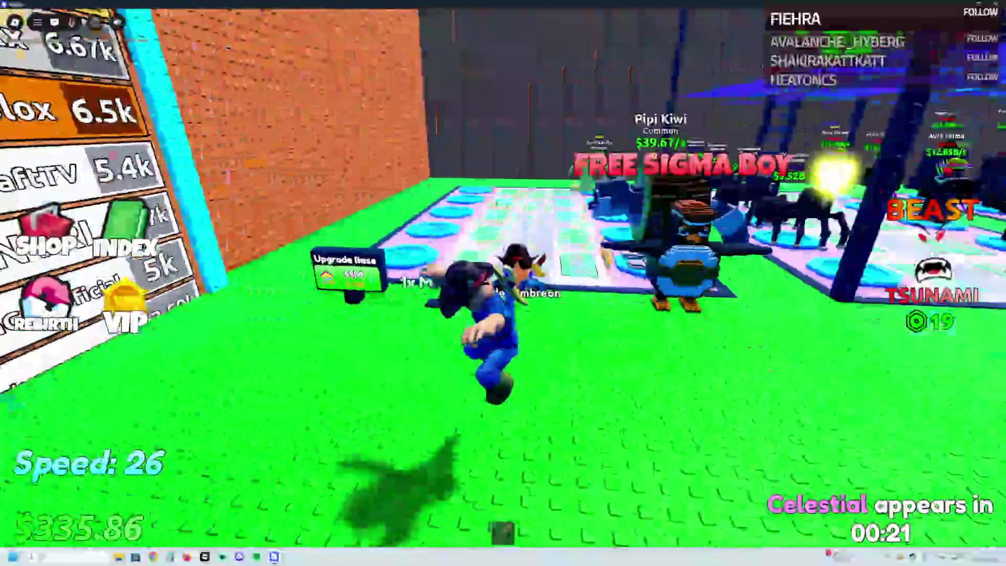
{"action": "key", "text": "w"}
{"action": "key", "text": "a"}
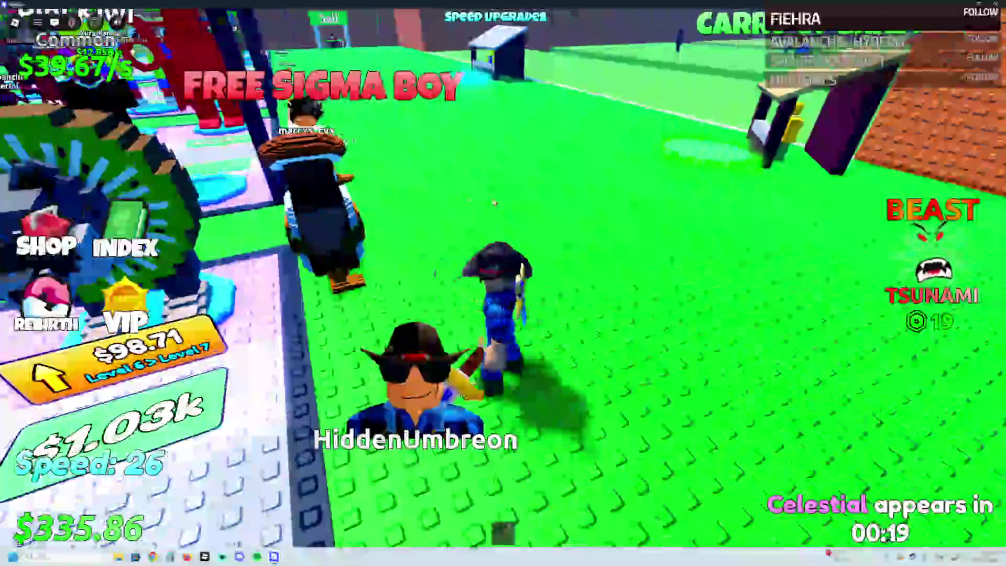
{"action": "key", "text": "w"}
{"action": "key", "text": "a"}
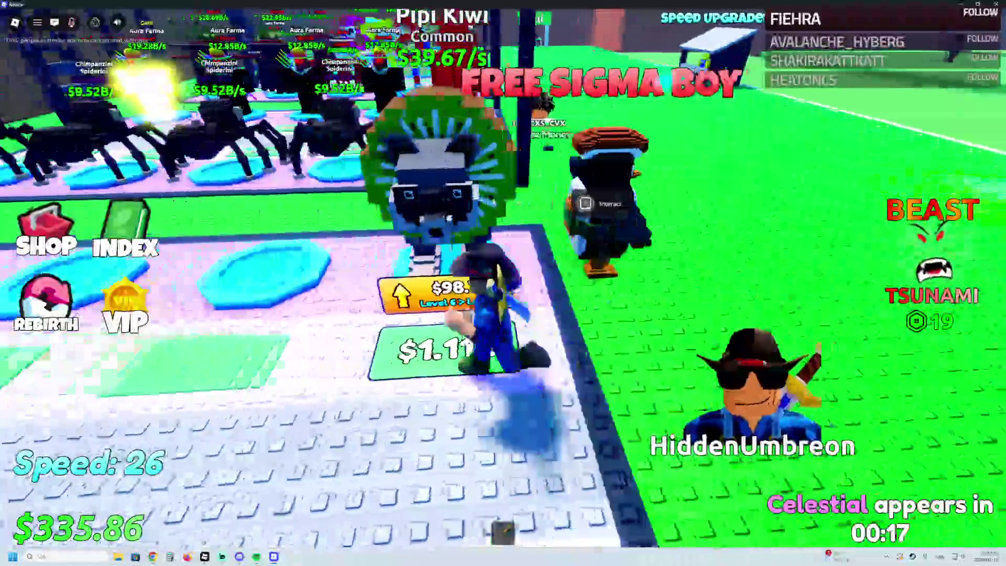
Step: Upgrade Lirili Larila twice to Level 3
{"action": "key", "text": "w"}
{"action": "key", "text": "a"}
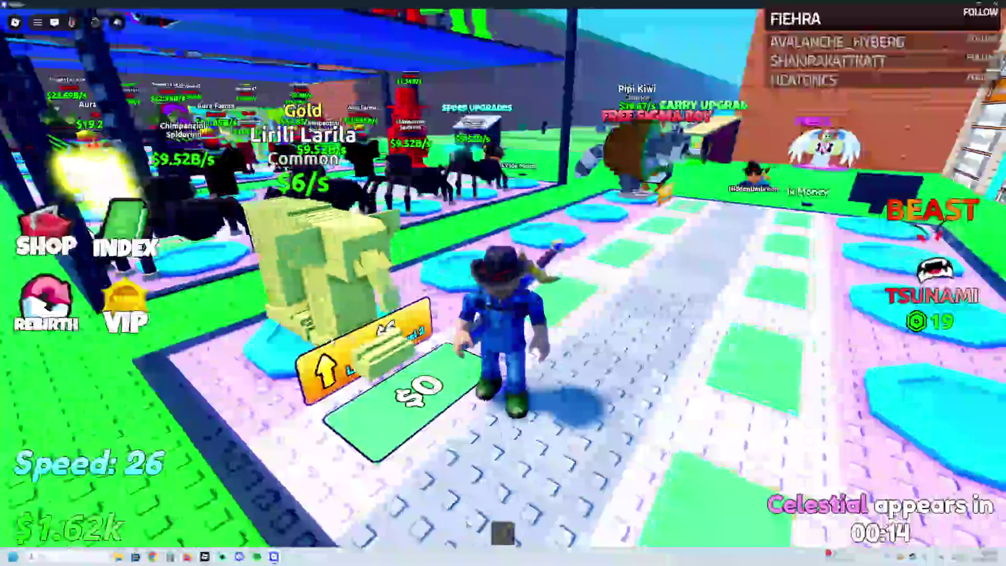
{"action": "left_click", "coordinate": [327, 361]}
{"action": "left_click", "coordinate": [325, 360]}
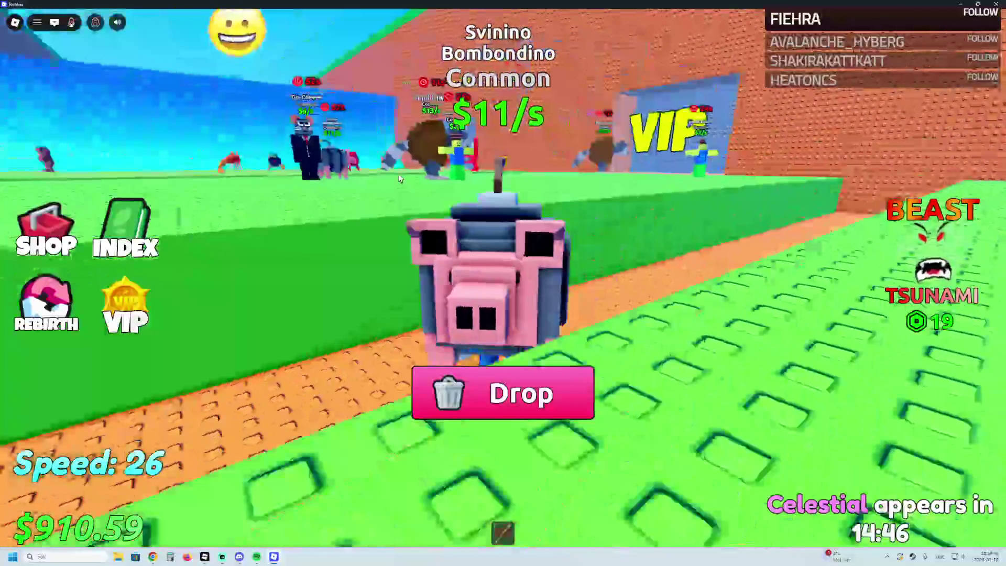
Step: Look around, then walk back onto the base plot beside Svinino Bombondino
{"action": "key", "text": "Left"}
{"action": "key", "text": "Right"}
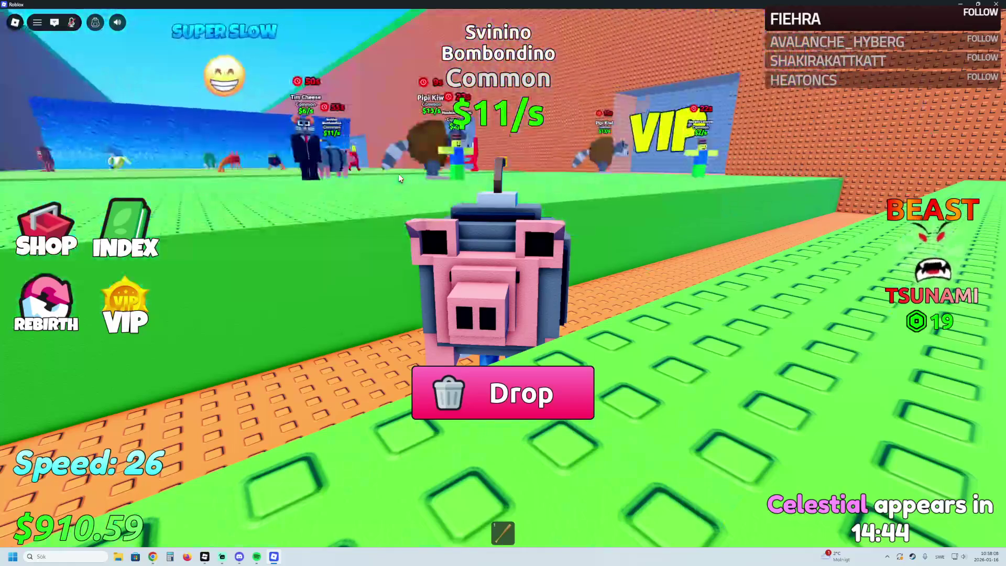
{"action": "key", "text": "Left"}
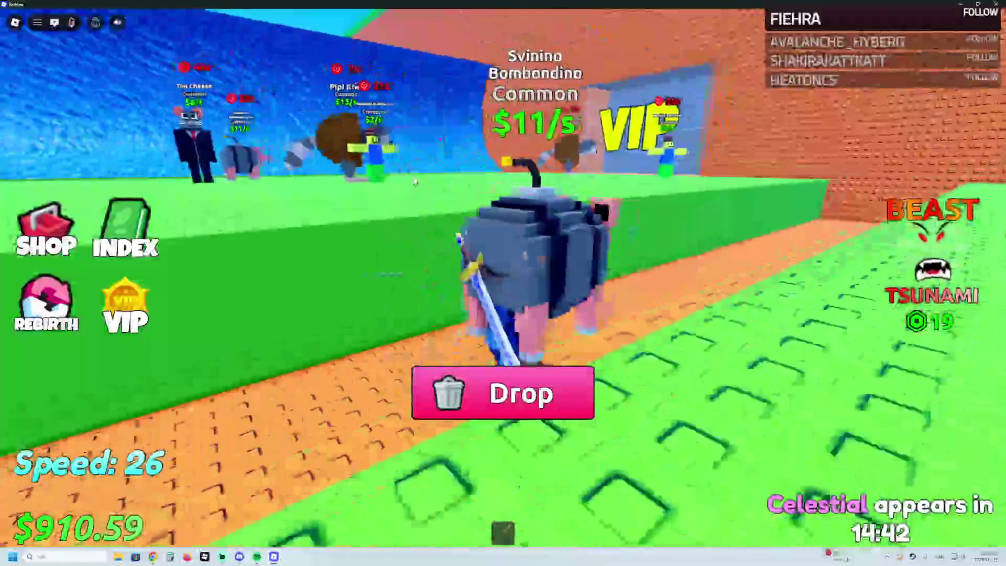
{"action": "key", "text": "w"}
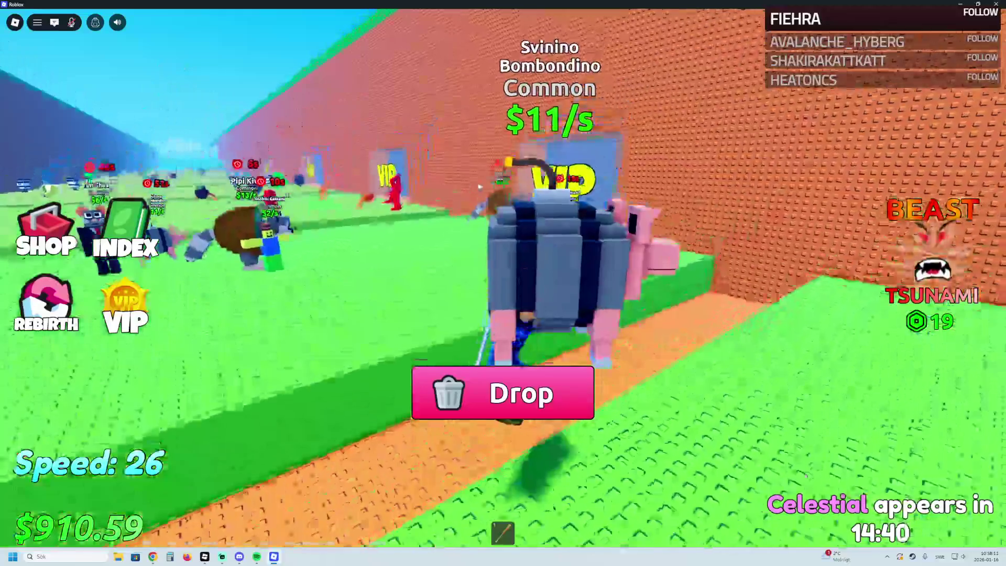
{"action": "key", "text": "w"}
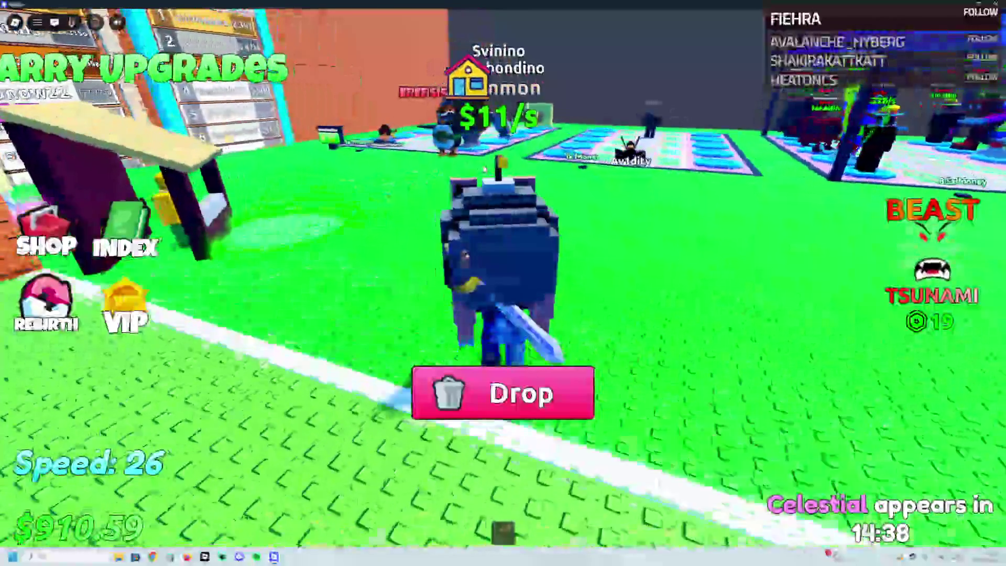
{"action": "key", "text": "w"}
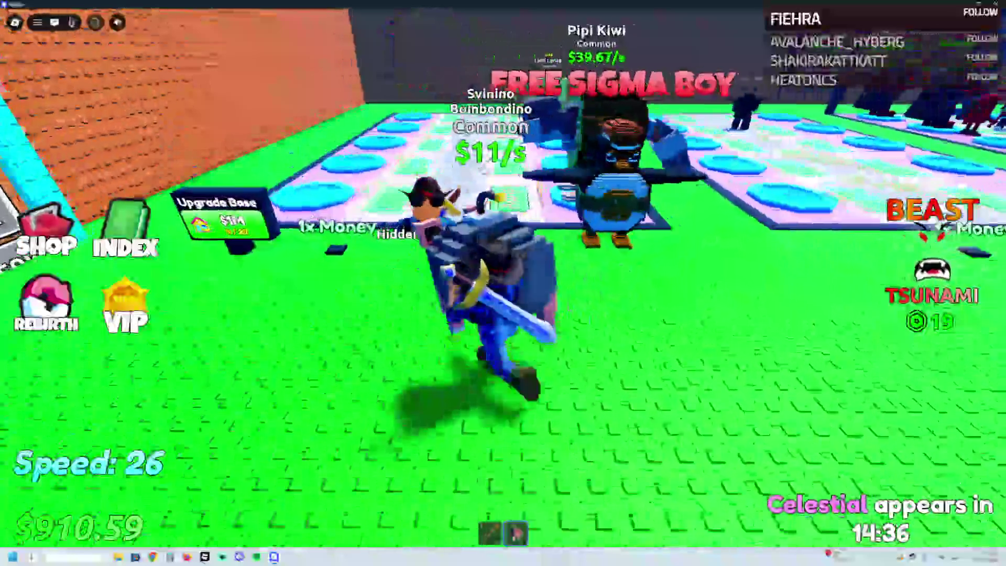
{"action": "key", "text": "w"}
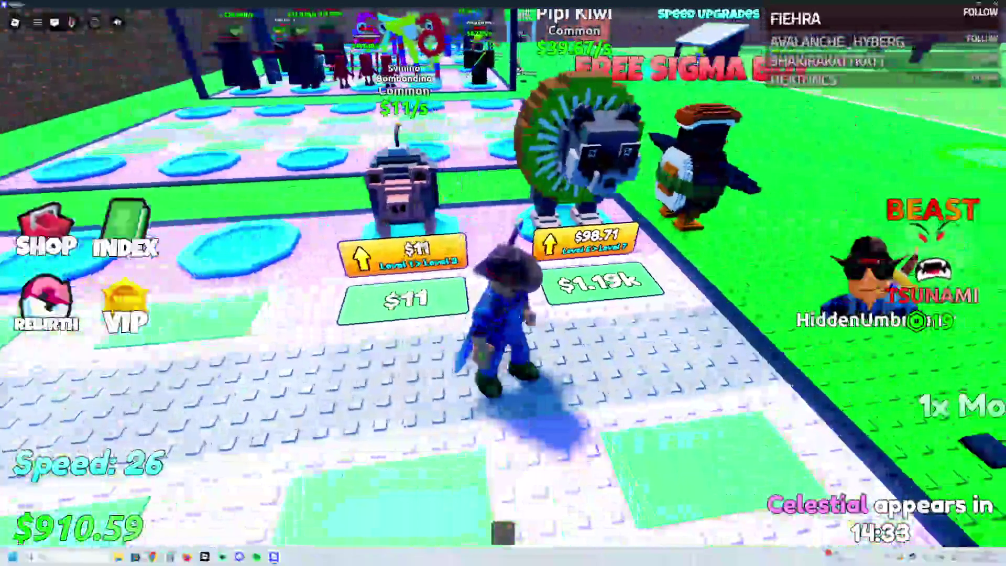
Step: Upgrade Svinino Bombondino repeatedly to Level 10, earning $81.95/s and leaving $86.83
{"action": "left_click", "coordinate": [419, 251]}
{"action": "left_click", "coordinate": [419, 251]}
{"action": "left_click", "coordinate": [419, 250]}
{"action": "left_click", "coordinate": [420, 250]}
{"action": "left_click", "coordinate": [420, 252]}
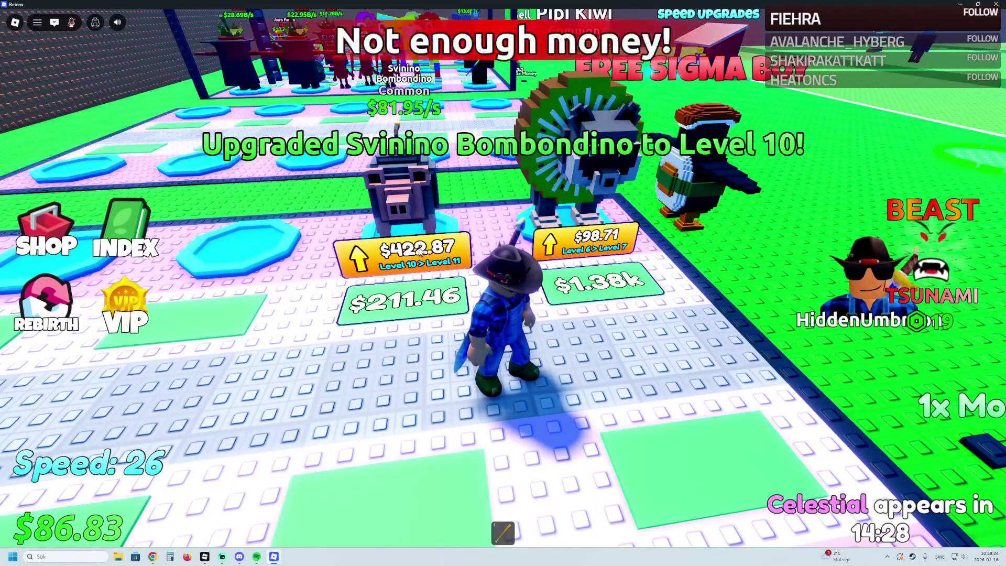
Step: Run down the corridor into the Common Area and pick up the red 67 brainrot
{"action": "key", "text": "d"}
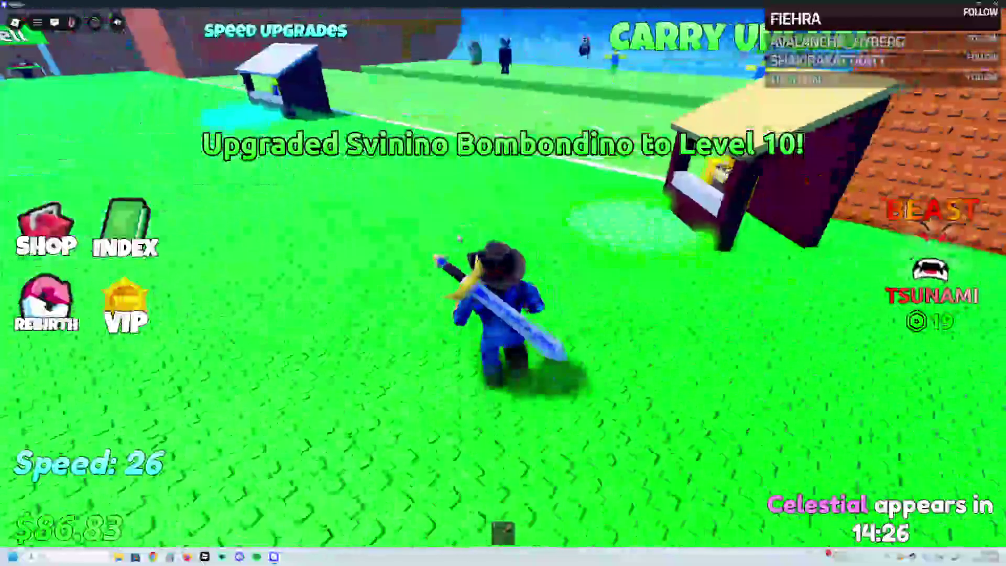
{"action": "key", "text": "Left"}
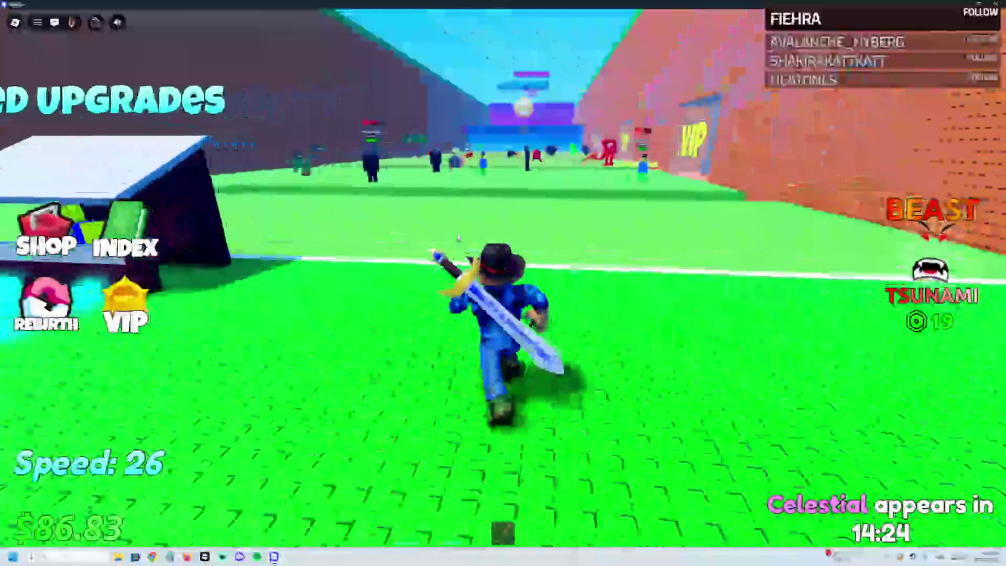
{"action": "key", "text": "w"}
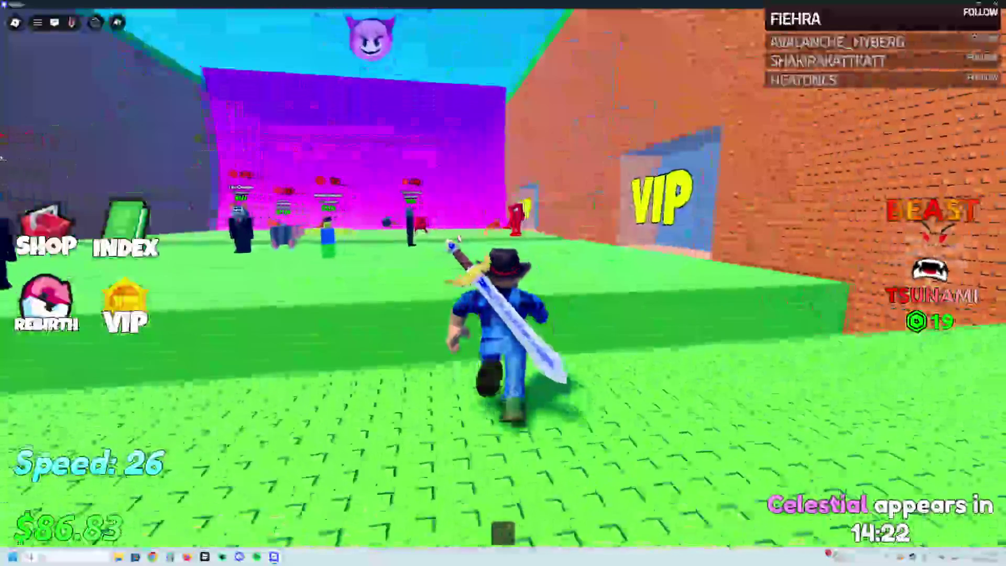
{"action": "key", "text": "Left"}
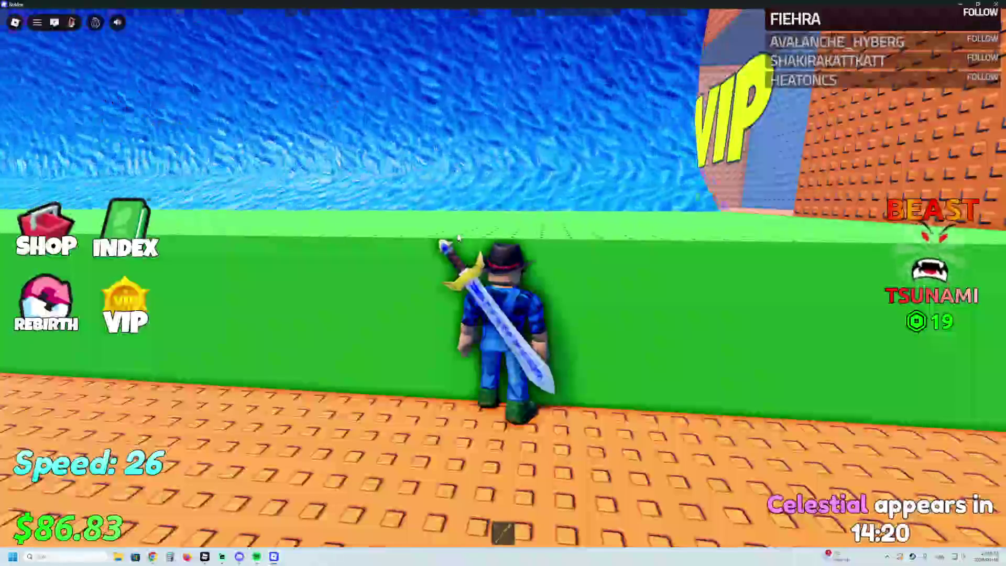
{"action": "key", "text": "s"}
{"action": "key", "text": "d"}
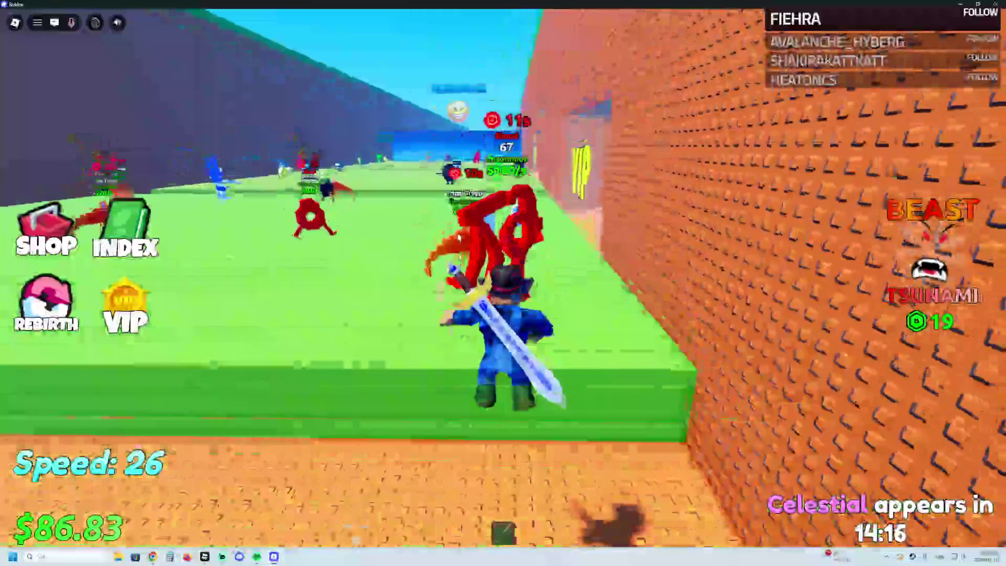
{"action": "key", "text": "w"}
{"action": "key", "text": "e"}
Step: Carry the 67 brainrot back onto the base plot and collect cash from the pads
{"action": "key", "text": "w"}
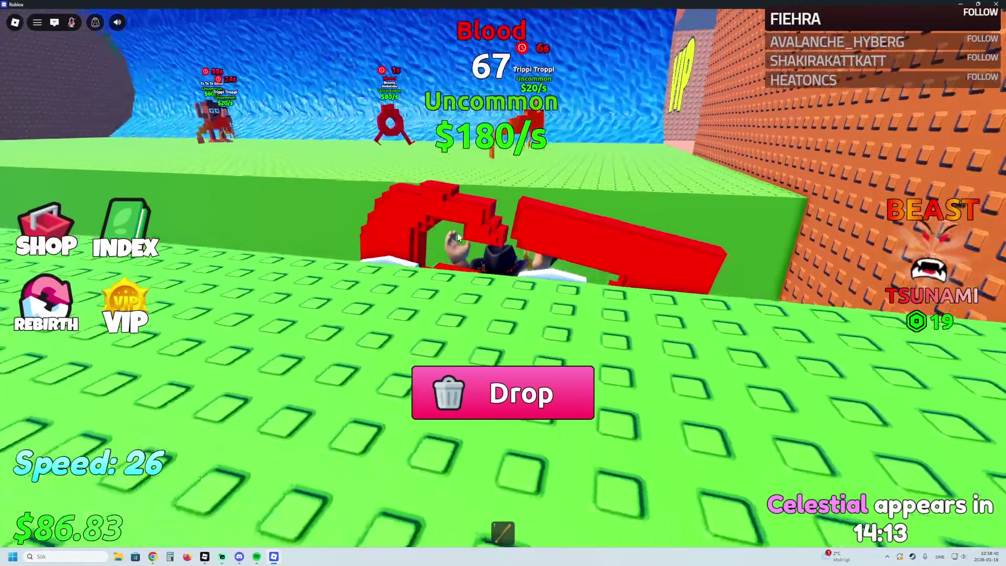
{"action": "key", "text": "w"}
{"action": "key", "text": "space"}
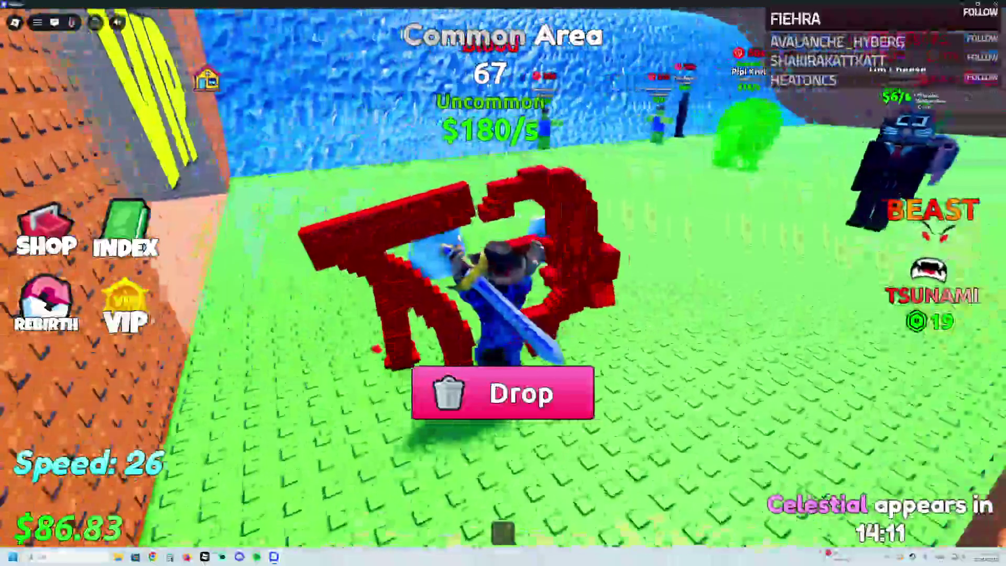
{"action": "key", "text": "s"}
{"action": "key", "text": "w"}
{"action": "key", "text": "w"}
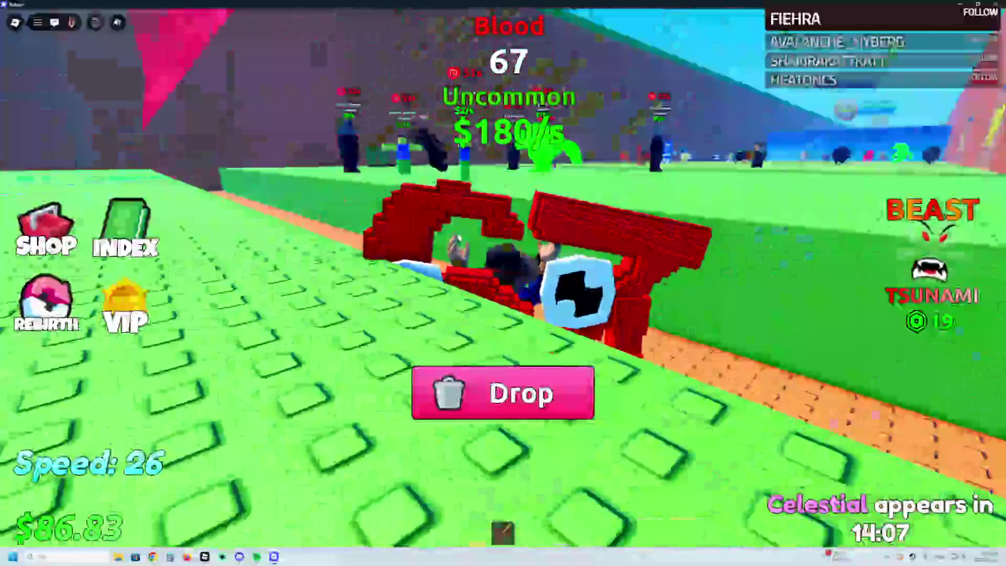
{"action": "key", "text": "w"}
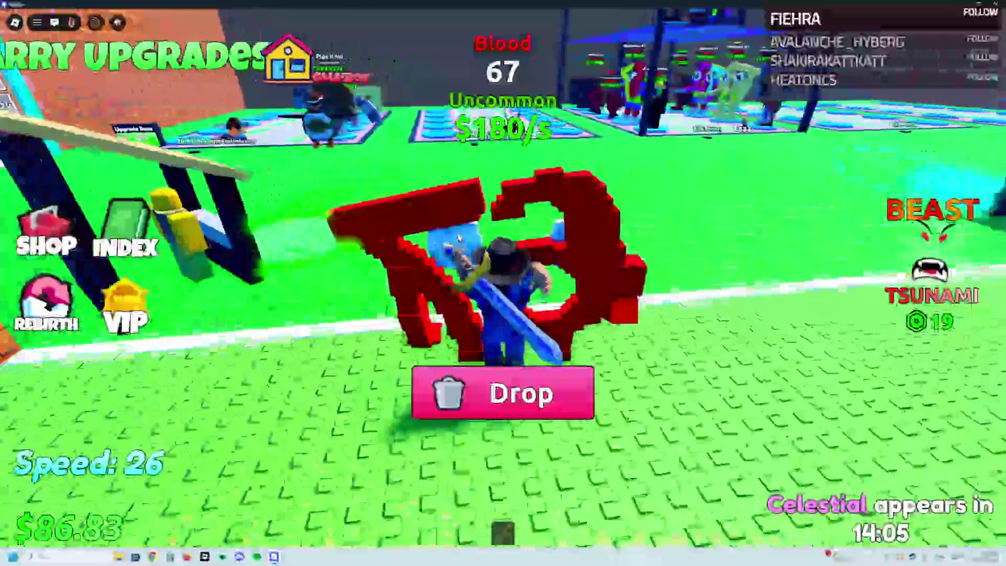
{"action": "key", "text": "w"}
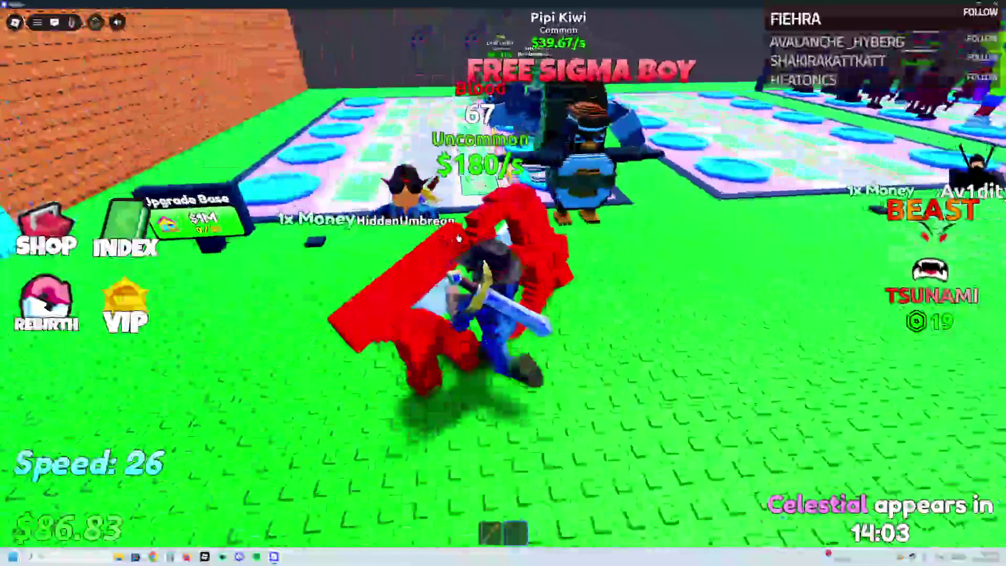
{"action": "key", "text": "w"}
{"action": "key", "text": "w"}
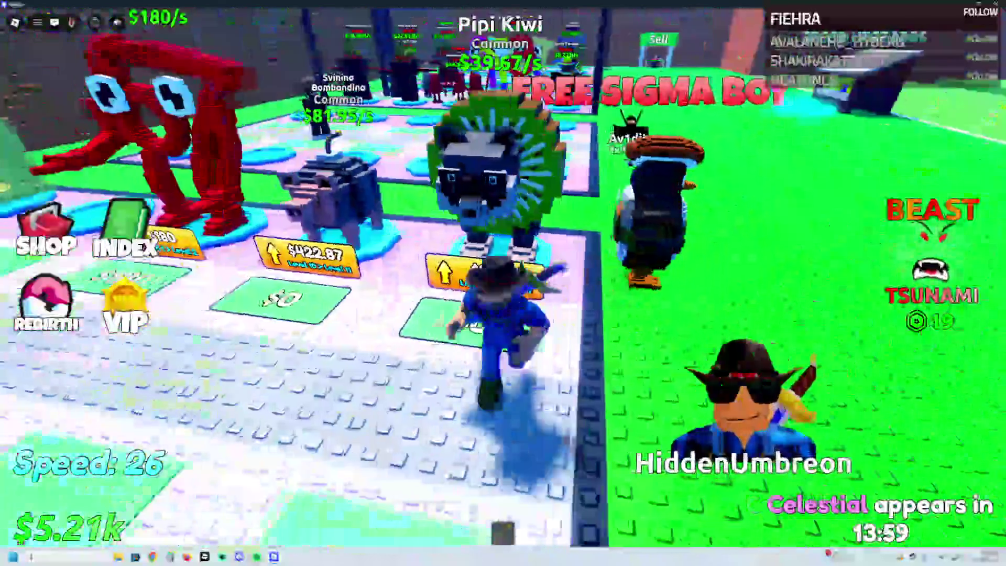
{"action": "key", "text": "w"}
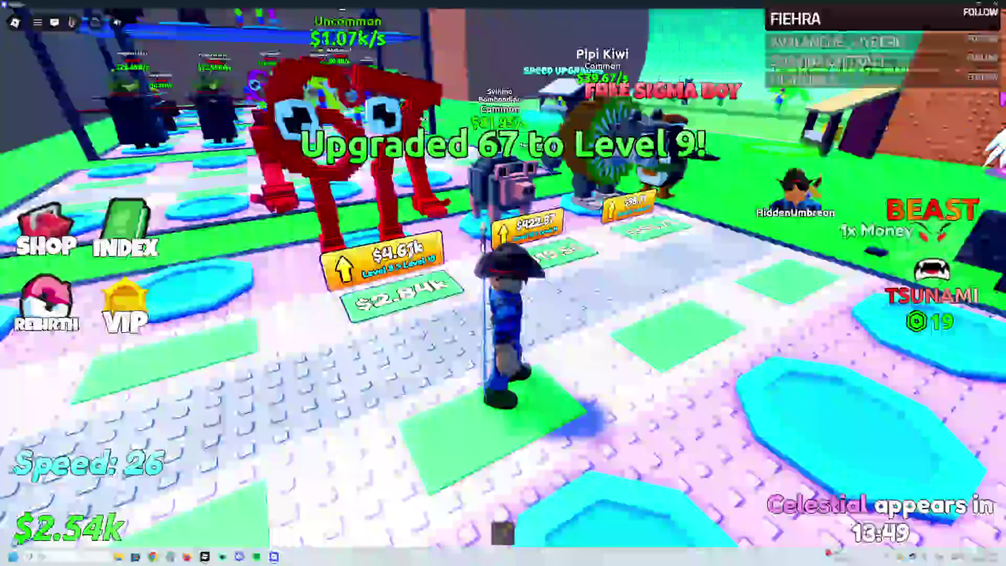
{"action": "key", "text": "a"}
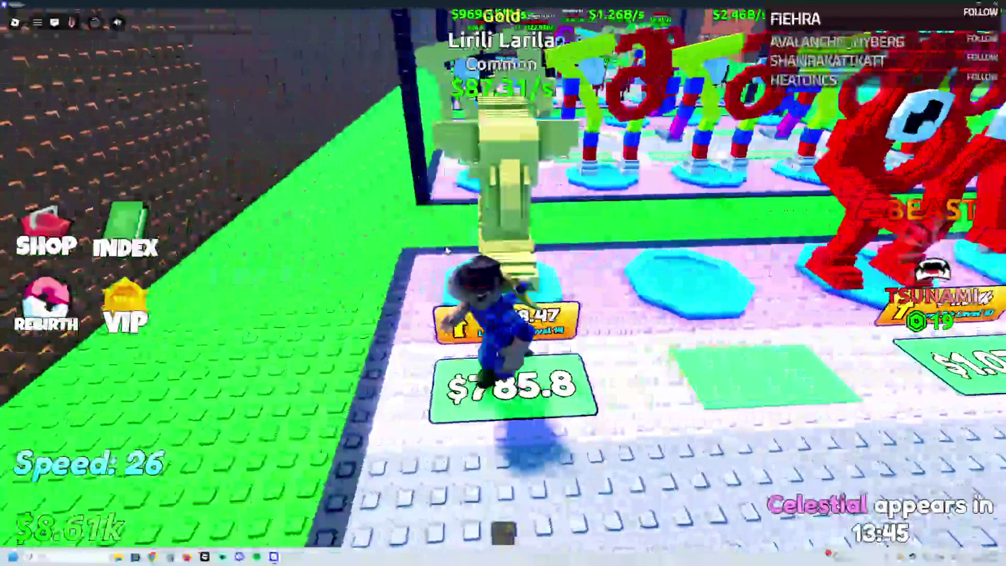
Step: Collect cash along the pads, then buy speed upgrades to reach Speed 34
{"action": "key", "text": "d"}
{"action": "key", "text": "s"}
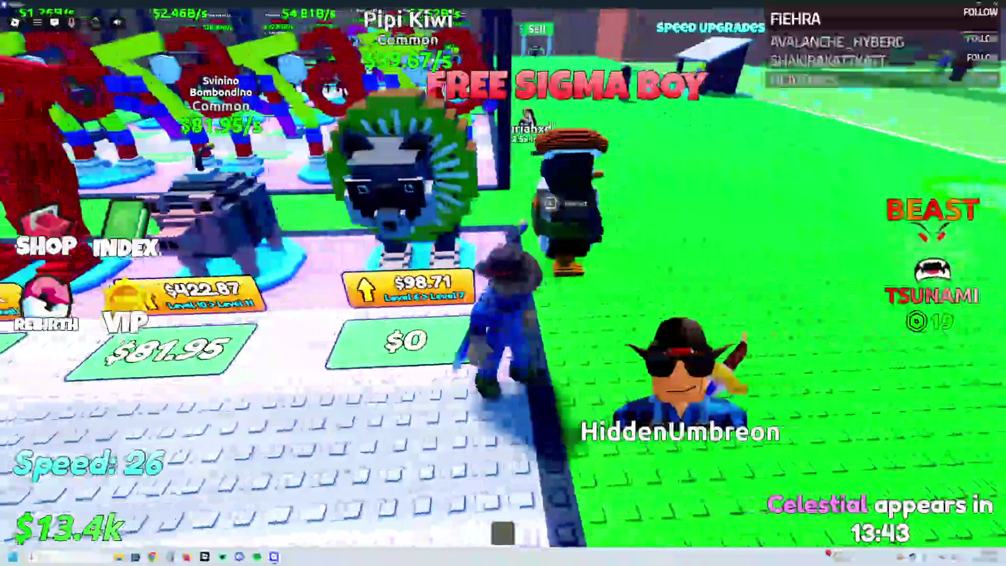
{"action": "key", "text": "d"}
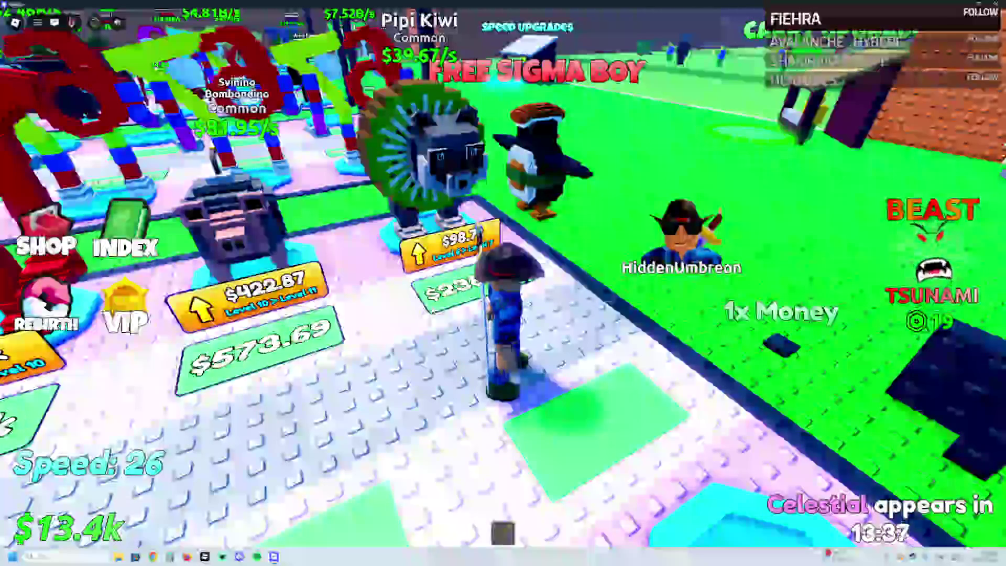
{"action": "key", "text": "d"}
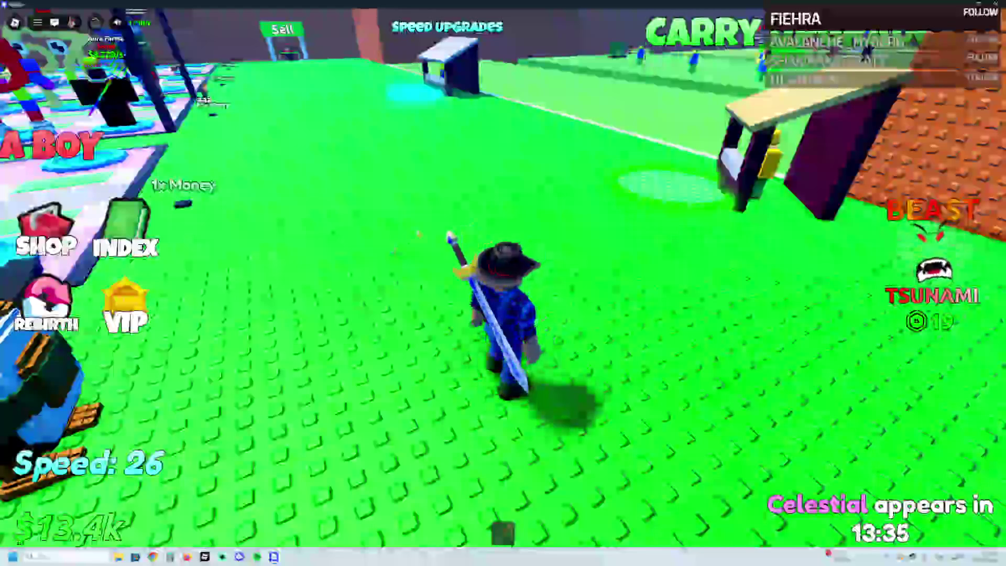
{"action": "key", "text": "w"}
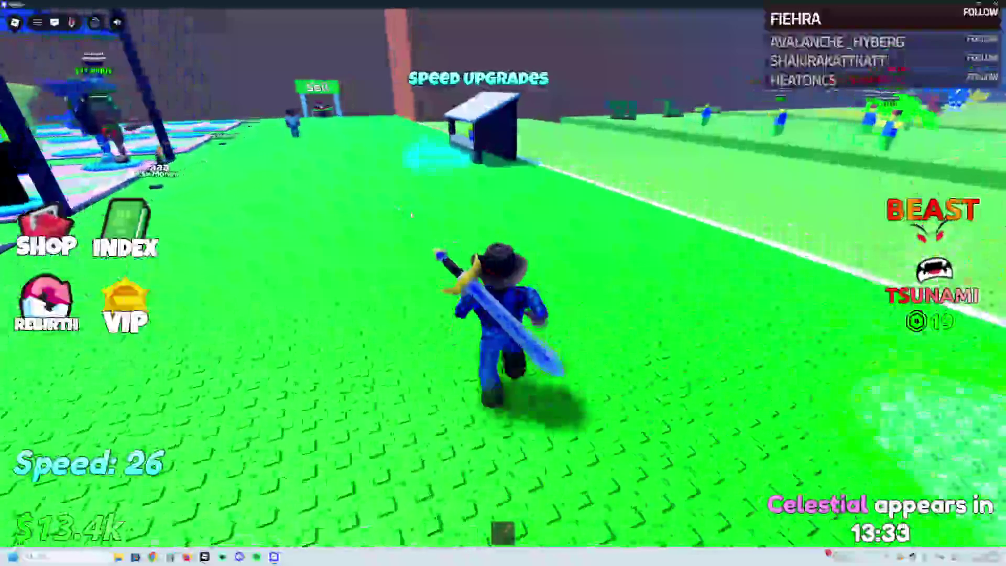
{"action": "key", "text": "w"}
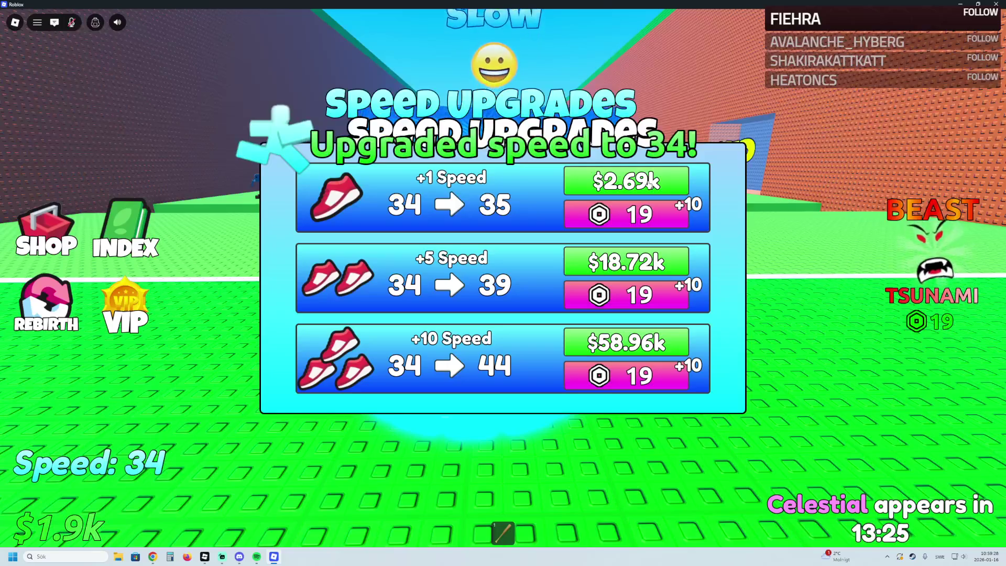
{"action": "key", "text": "w"}
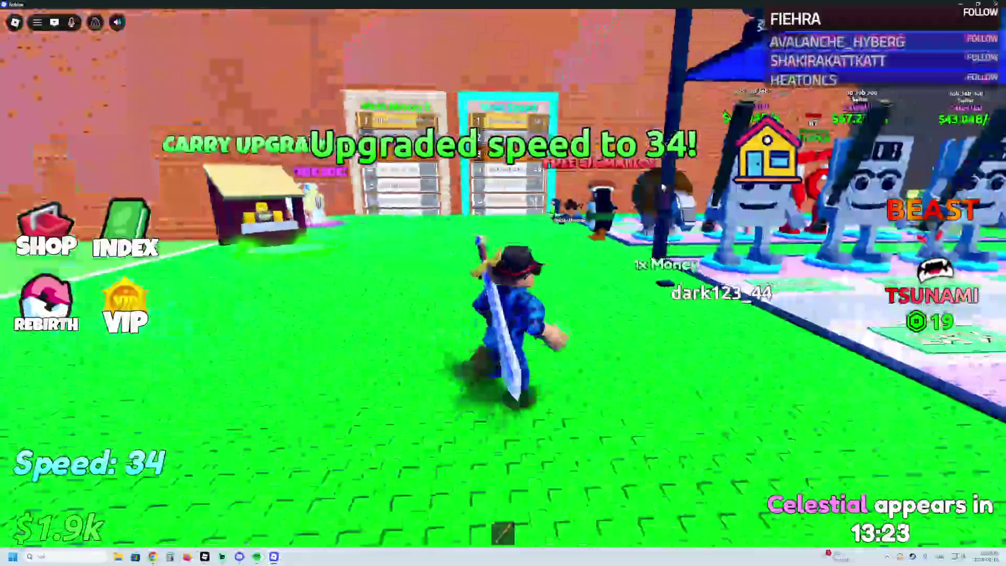
Step: Return to the base and upgrade the 67 brainrot to Level 12
{"action": "key", "text": "w"}
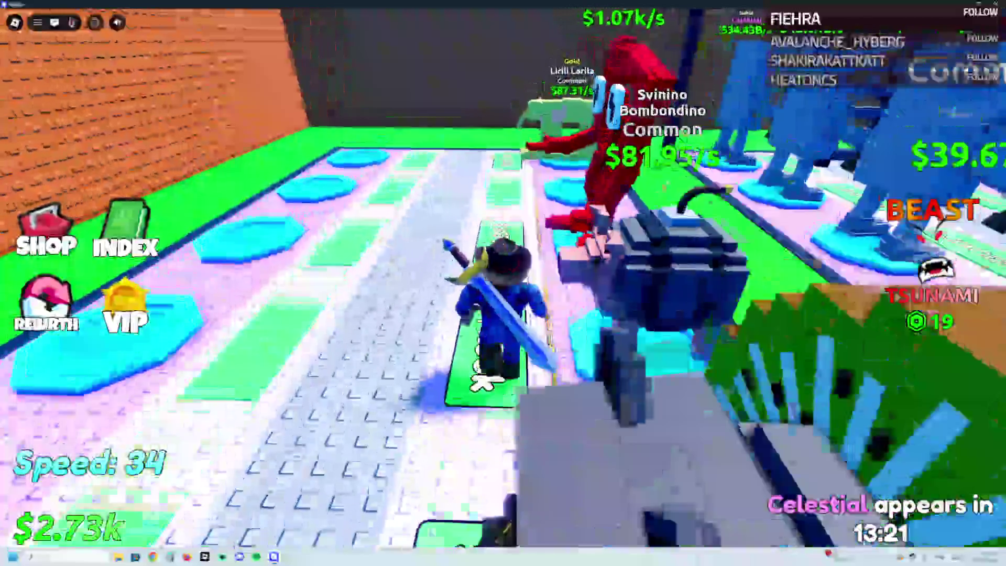
{"action": "key", "text": "w"}
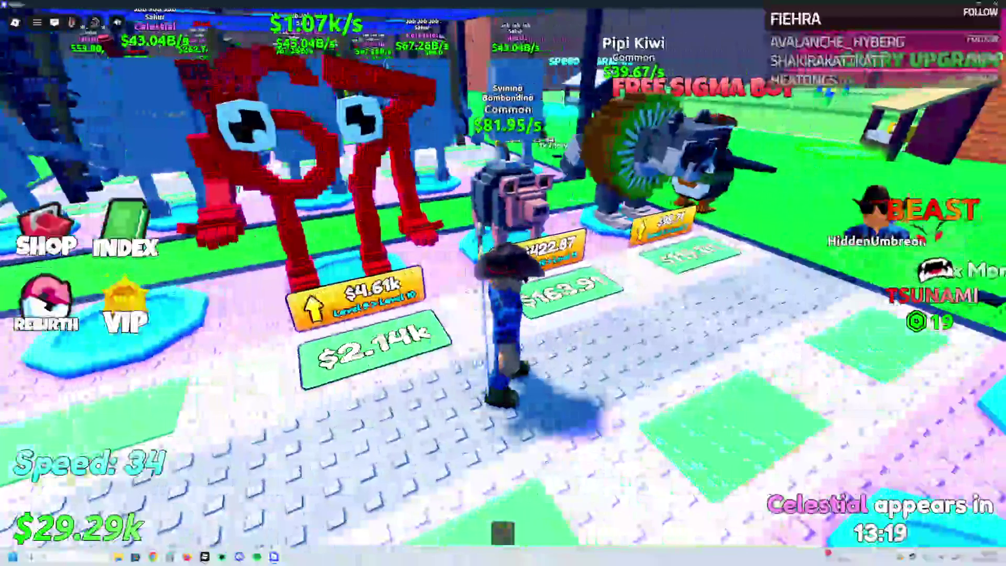
{"action": "key", "text": "e"}
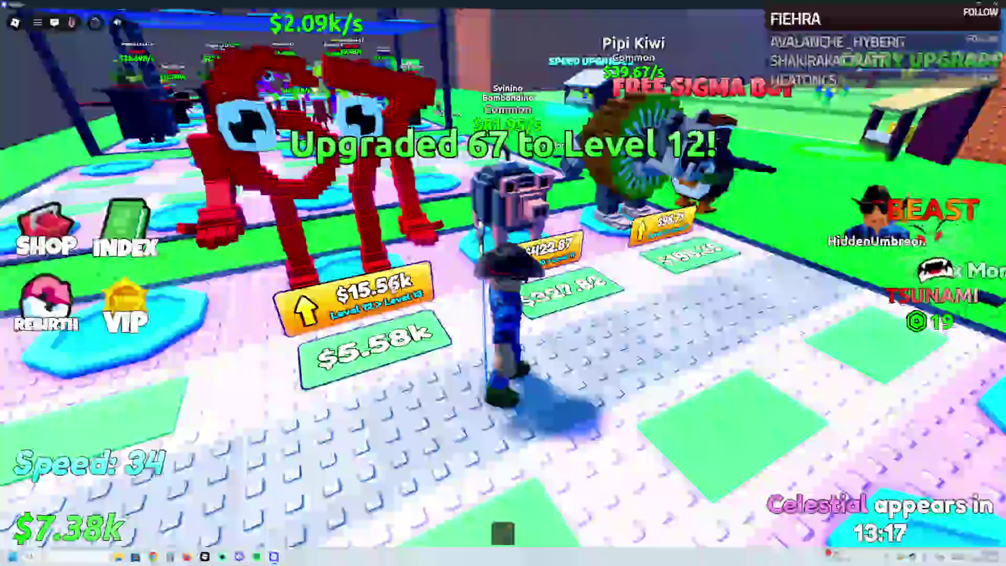
{"action": "key", "text": "a"}
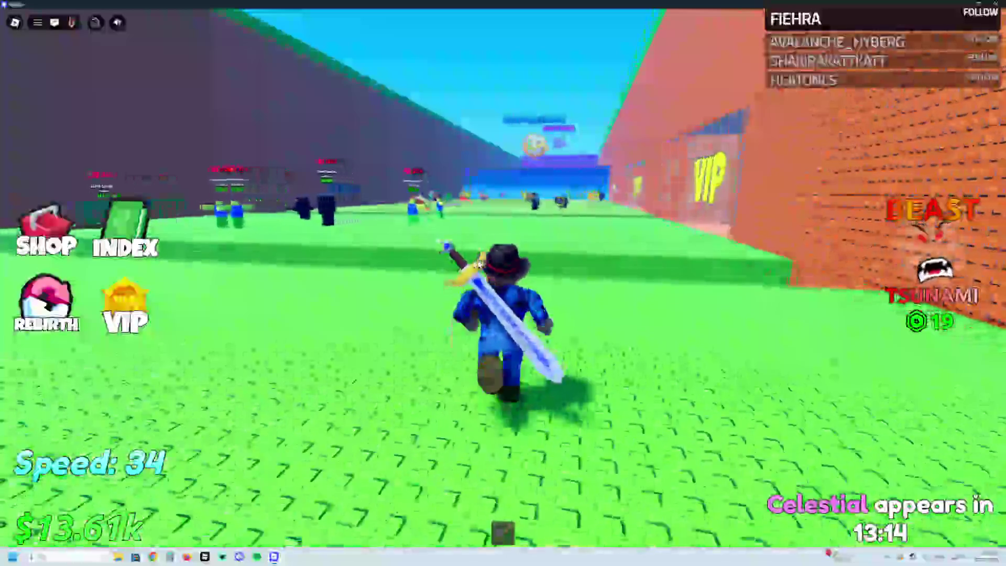
Step: Run through the Uncommon Area into the Rare Area and pick up the yellow Perochello Lemonchello
{"action": "key", "text": "d"}
{"action": "key", "text": "w"}
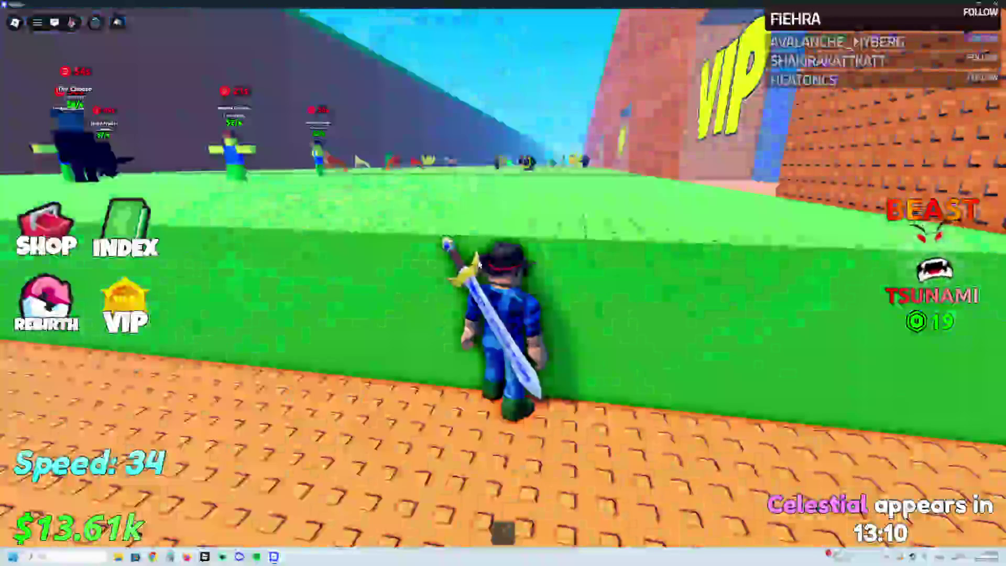
{"action": "key", "text": "space"}
{"action": "key", "text": "w"}
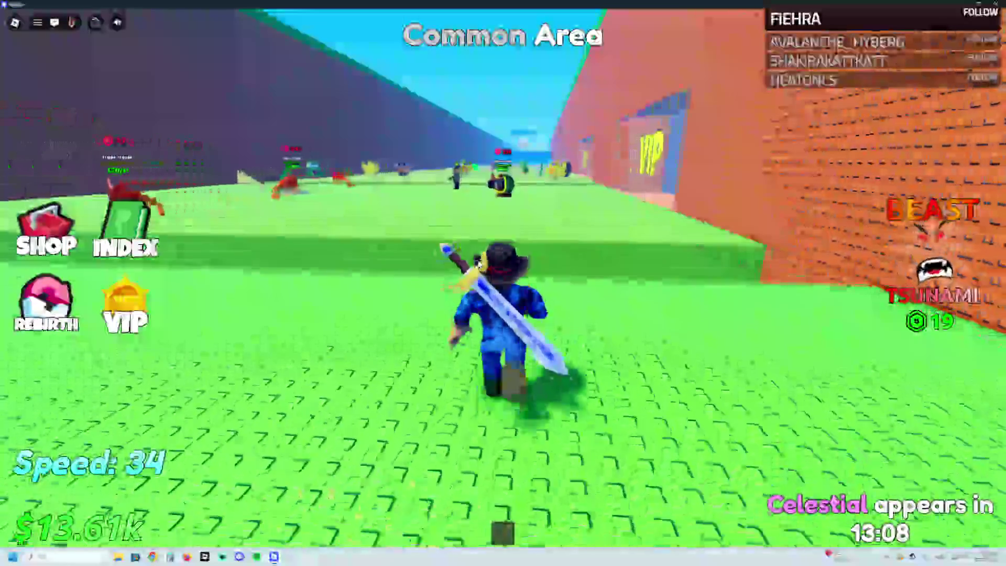
{"action": "key", "text": "w"}
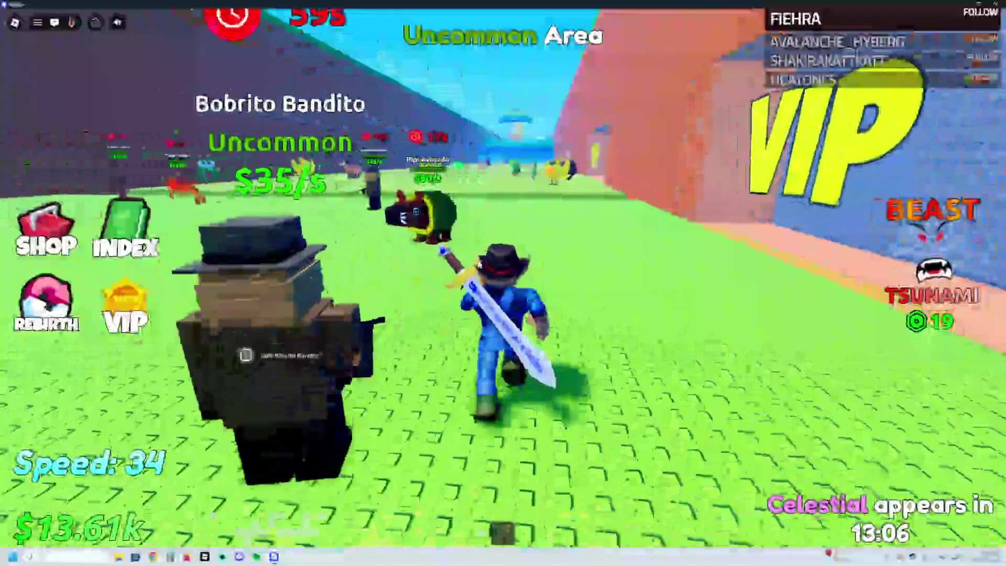
{"action": "key", "text": "w"}
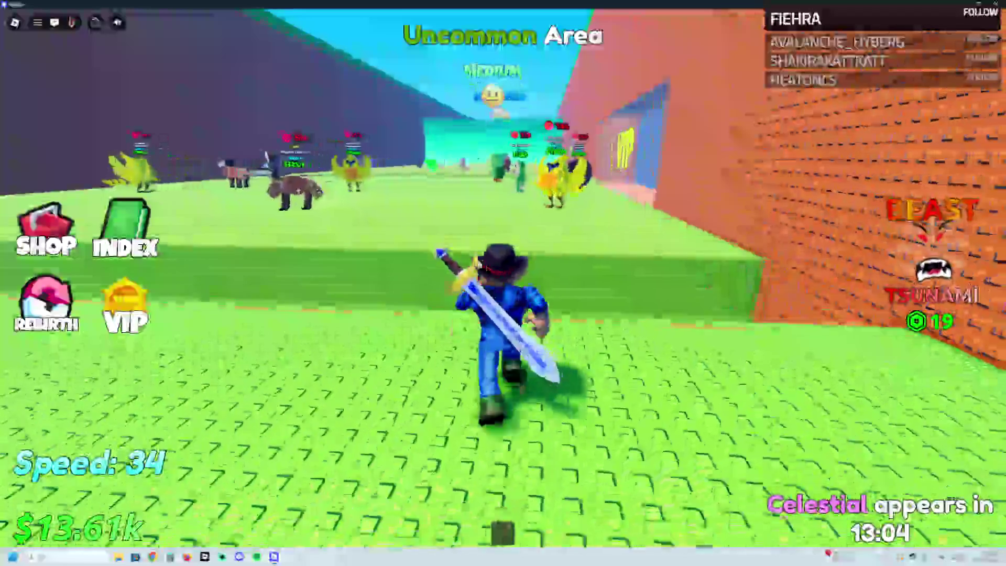
{"action": "key", "text": "a"}
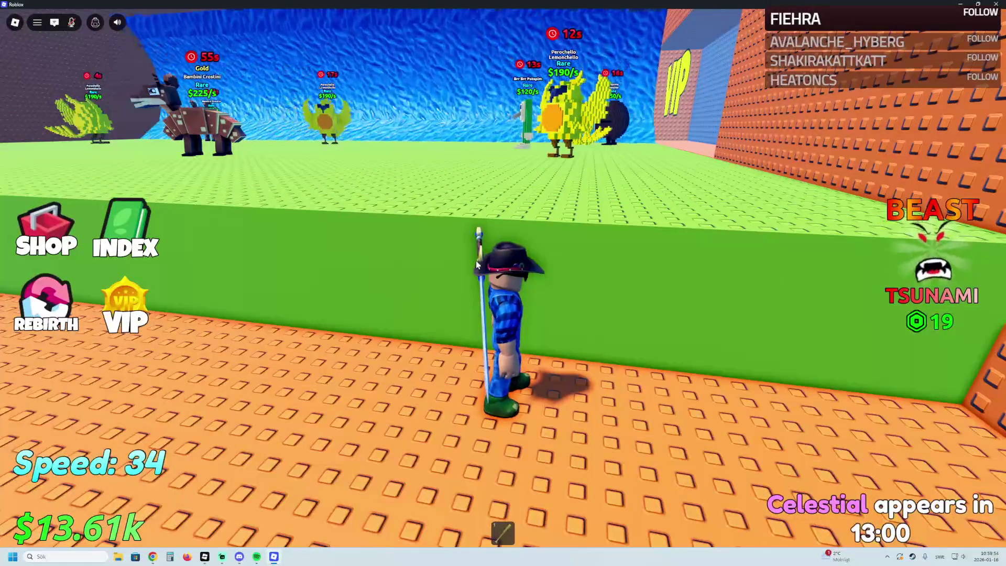
{"action": "key", "text": "w"}
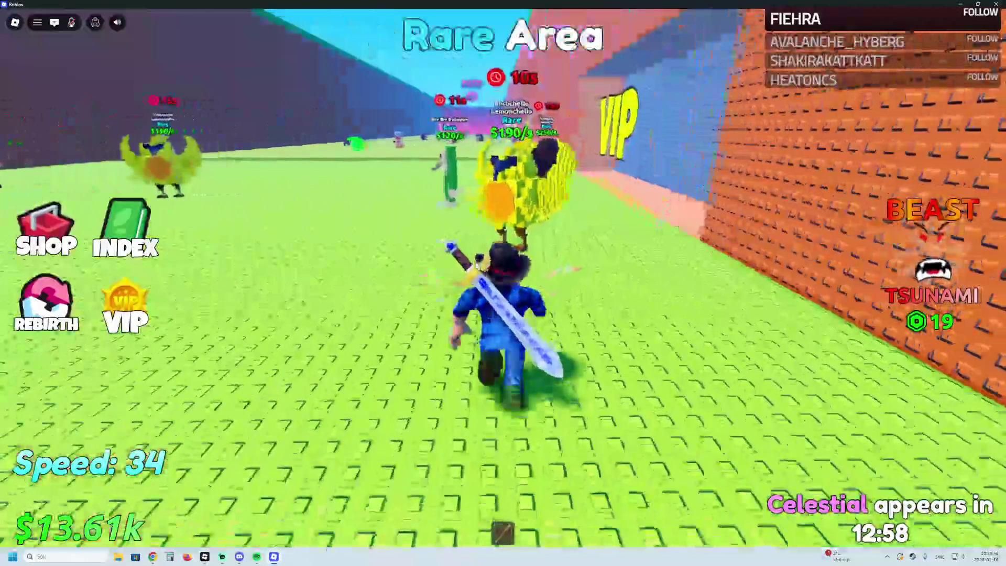
{"action": "key", "text": "e"}
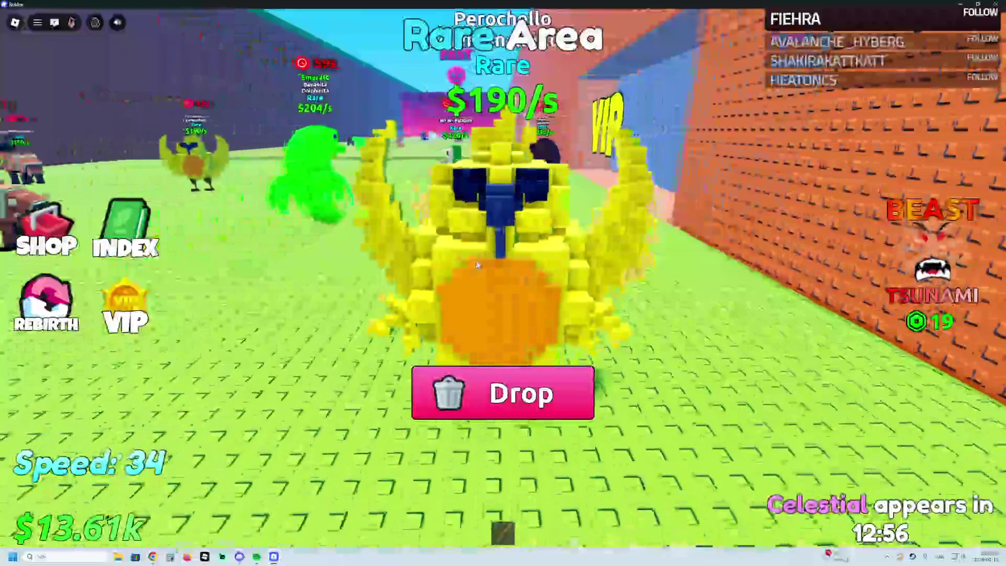
Step: Carry Perochello Lemonchello back to your base, place it on its plot and collect the cash
{"action": "key", "text": "s"}
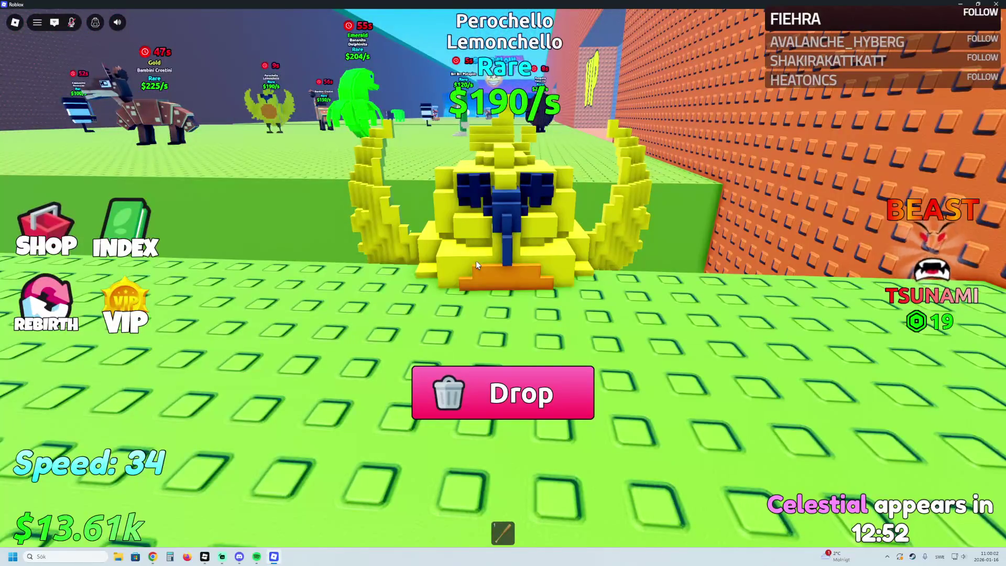
{"action": "key", "text": "a"}
{"action": "key", "text": "d"}
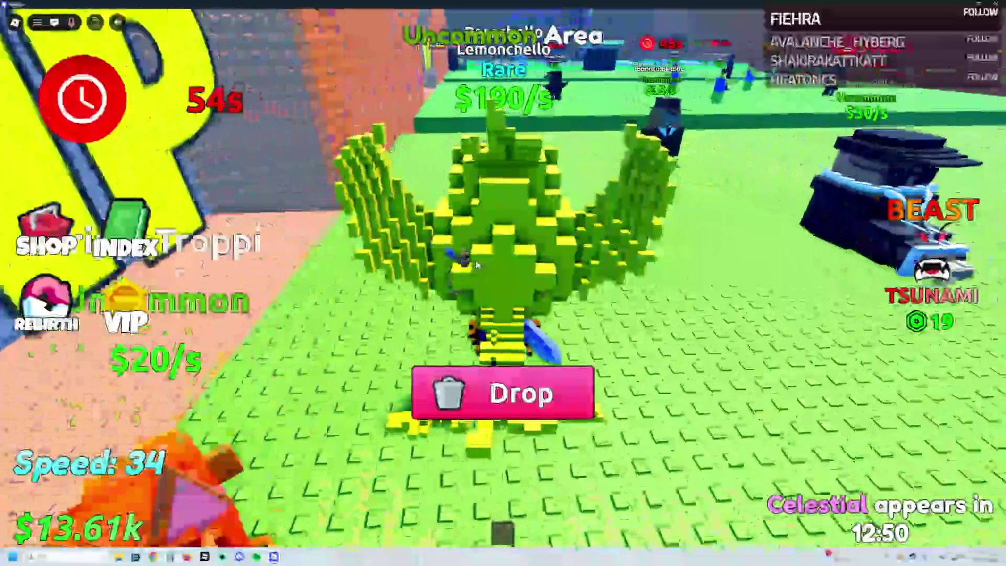
{"action": "key", "text": "s"}
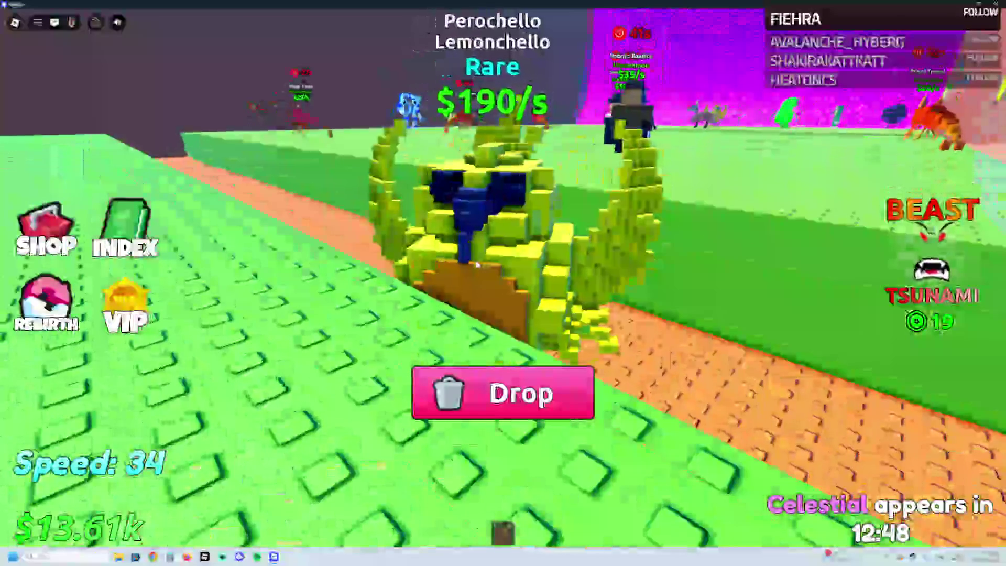
{"action": "key", "text": "a"}
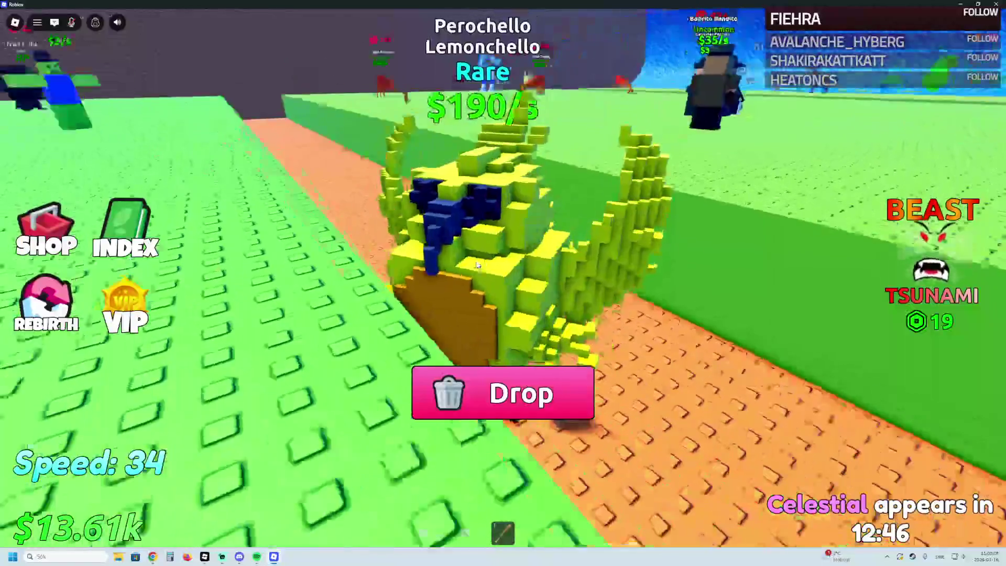
{"action": "key", "text": "w"}
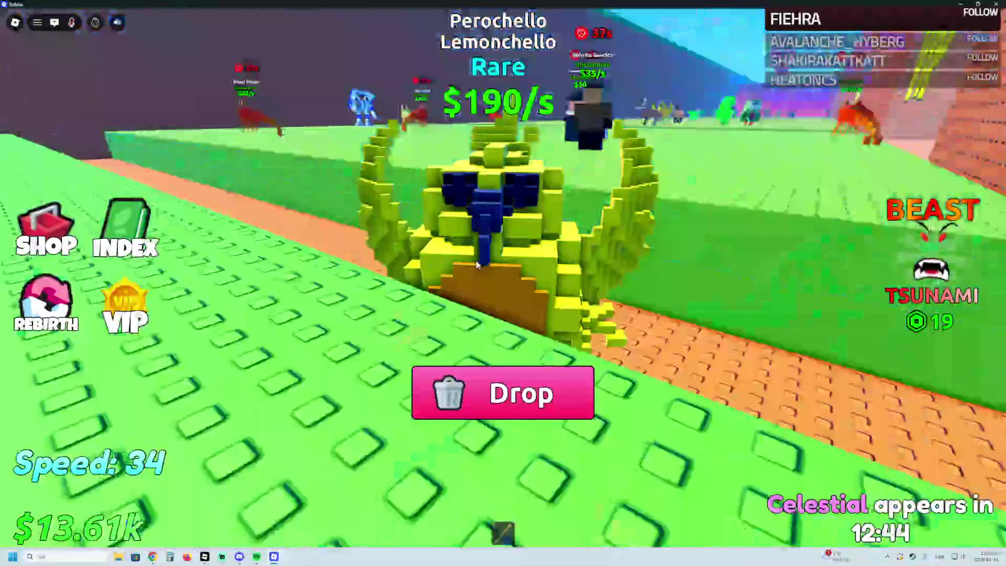
{"action": "key", "text": "a"}
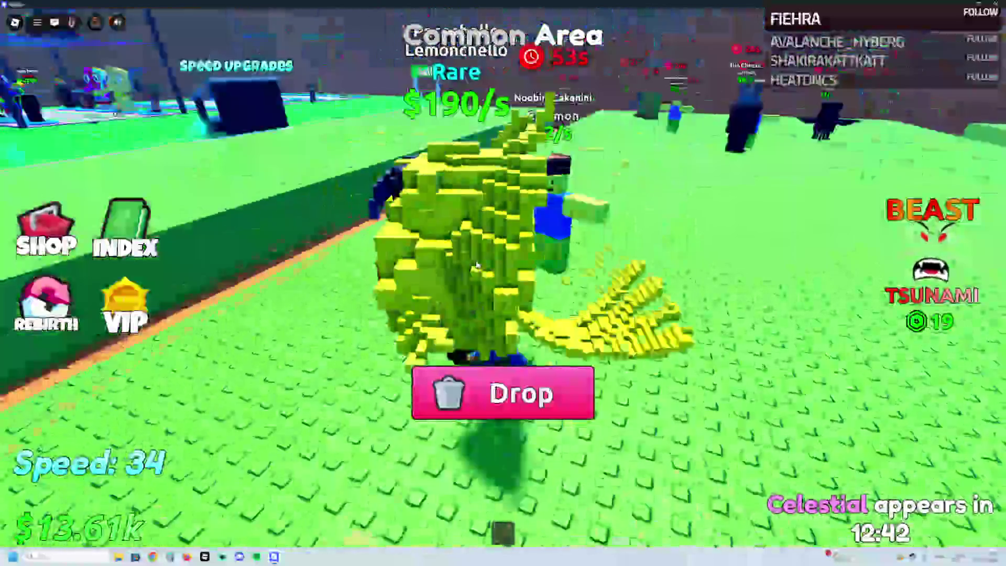
{"action": "key", "text": "a"}
{"action": "key", "text": "w"}
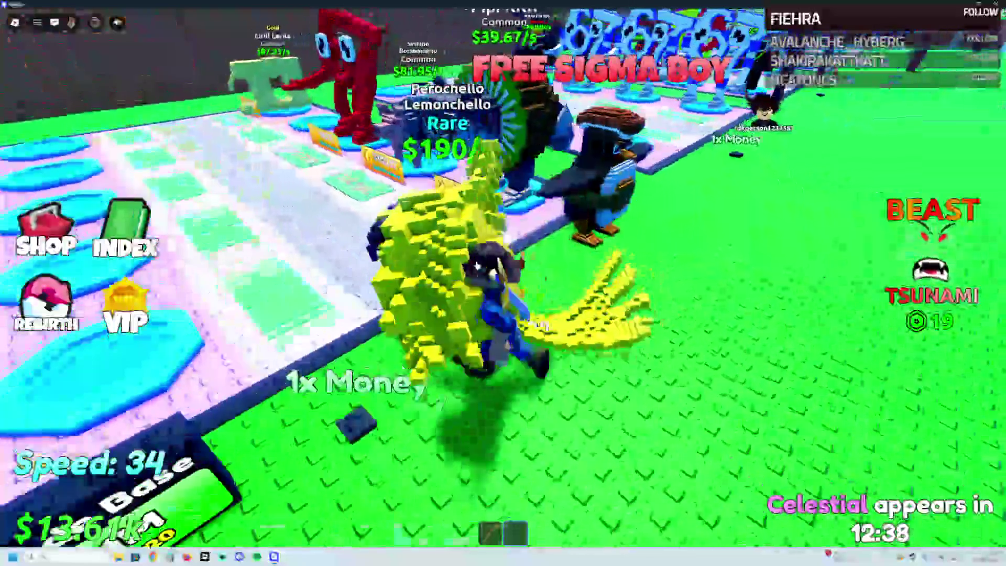
{"action": "key", "text": "w"}
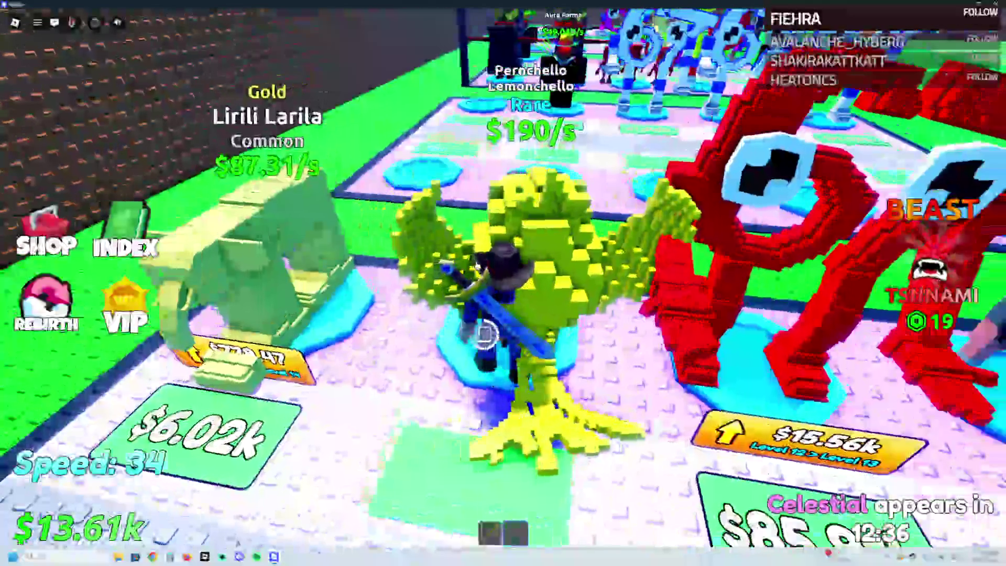
{"action": "key", "text": "s"}
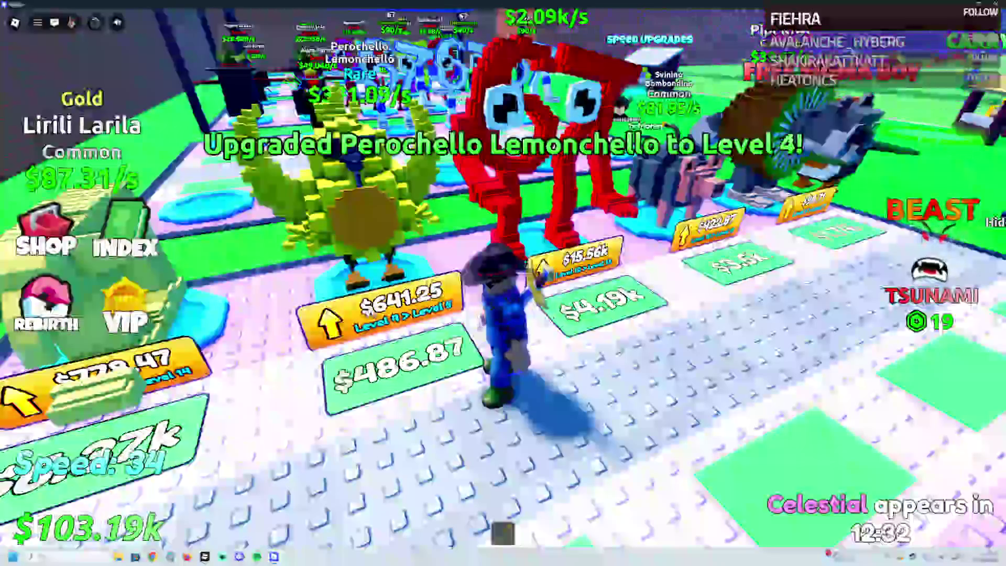
Step: Upgrade Perochello Lemonchello, collect plot cash and go to the Speed Upgrades stall
{"action": "key", "text": "w"}
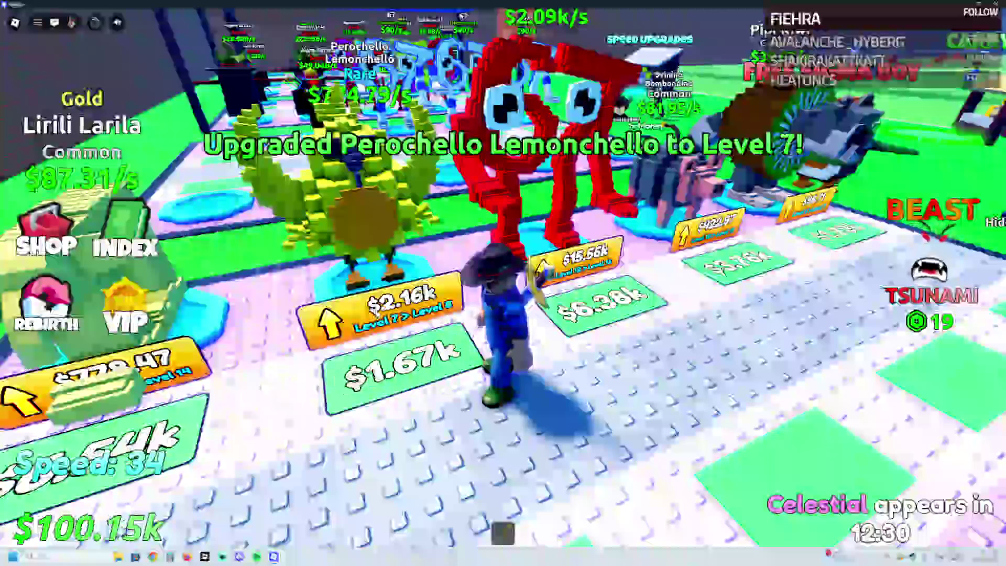
{"action": "key", "text": "w"}
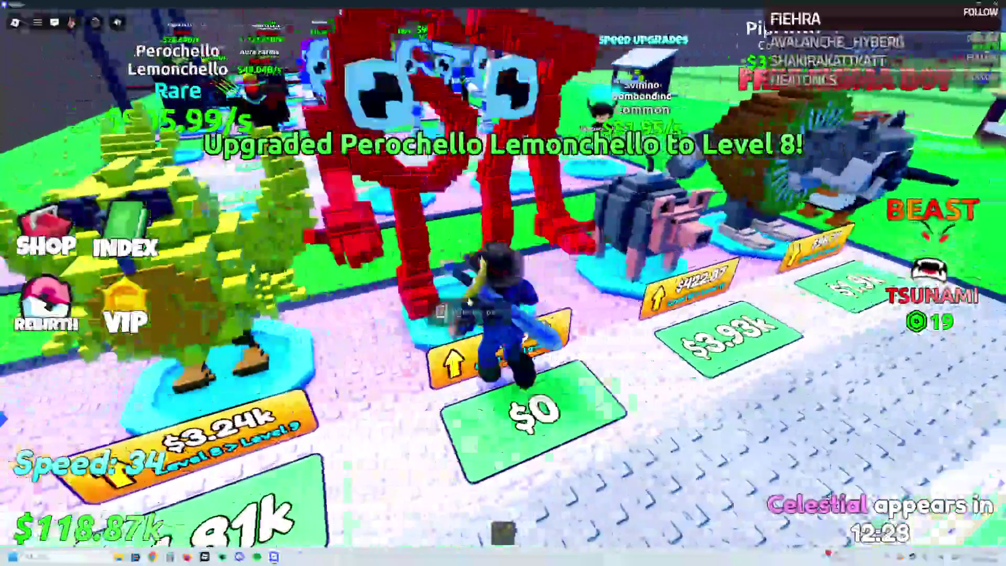
{"action": "key", "text": "w"}
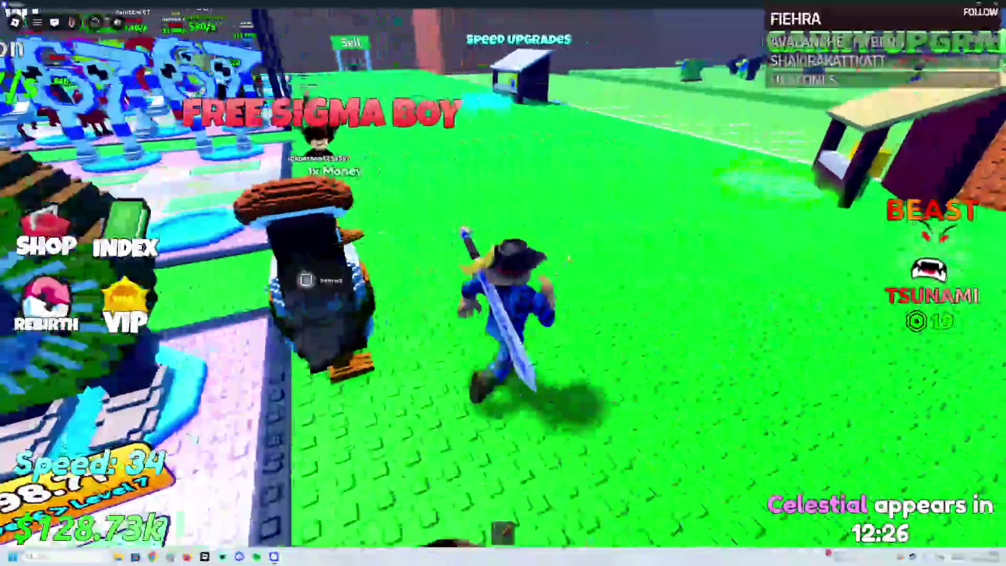
{"action": "key", "text": "w"}
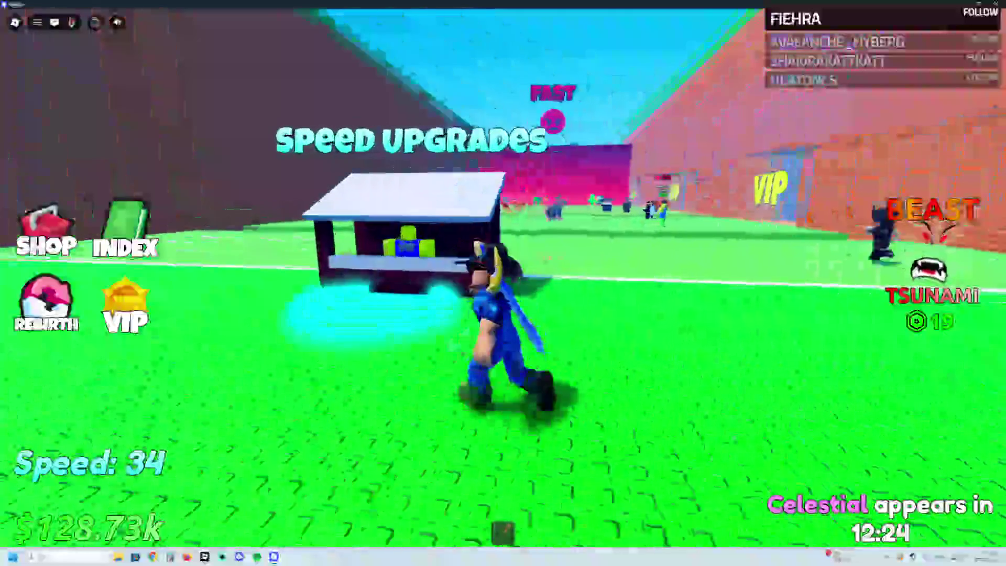
Step: Buy one +10 Speed and four +1 Speed upgrades, raising Speed to 48
{"action": "left_click", "coordinate": [626, 342]}
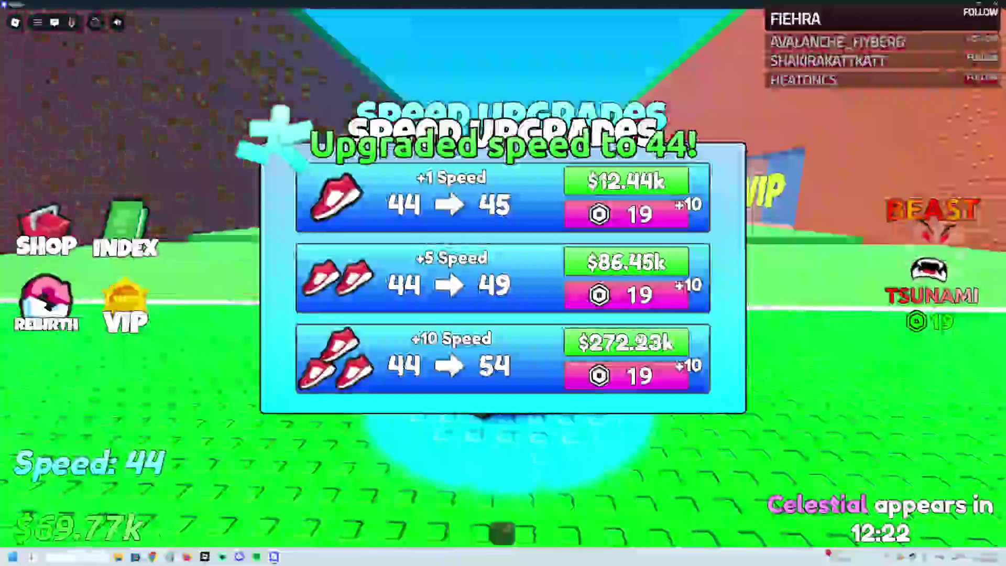
{"action": "left_click", "coordinate": [648, 189]}
{"action": "left_click", "coordinate": [648, 190]}
{"action": "left_click", "coordinate": [648, 191]}
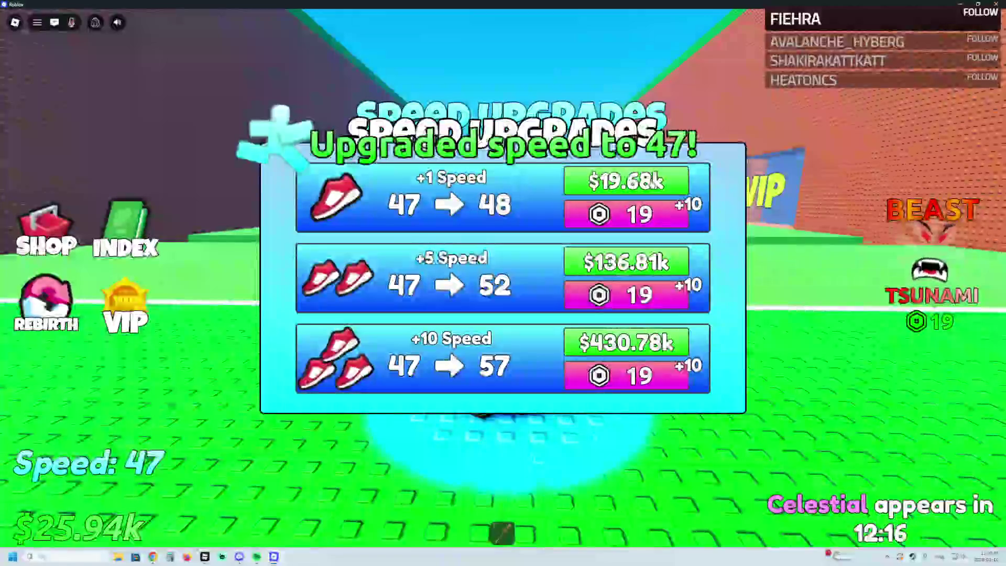
{"action": "left_click", "coordinate": [648, 190]}
Step: Walk from the speed stall over to the leaderboard wall
{"action": "key", "text": "s"}
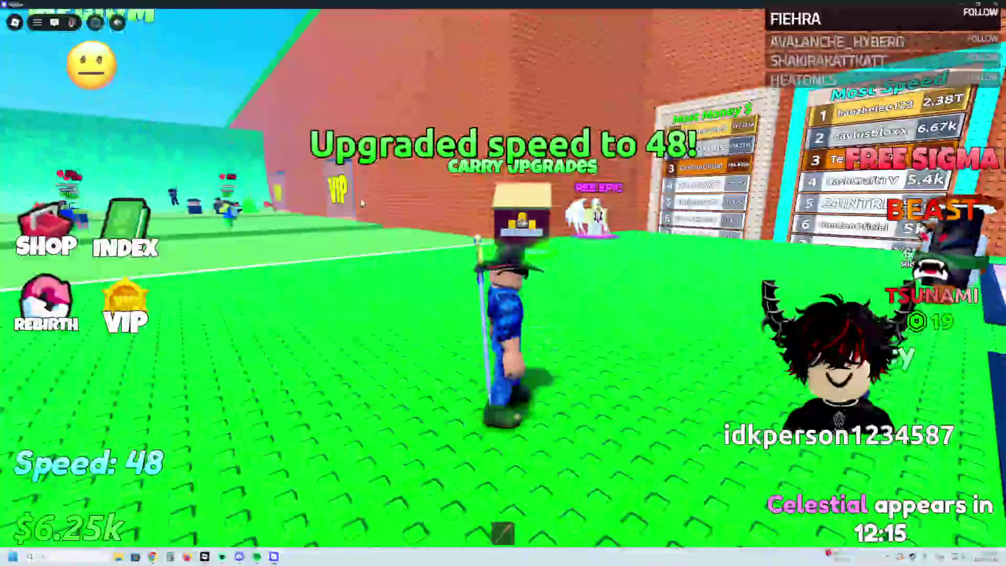
{"action": "key", "text": "w"}
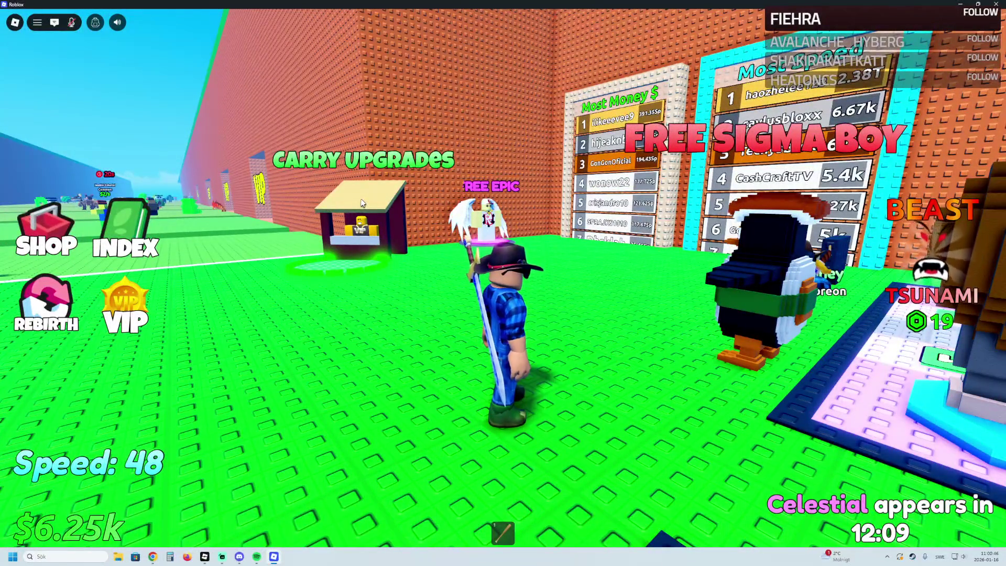
{"action": "key", "text": "w"}
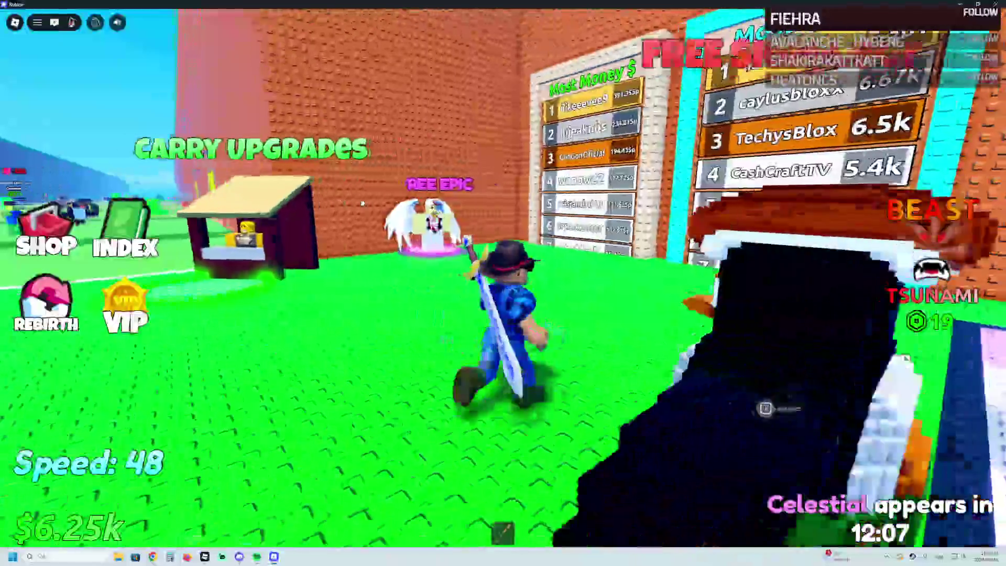
{"action": "key", "text": "d"}
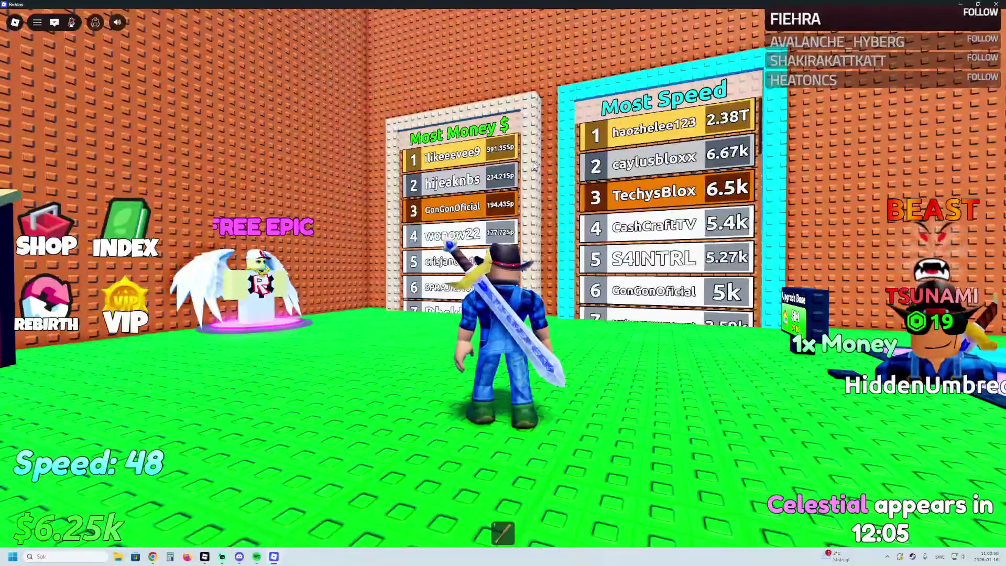
{"action": "key", "text": "w"}
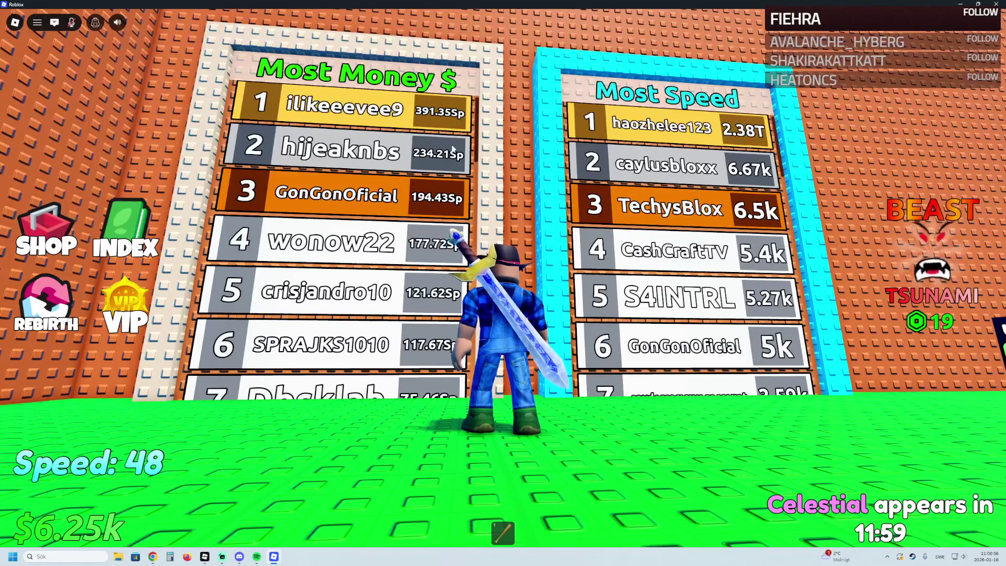
Step: Return to the base pedestals and upgrade Perochello Lemonchello to Level 15
{"action": "key", "text": "d"}
{"action": "key", "text": "w"}
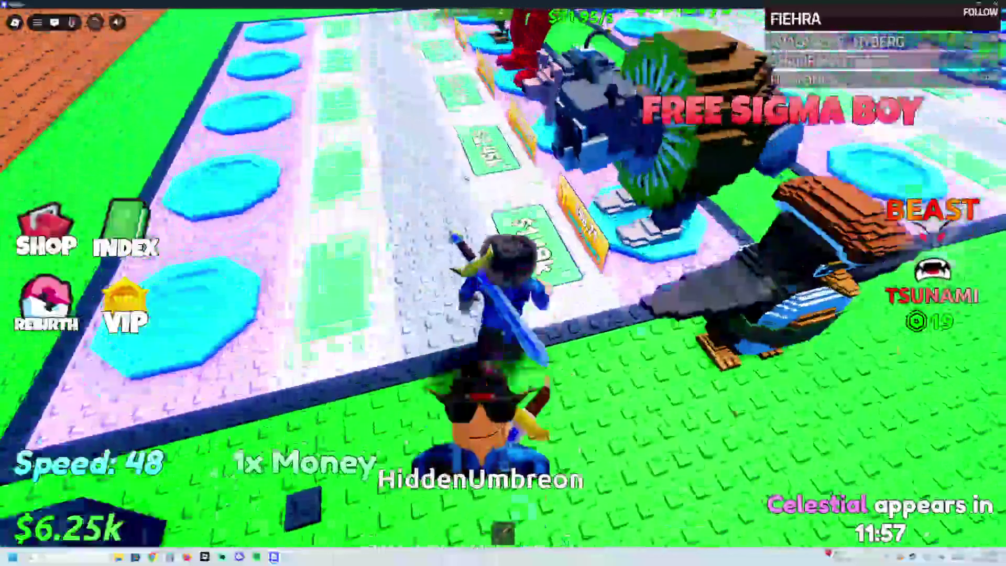
{"action": "key", "text": "w"}
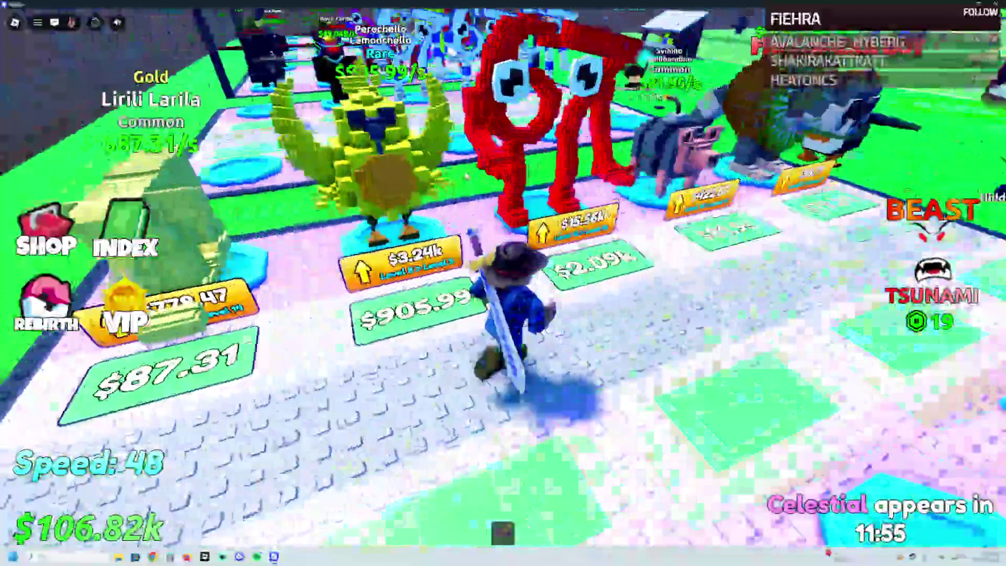
{"action": "key", "text": "e"}
{"action": "key", "text": "e"}
{"action": "key", "text": "e"}
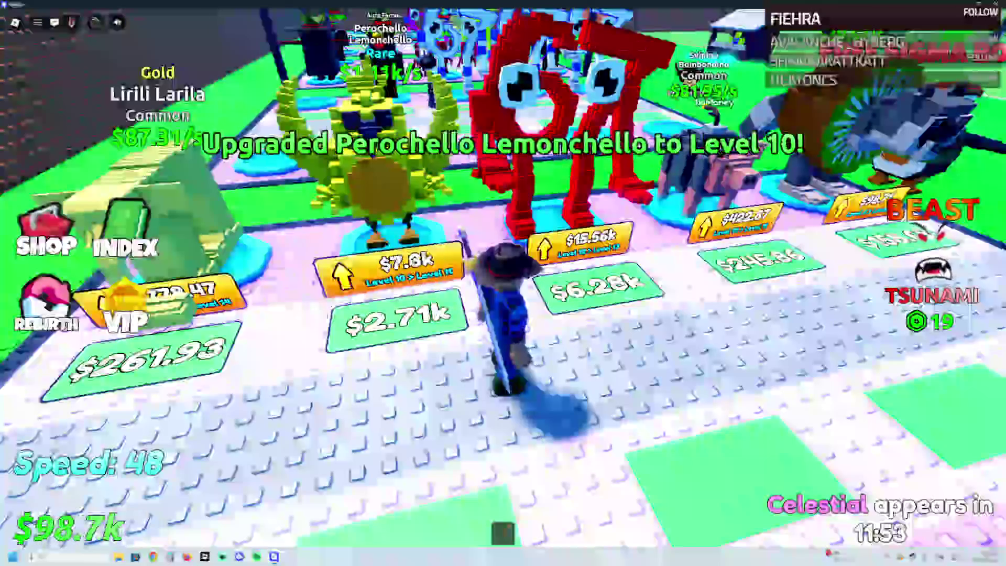
{"action": "key", "text": "e"}
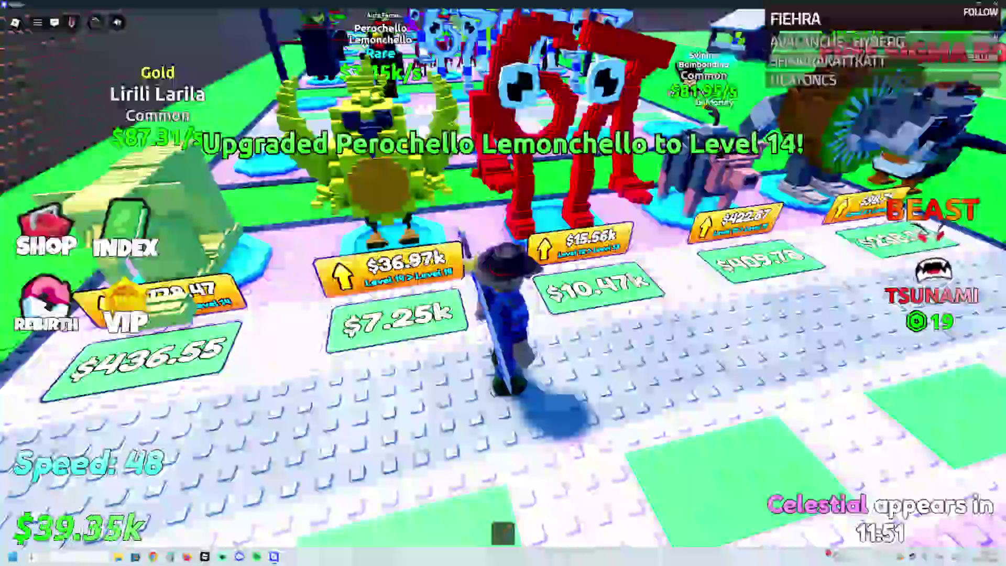
{"action": "key", "text": "e"}
Step: Collect plot cash and upgrade the 67 brainrot to Level 13
{"action": "key", "text": "w"}
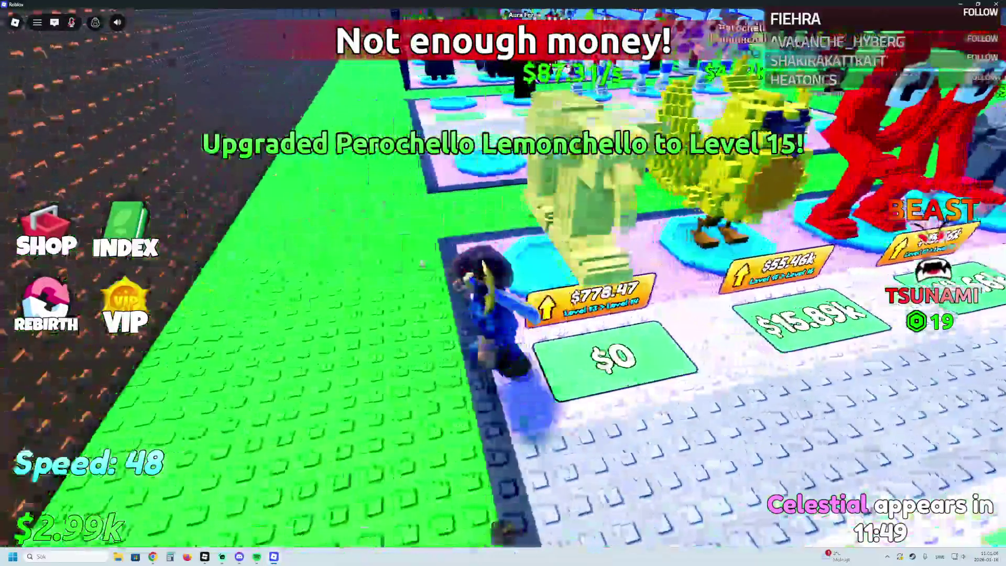
{"action": "key", "text": "w"}
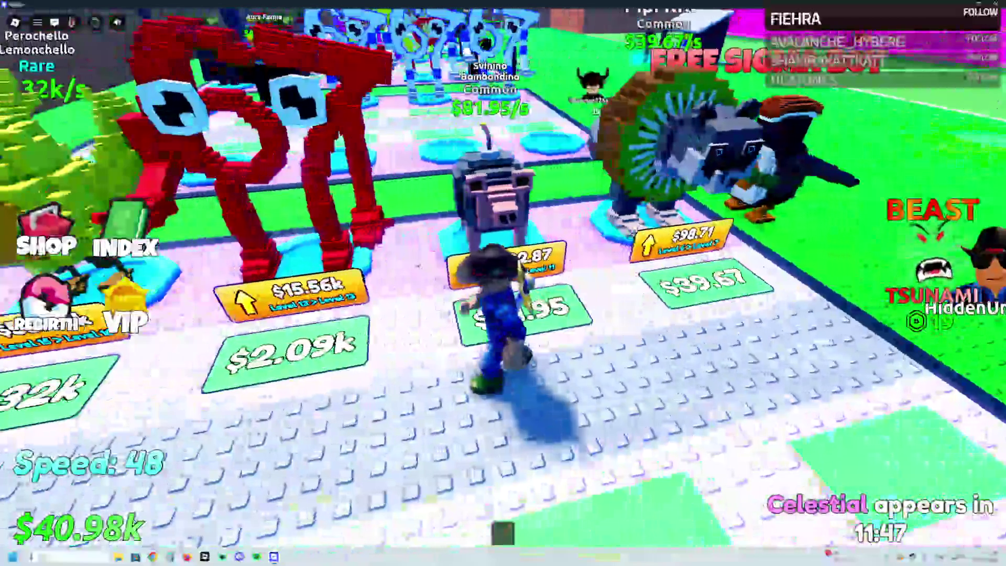
{"action": "key", "text": "e"}
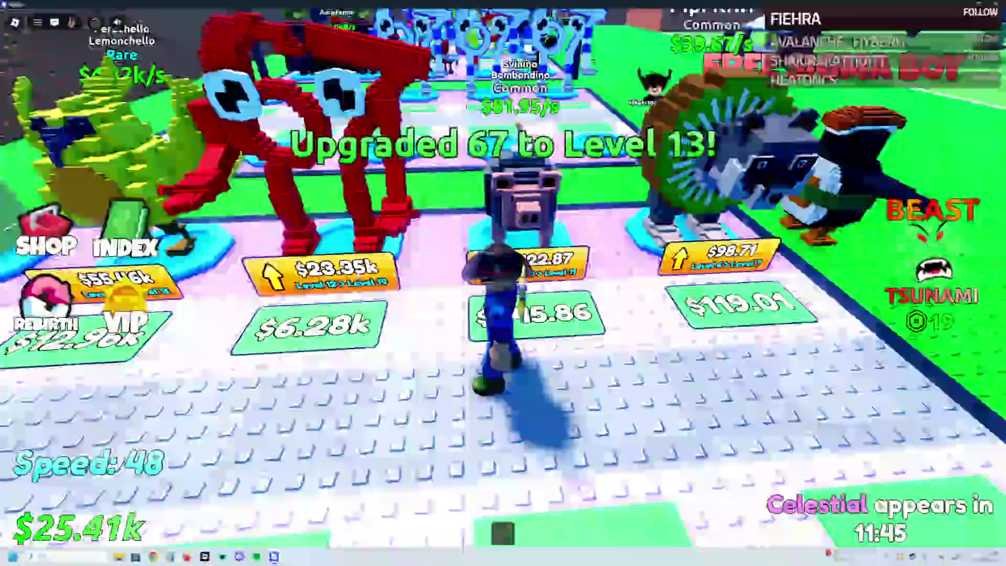
{"action": "key", "text": "a"}
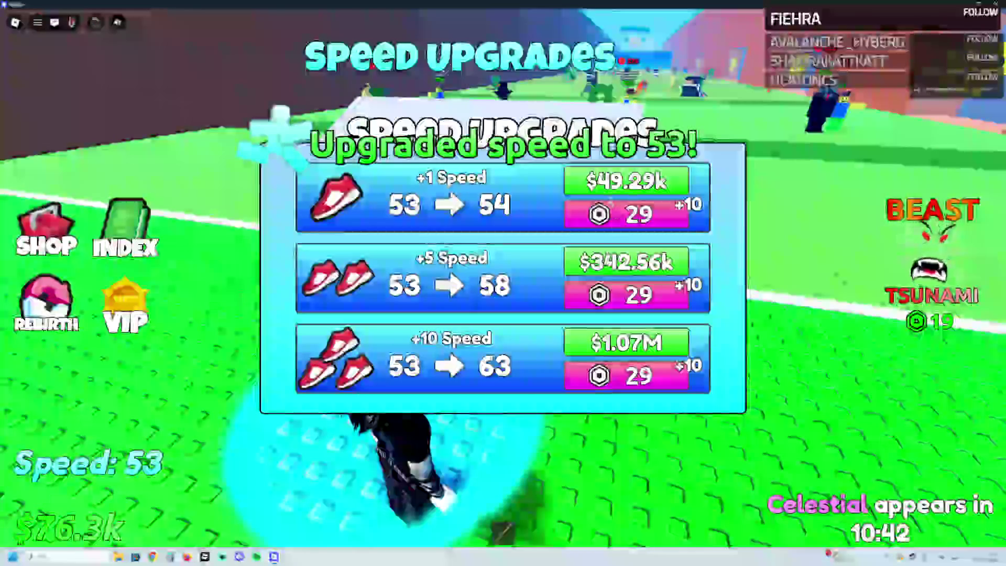
Step: Run from the speed stall back toward base, then leave the game via the Esc menu
{"action": "key", "text": "w"}
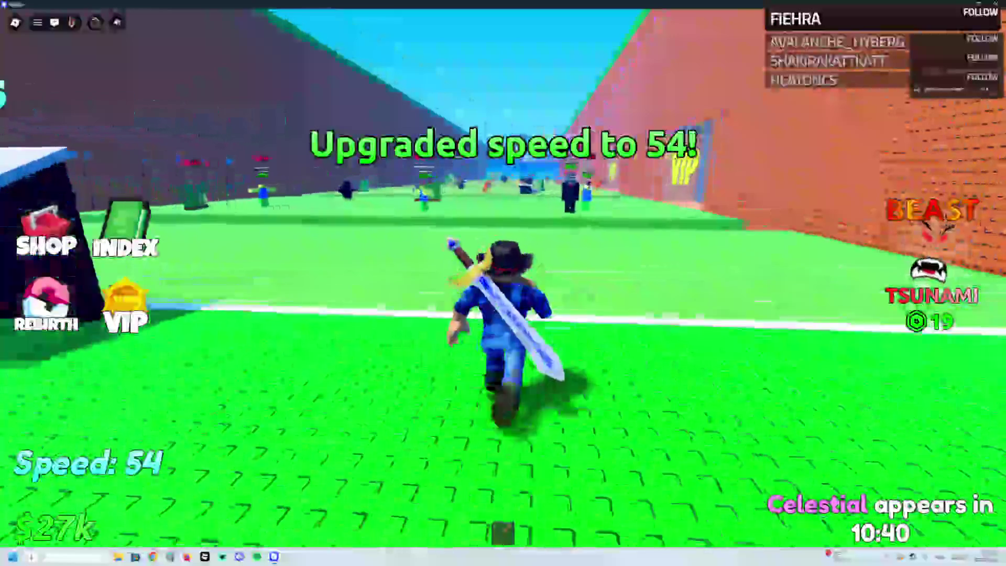
{"action": "key", "text": "w"}
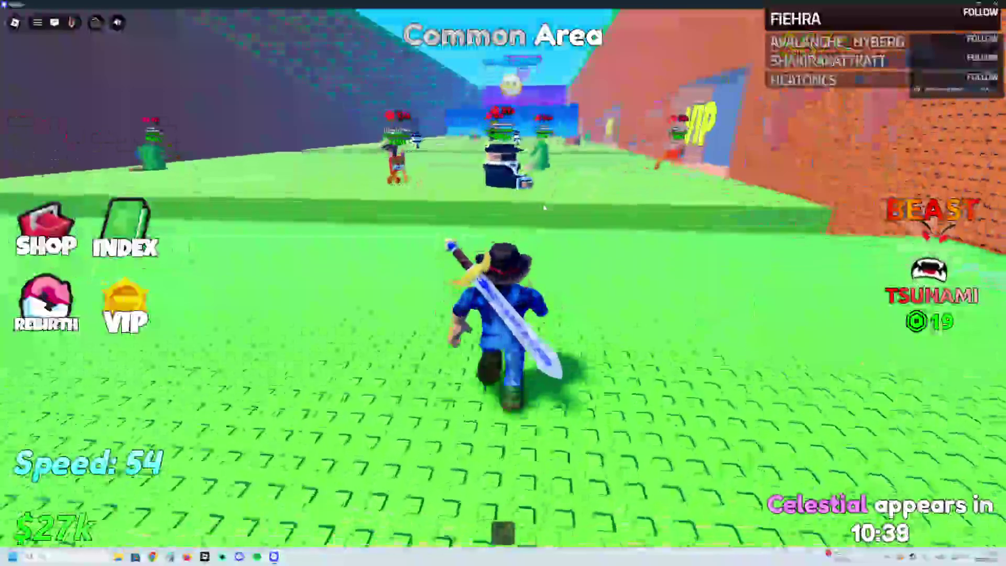
{"action": "key", "text": "w"}
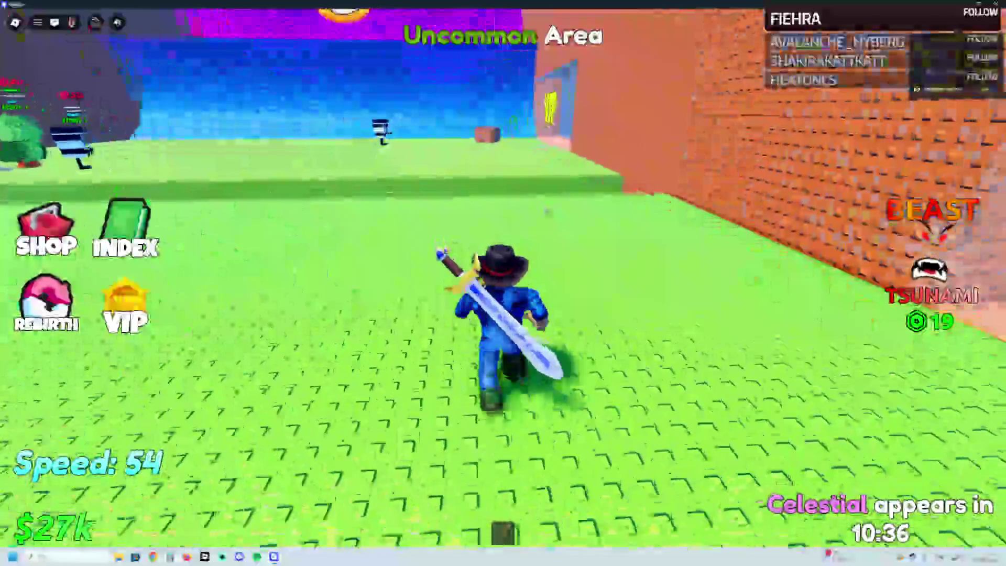
{"action": "key", "text": "w"}
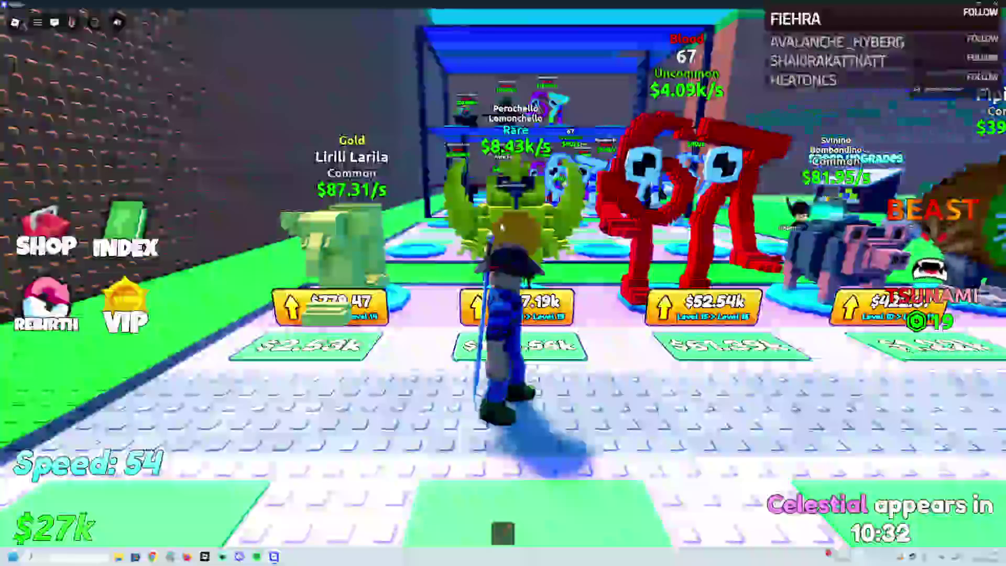
{"action": "key", "text": "Escape"}
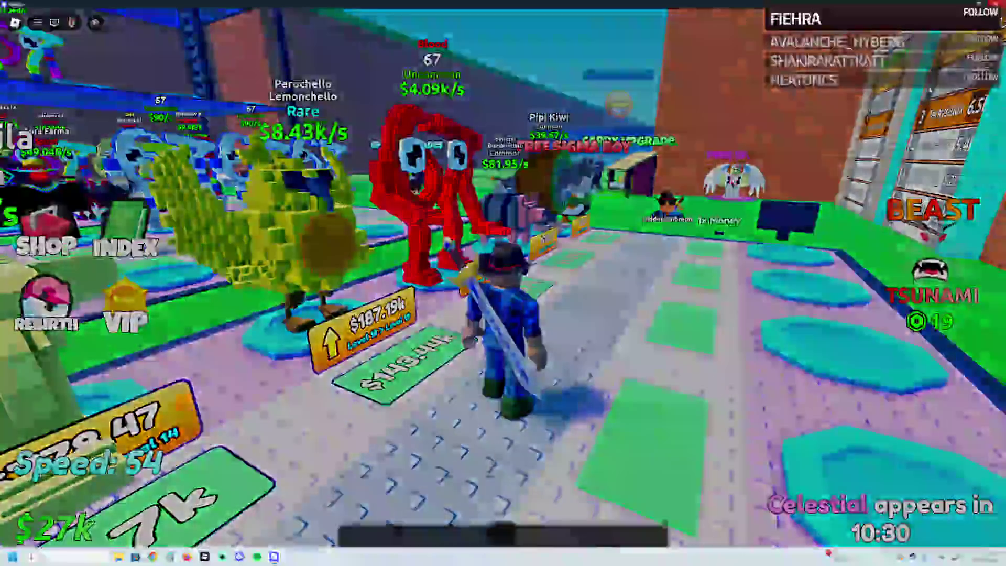
{"action": "left_click", "coordinate": [464, 332]}
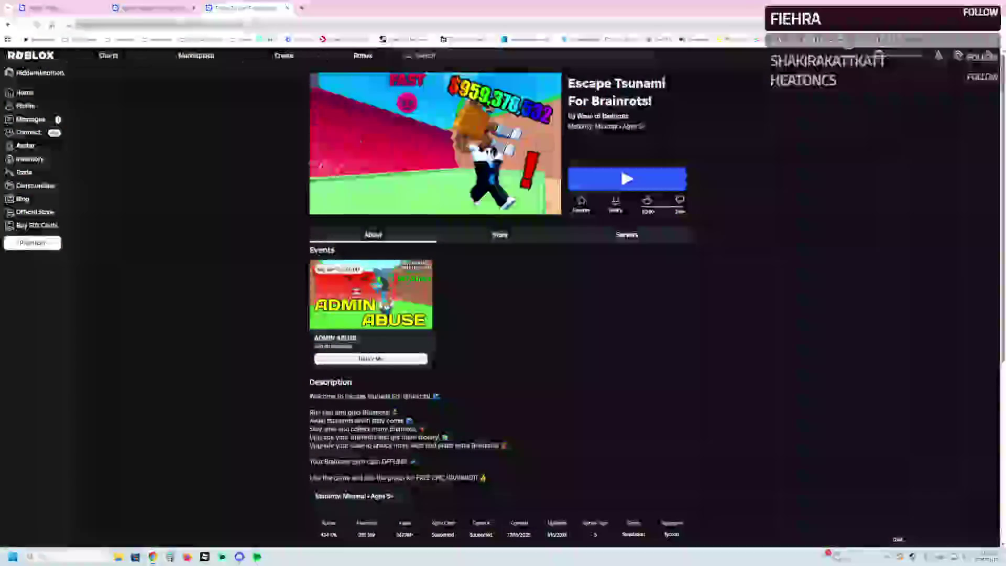
Step: Return to the Brainrot search results and launch Enter Brainrot from its game page
{"action": "key", "text": "alt+Left"}
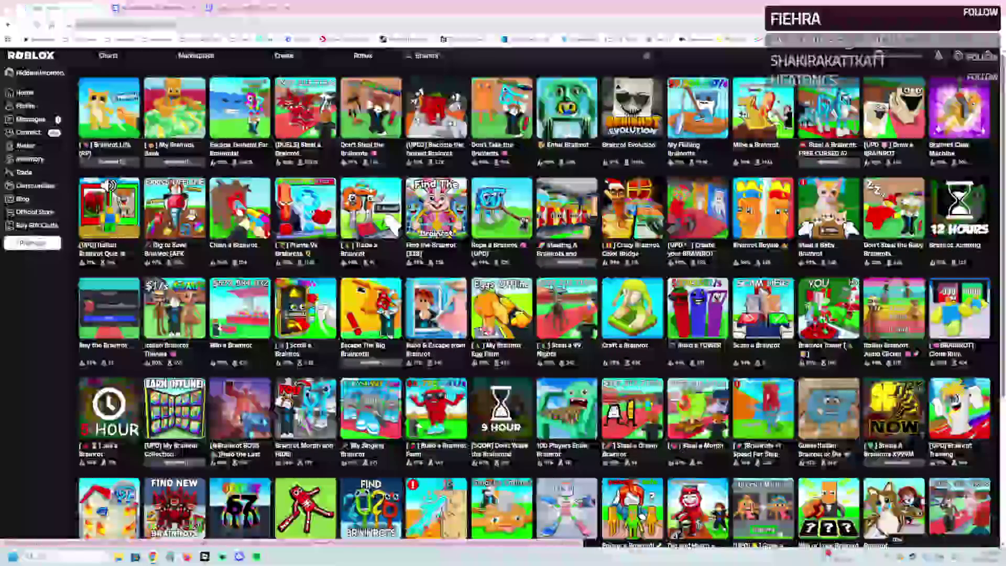
{"action": "left_click", "coordinate": [542, 128]}
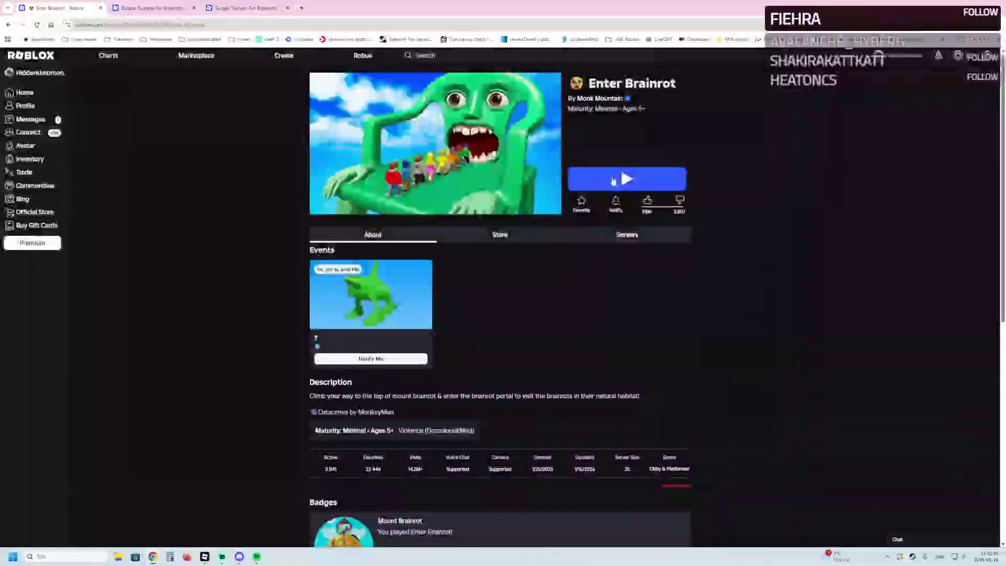
{"action": "left_click", "coordinate": [604, 180]}
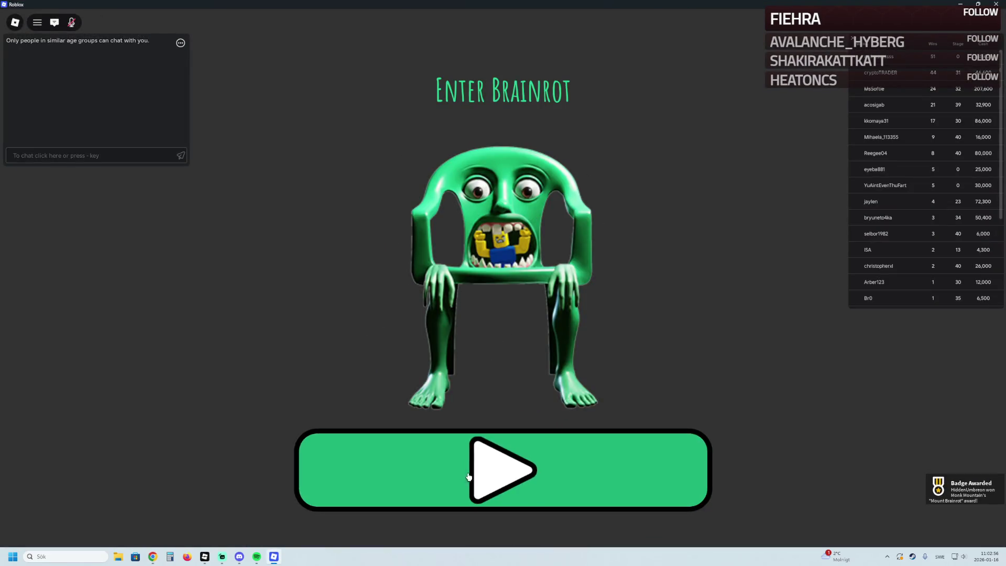
Step: Start Enter Brainrot from the launcher and let its lab intro load
{"action": "left_click", "coordinate": [469, 477]}
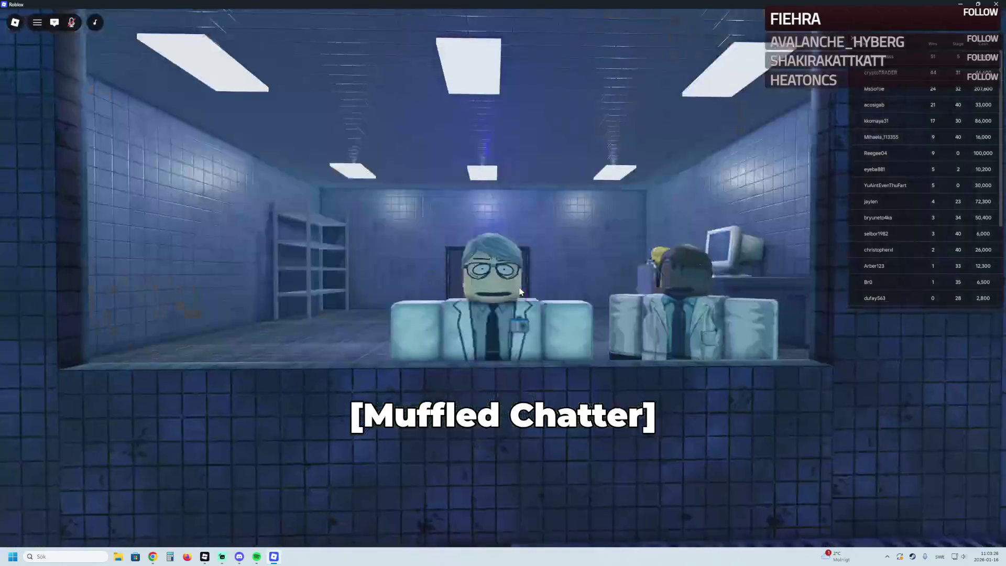
Step: Bring up and dismiss the in-game player list during the intro cutscene
{"action": "key", "text": "Escape"}
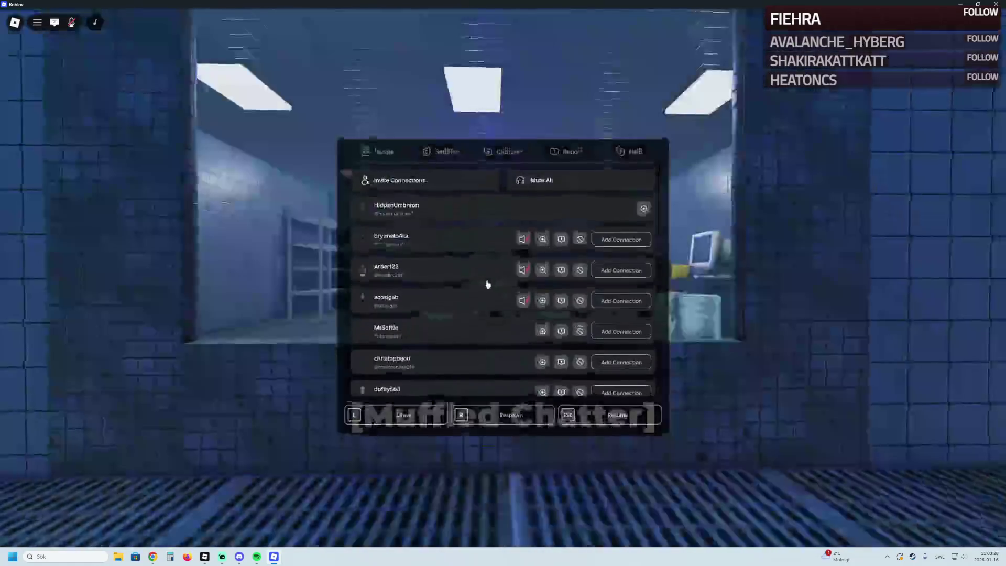
{"action": "key", "text": "Escape"}
{"action": "key", "text": "Escape"}
{"action": "key", "text": "Escape"}
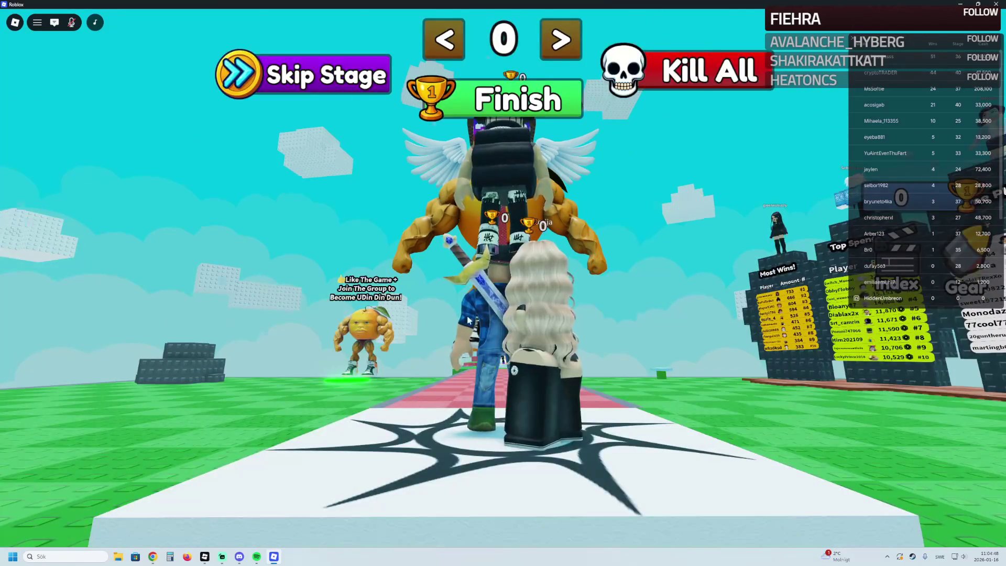
Step: Leave the start platform, dismiss the Kill All offer and reach the stage 1 checkpoint
{"action": "key", "text": "a"}
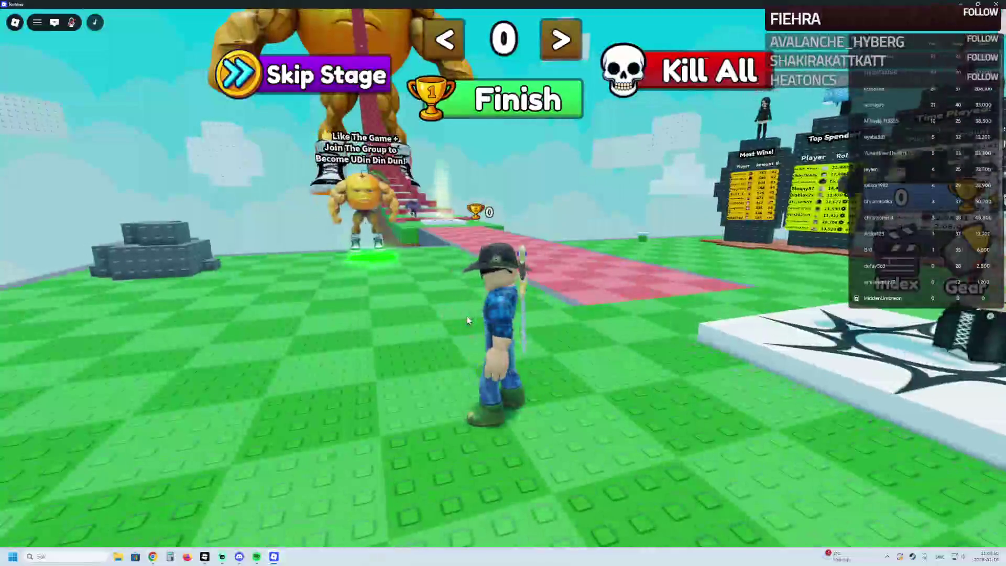
{"action": "key", "text": "w"}
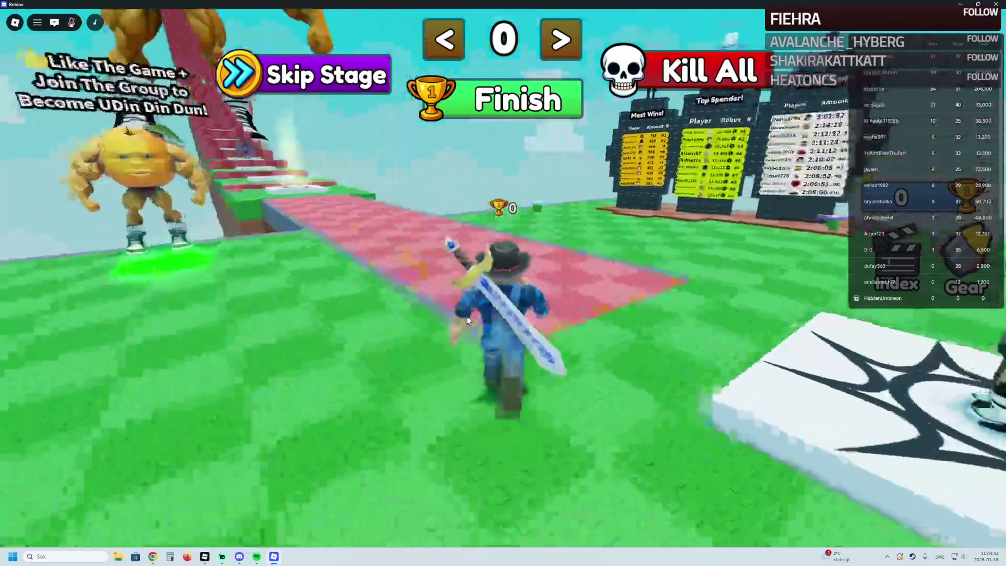
{"action": "left_click", "coordinate": [660, 73]}
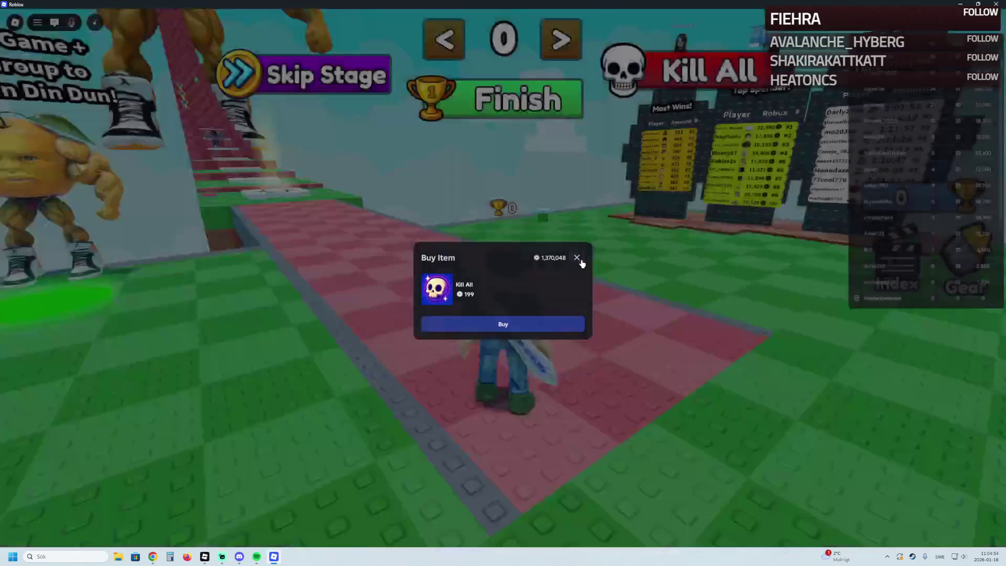
{"action": "left_click", "coordinate": [577, 257]}
{"action": "key", "text": "w"}
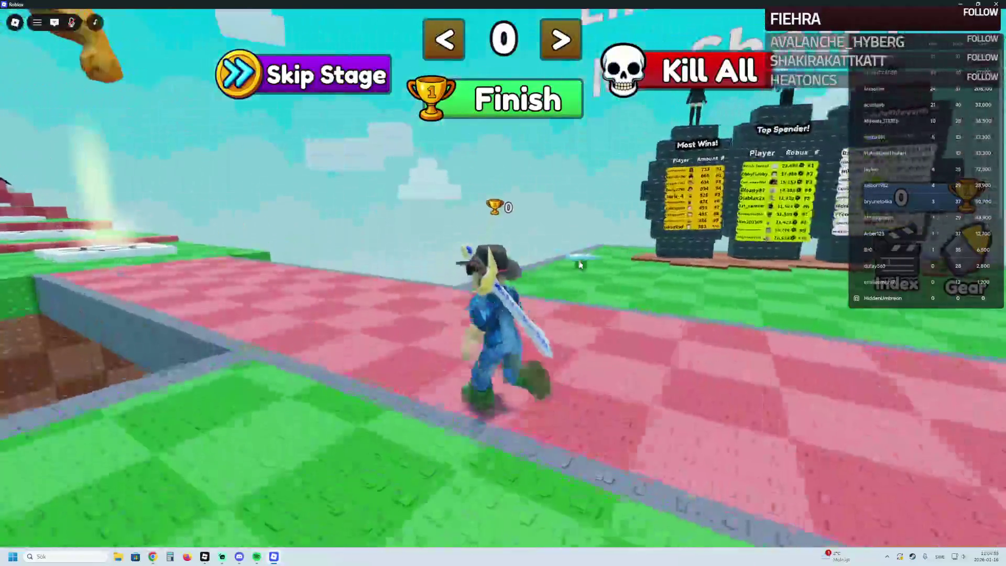
{"action": "key", "text": "w"}
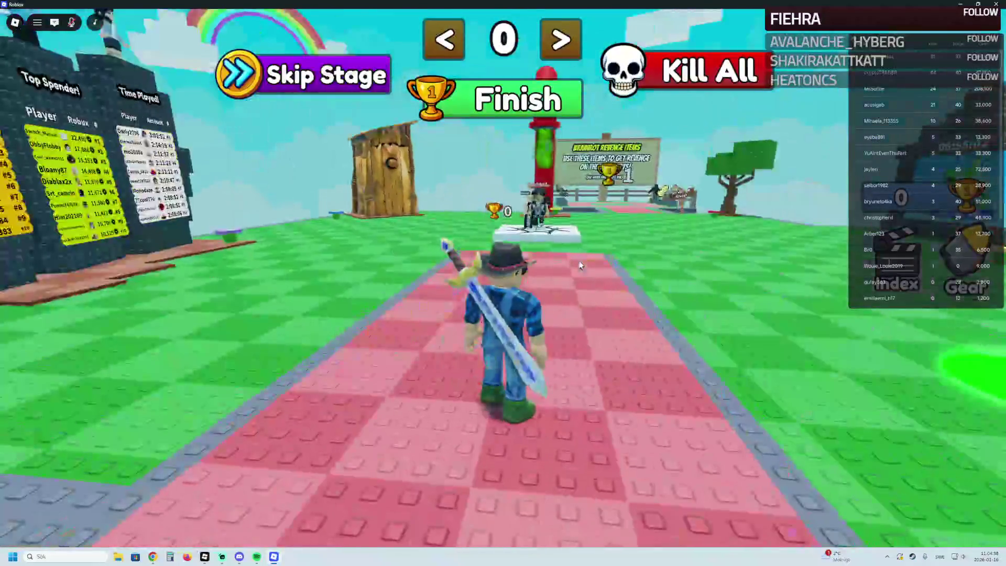
{"action": "key", "text": "w"}
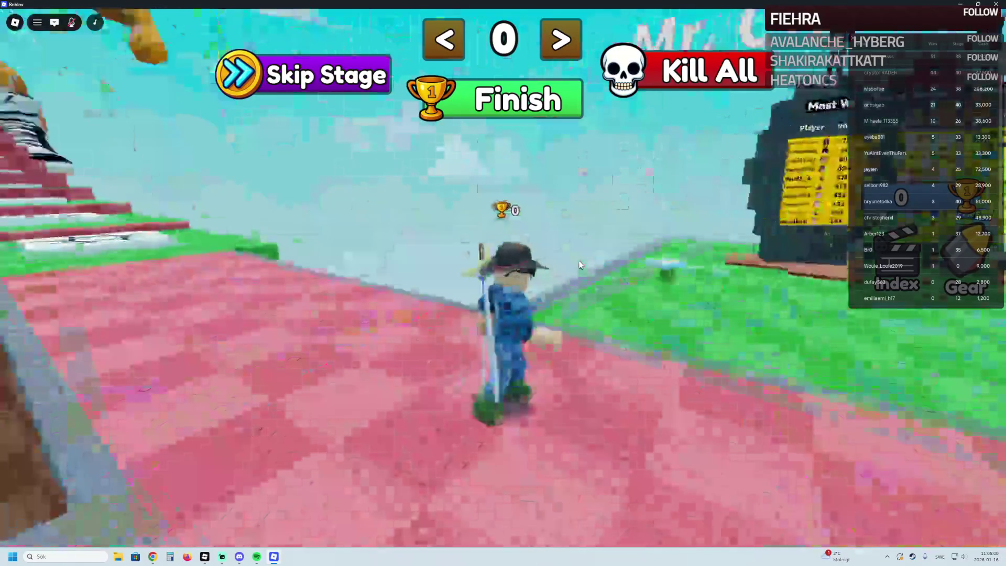
{"action": "key", "text": "w"}
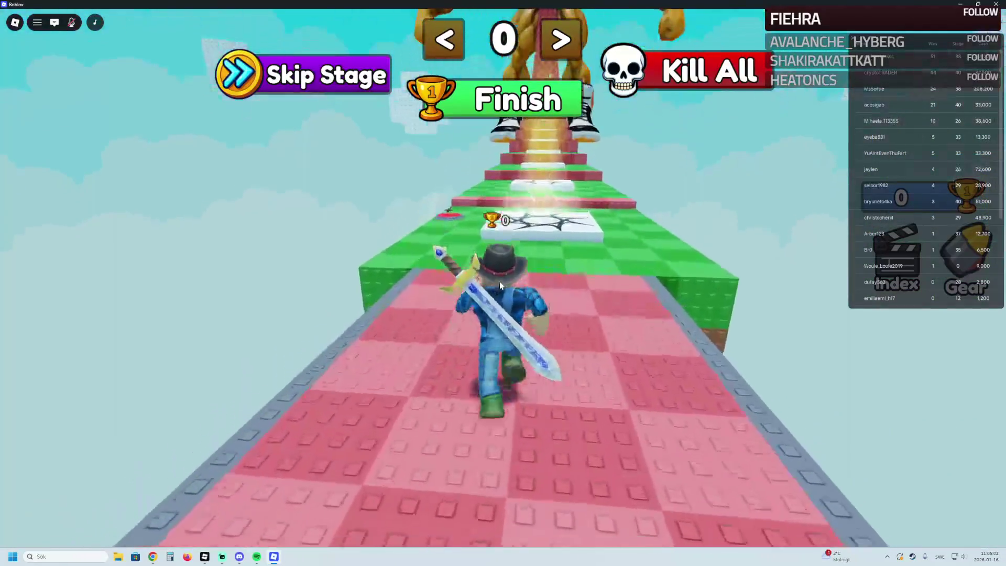
{"action": "key", "text": "w"}
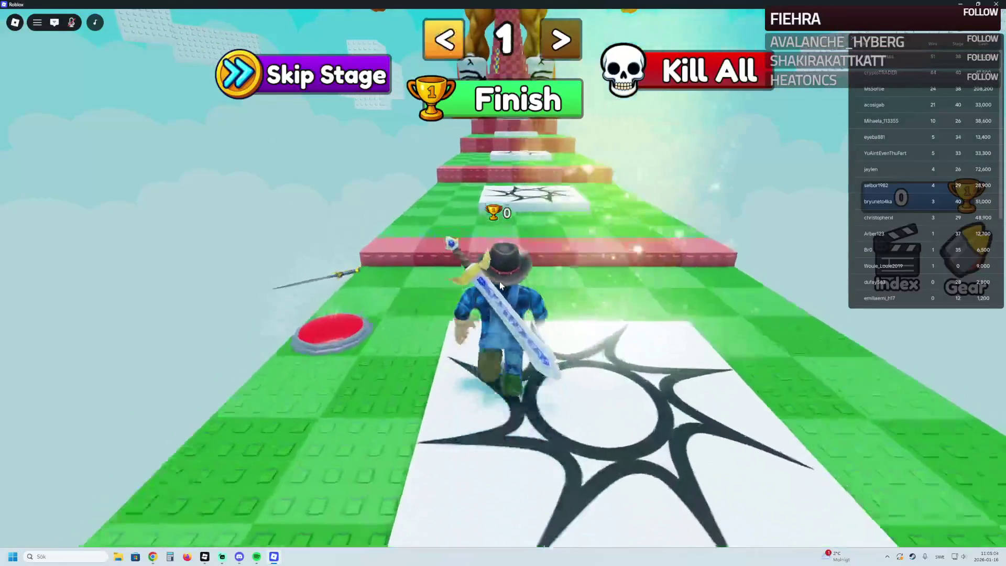
Step: Jump up the red steps from stage 2 to stage 6
{"action": "key", "text": "w"}
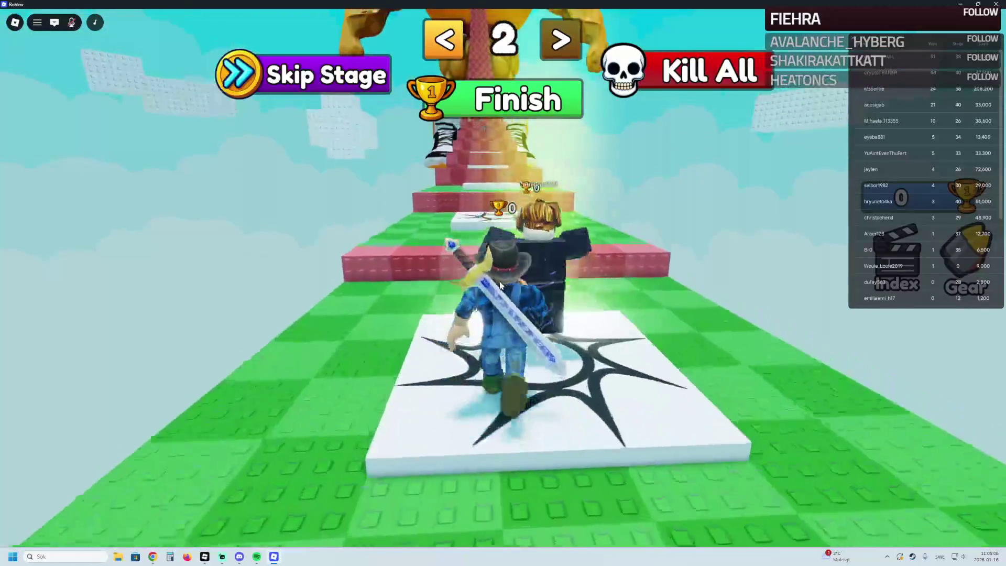
{"action": "key", "text": "w"}
{"action": "key", "text": "space"}
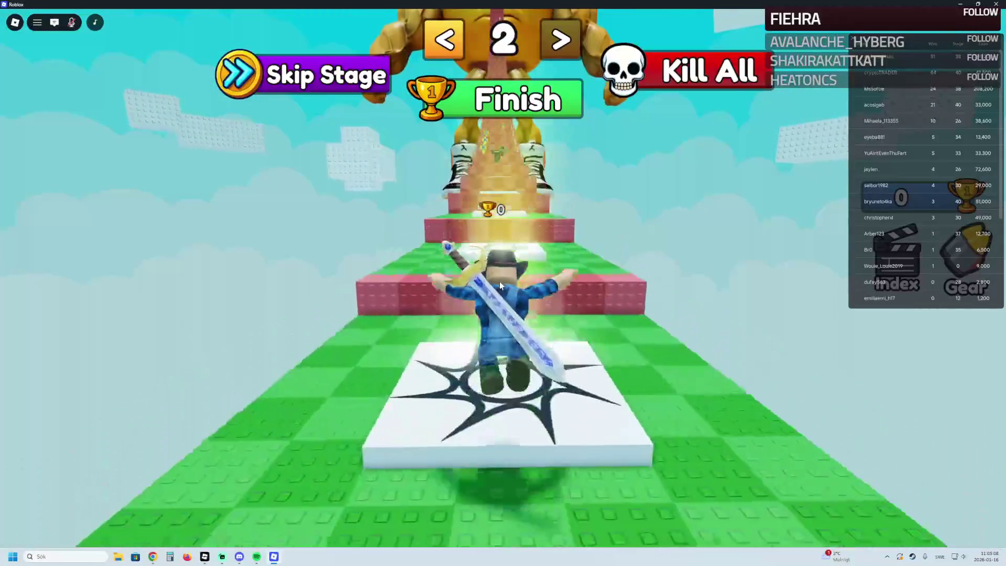
{"action": "key", "text": "w"}
{"action": "key", "text": "Tab"}
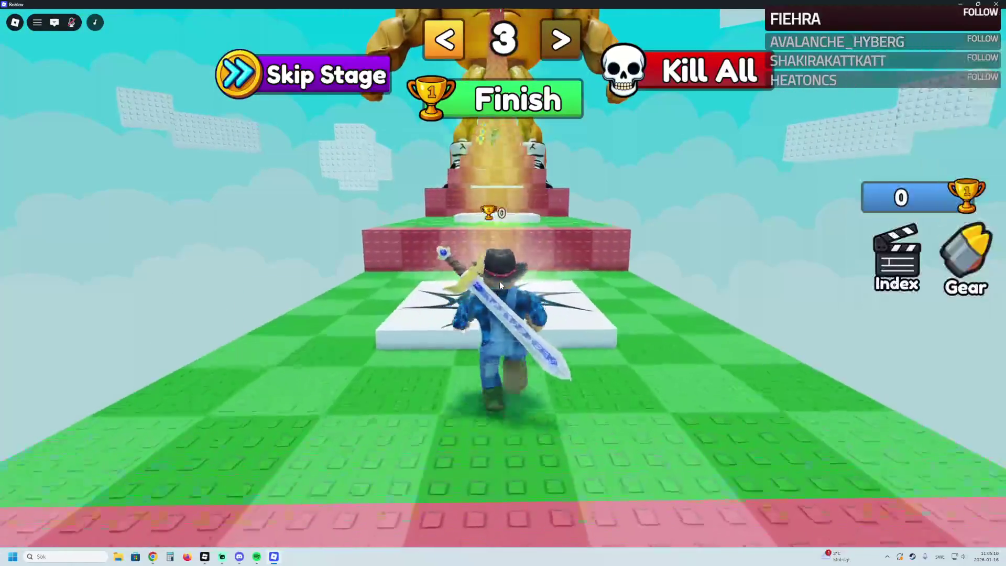
{"action": "key", "text": "w"}
{"action": "key", "text": "space"}
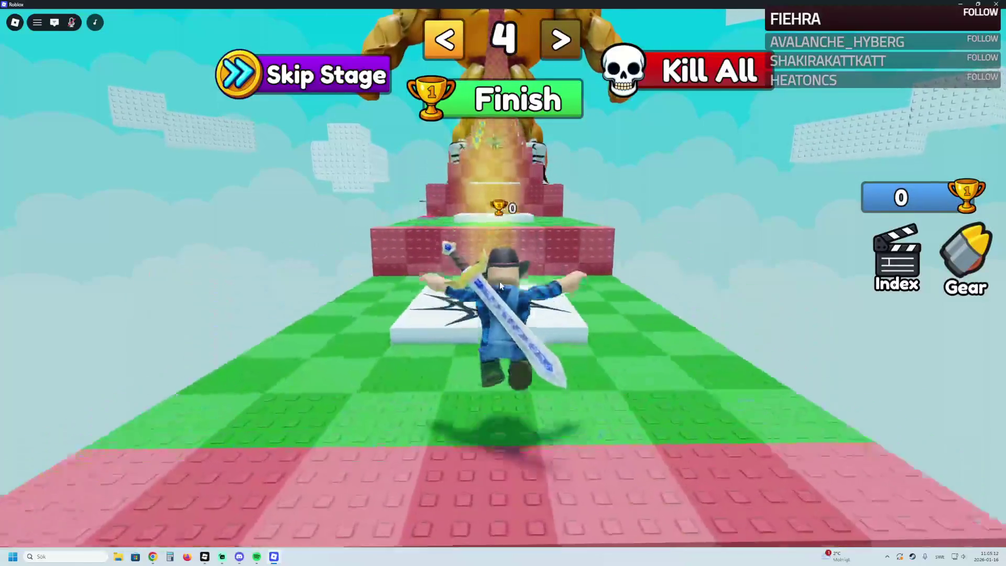
{"action": "key", "text": "w"}
{"action": "key", "text": "space"}
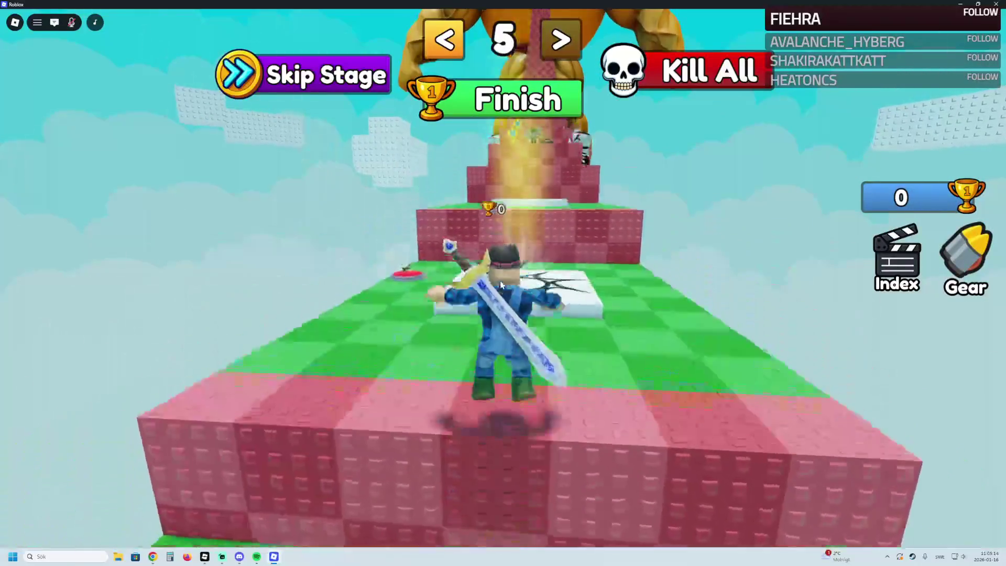
Step: Climb the red blocks through stages 7 and 8 onto the stage 9 pad
{"action": "key", "text": "w"}
{"action": "key", "text": "space"}
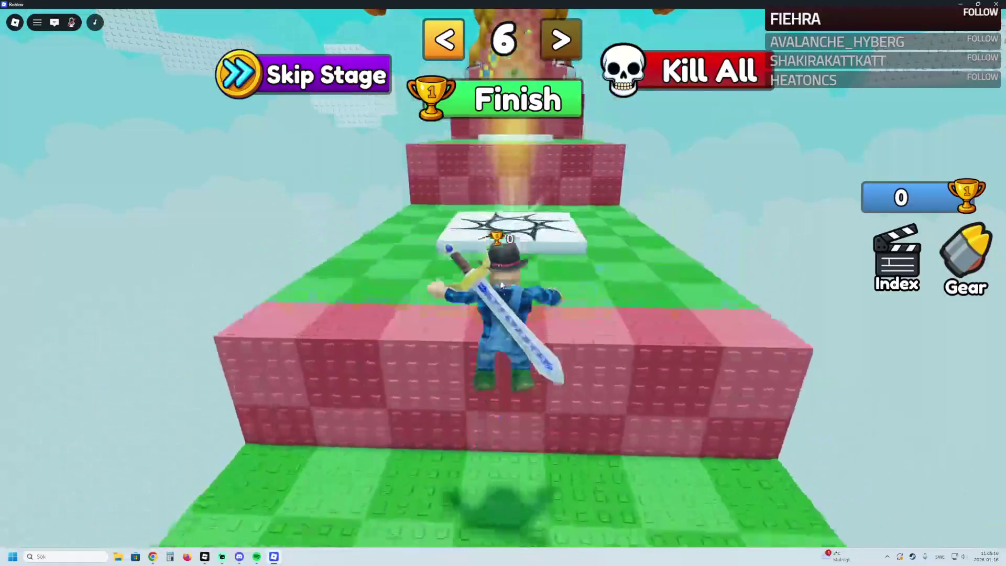
{"action": "key", "text": "w"}
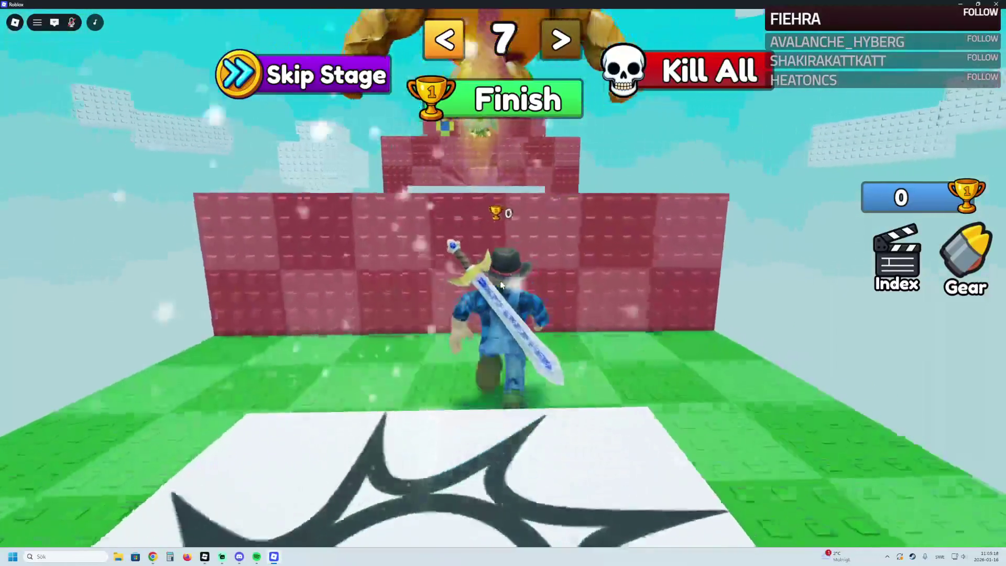
{"action": "key", "text": "space"}
{"action": "key", "text": "w"}
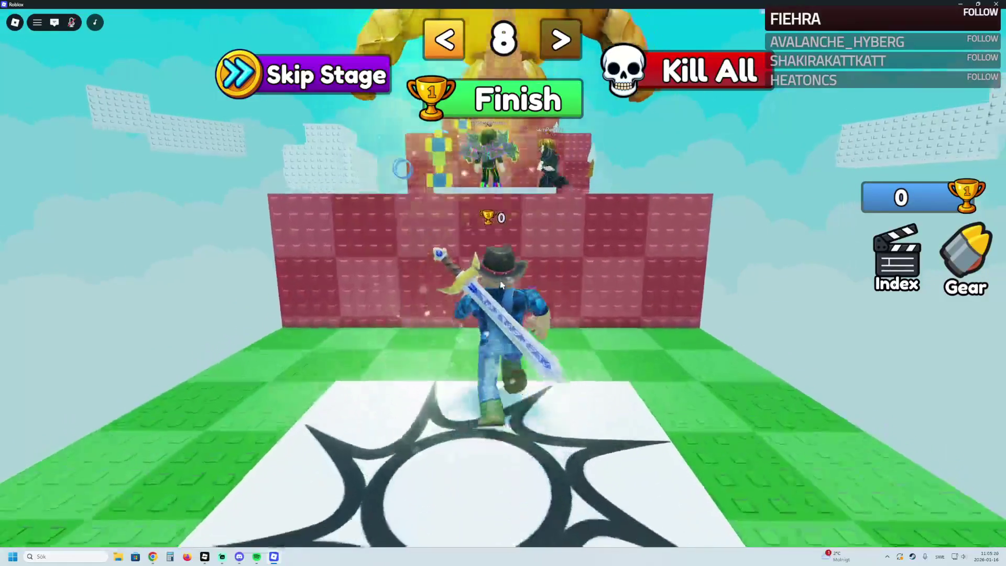
{"action": "key", "text": "space"}
{"action": "key", "text": "w"}
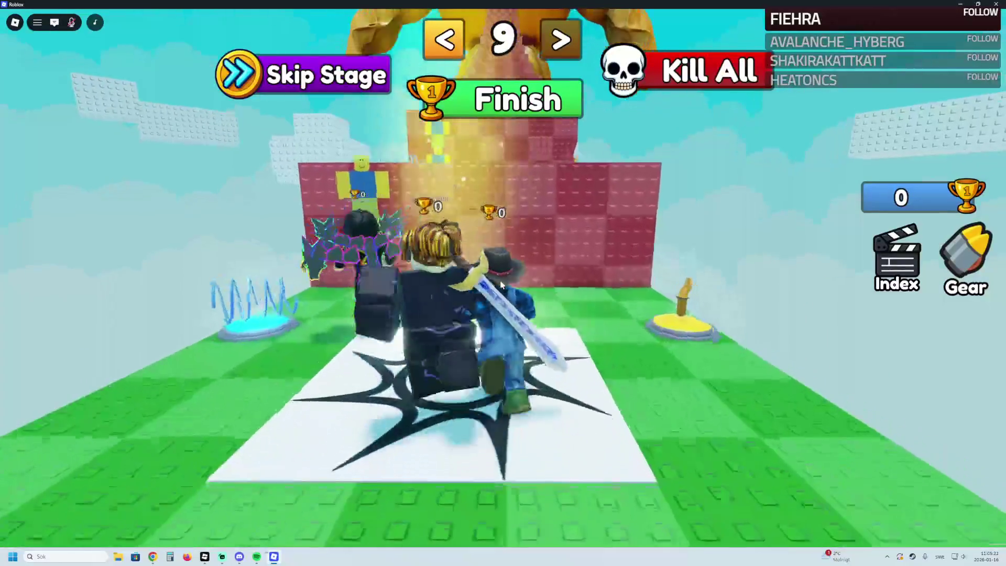
Step: Back up for a run-up and climb over the red wall to stage 10
{"action": "key", "text": "s"}
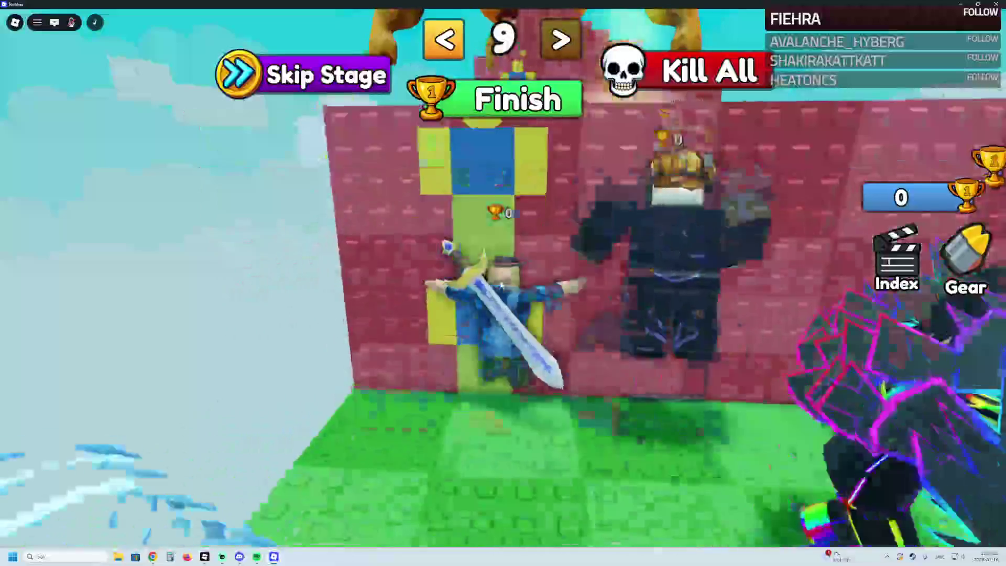
{"action": "key", "text": "s"}
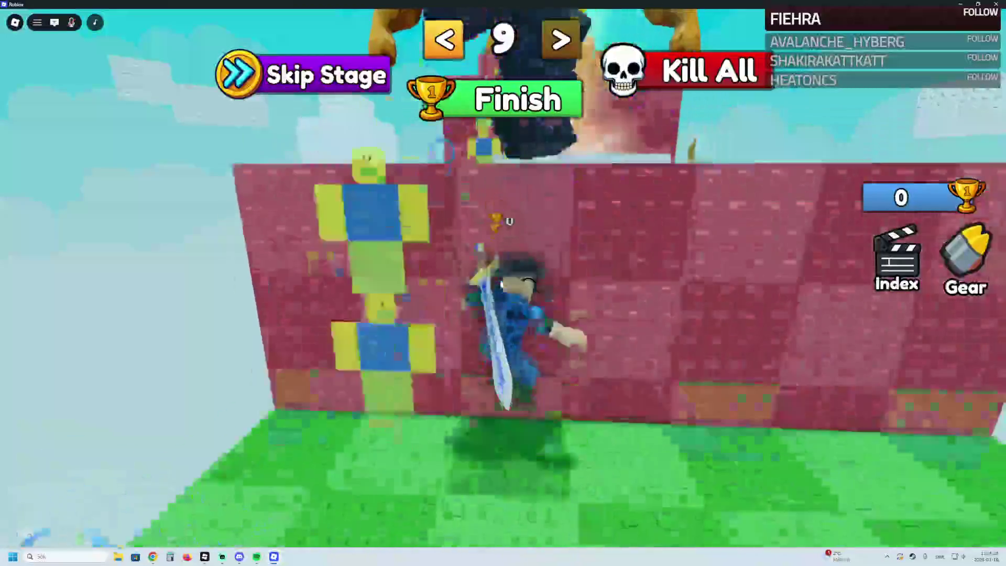
{"action": "key", "text": "w"}
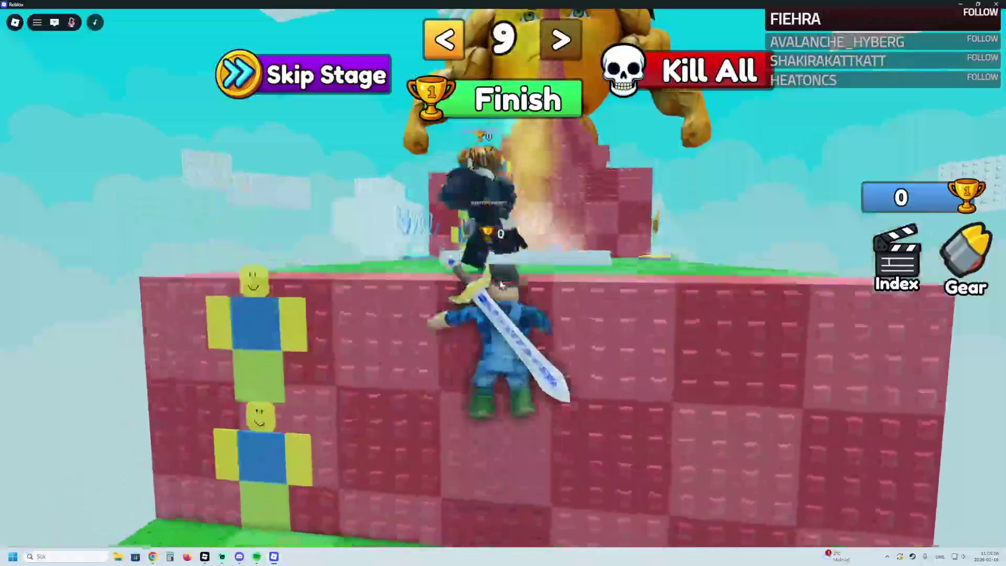
{"action": "key", "text": "w"}
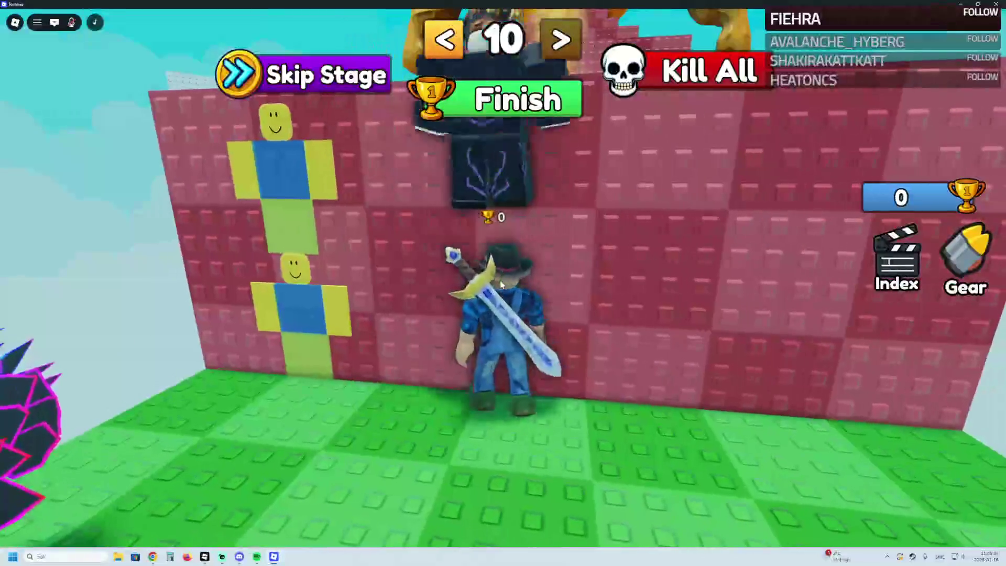
Step: Climb the next red wall onto the stage 11 checkpoint pad
{"action": "key", "text": "Left"}
{"action": "key", "text": "Right"}
{"action": "key", "text": "w"}
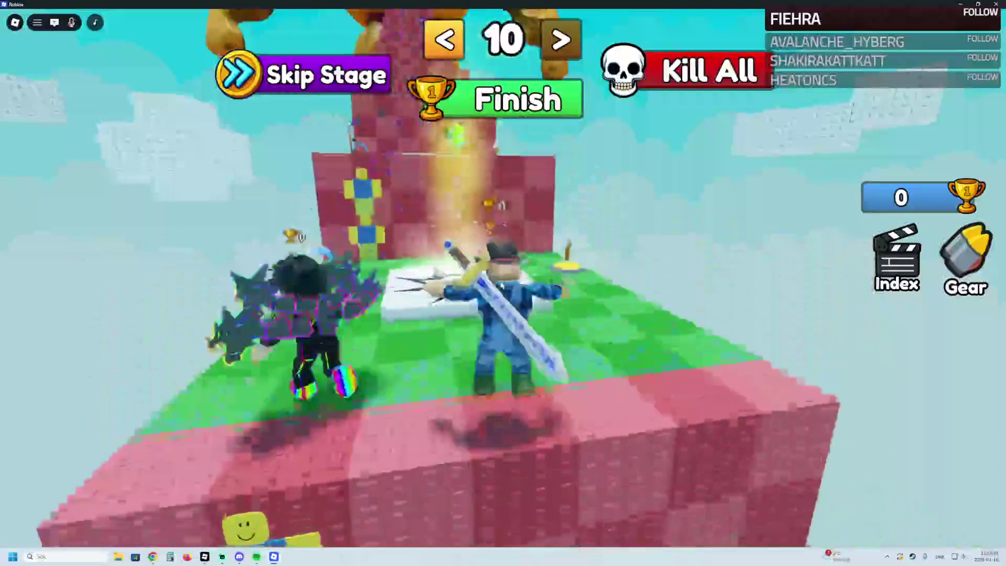
{"action": "key", "text": "w"}
{"action": "key", "text": "Left"}
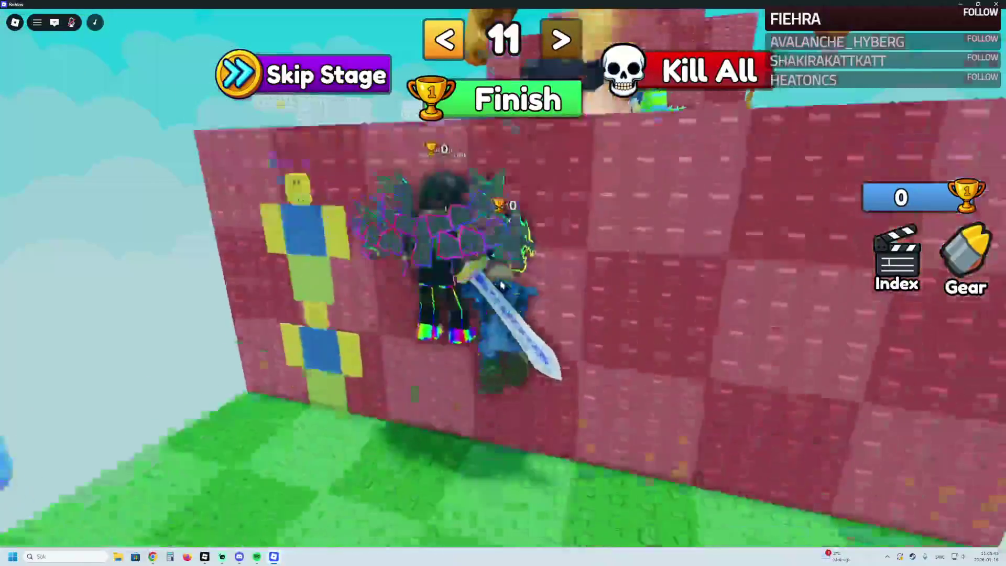
Step: Climb the following red walls up to the stage 13 checkpoint pad
{"action": "key", "text": "Right"}
{"action": "key", "text": "s"}
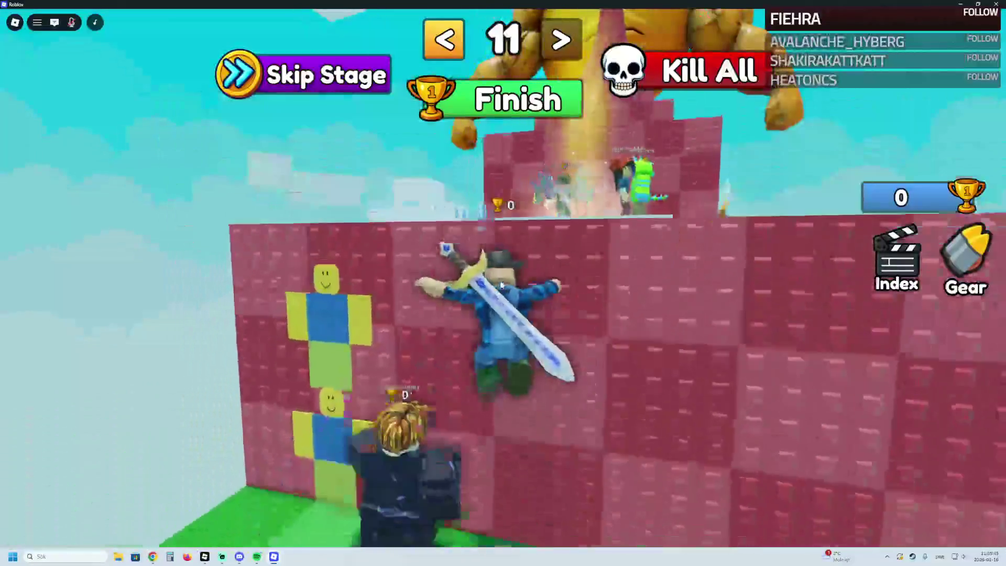
{"action": "key", "text": "space"}
{"action": "key", "text": "w"}
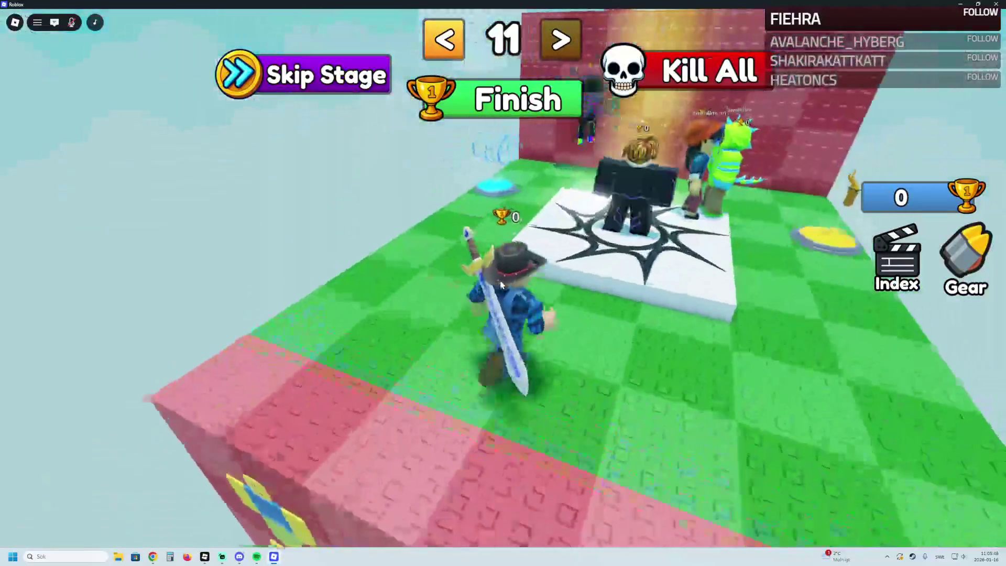
{"action": "key", "text": "a"}
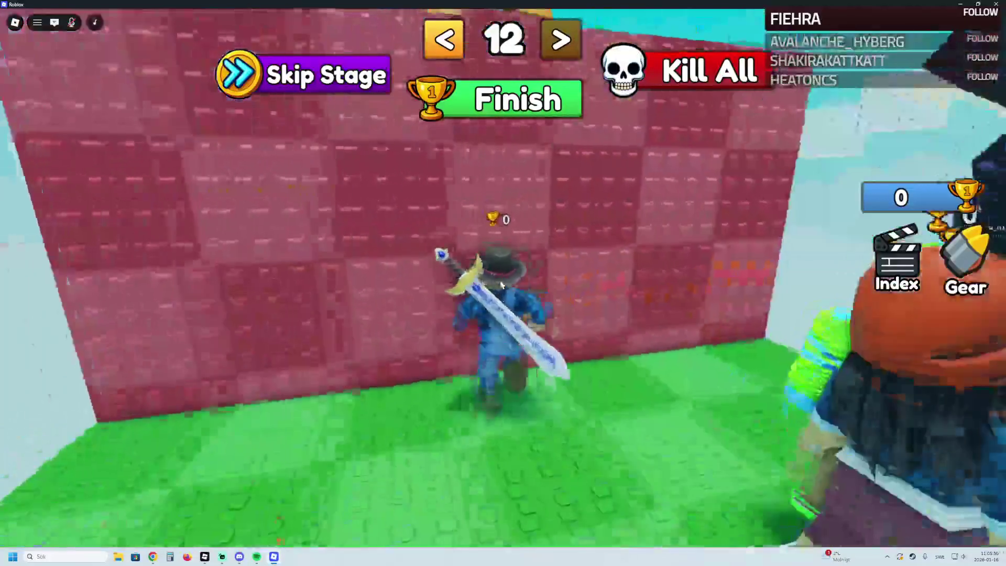
{"action": "key", "text": "Right"}
{"action": "key", "text": "Left"}
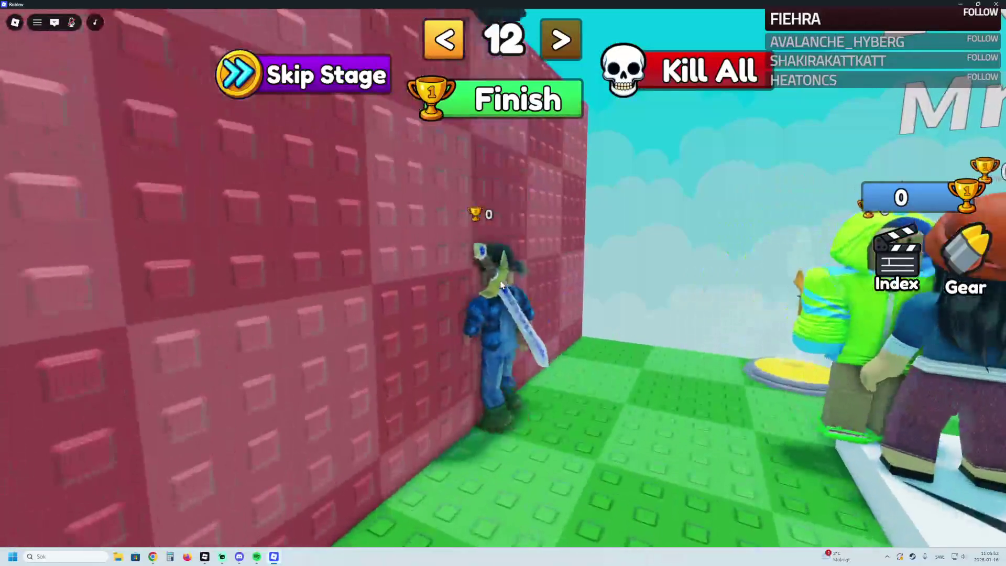
{"action": "key", "text": "w"}
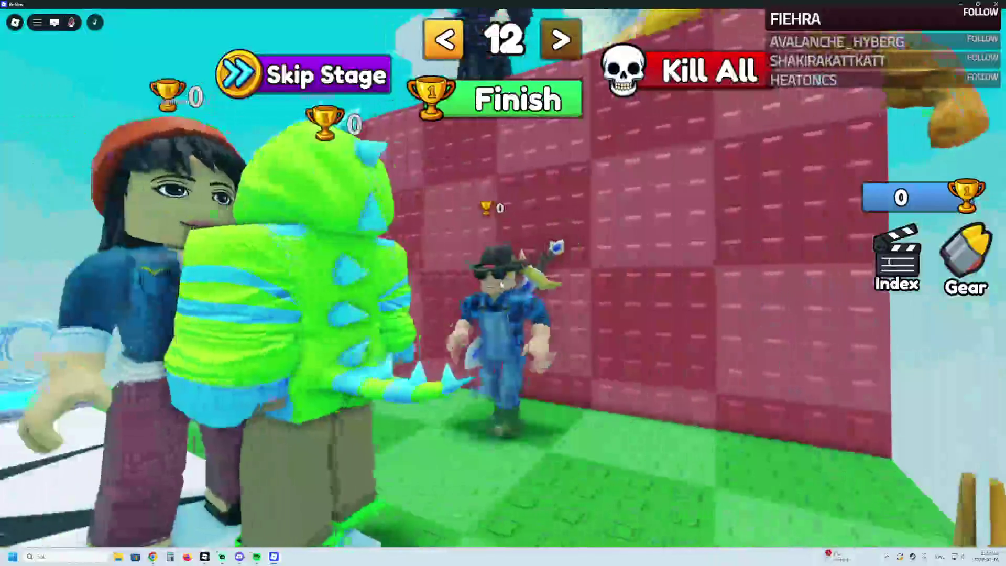
{"action": "key", "text": "w"}
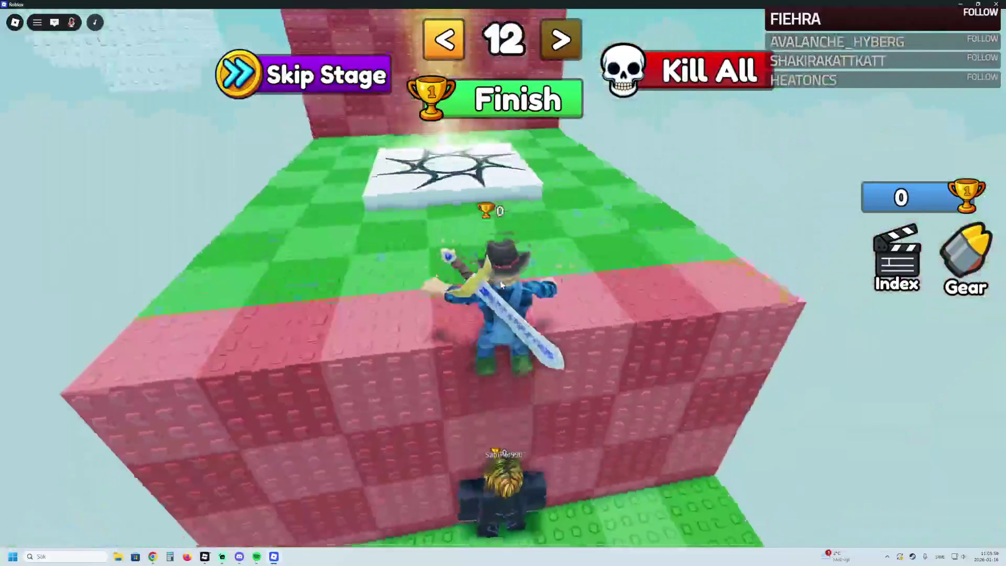
Step: Scale two more walls to reach stages 14 and 15
{"action": "key", "text": "w"}
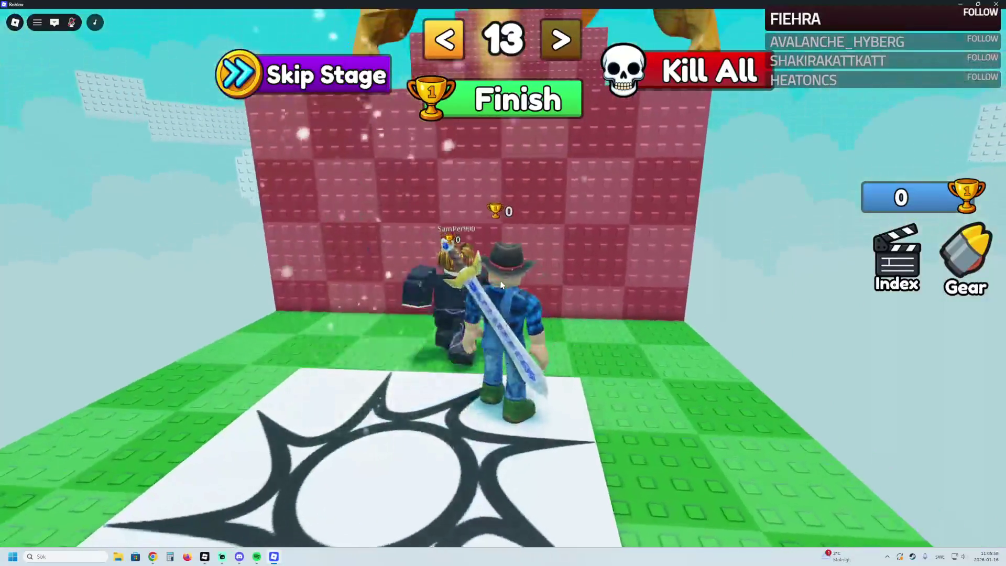
{"action": "key", "text": "w"}
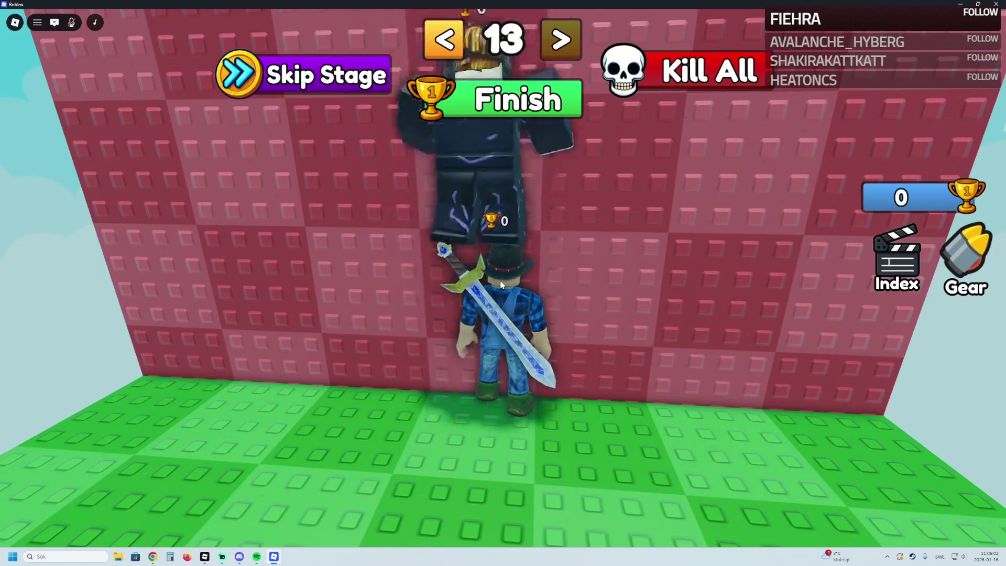
{"action": "key", "text": "w"}
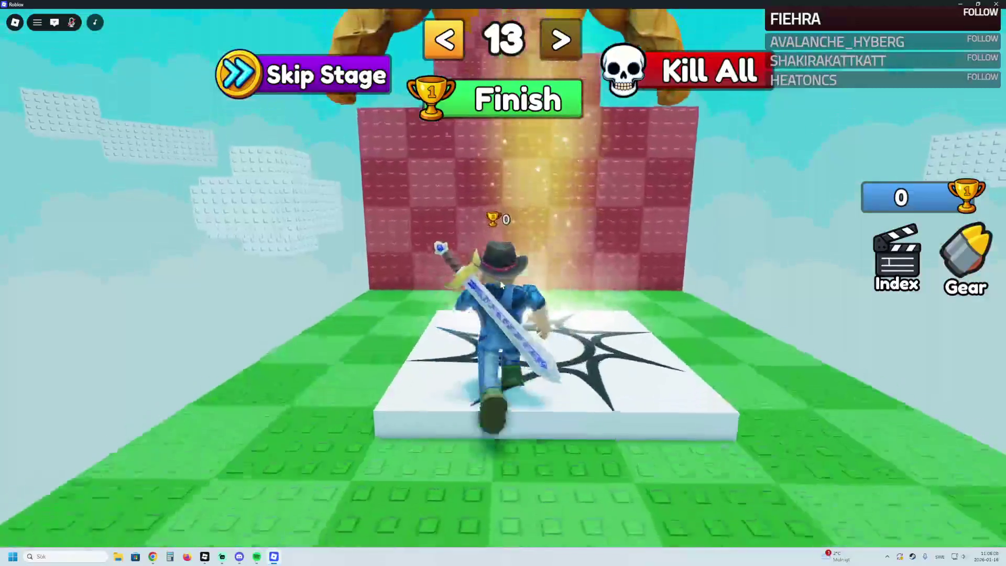
{"action": "key", "text": "w"}
{"action": "key", "text": "w"}
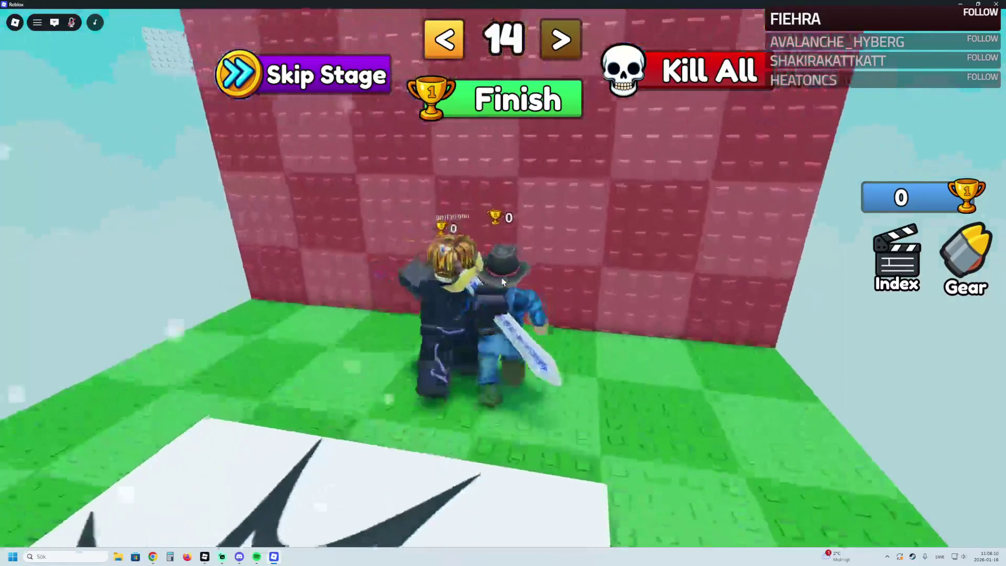
{"action": "key", "text": "w"}
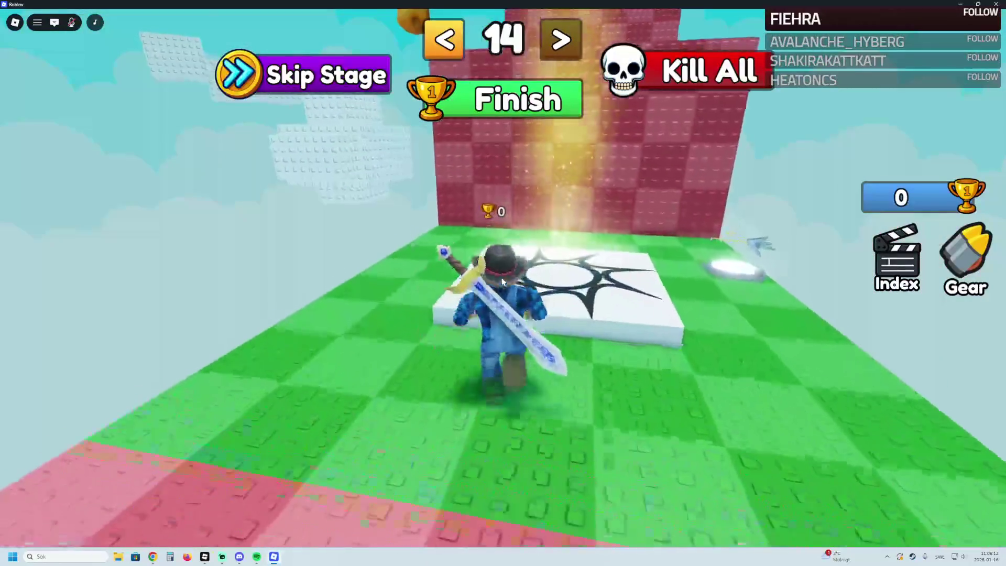
Step: After falling back to stage 14, use the '>' arrow to return to stage 15
{"action": "key", "text": "w"}
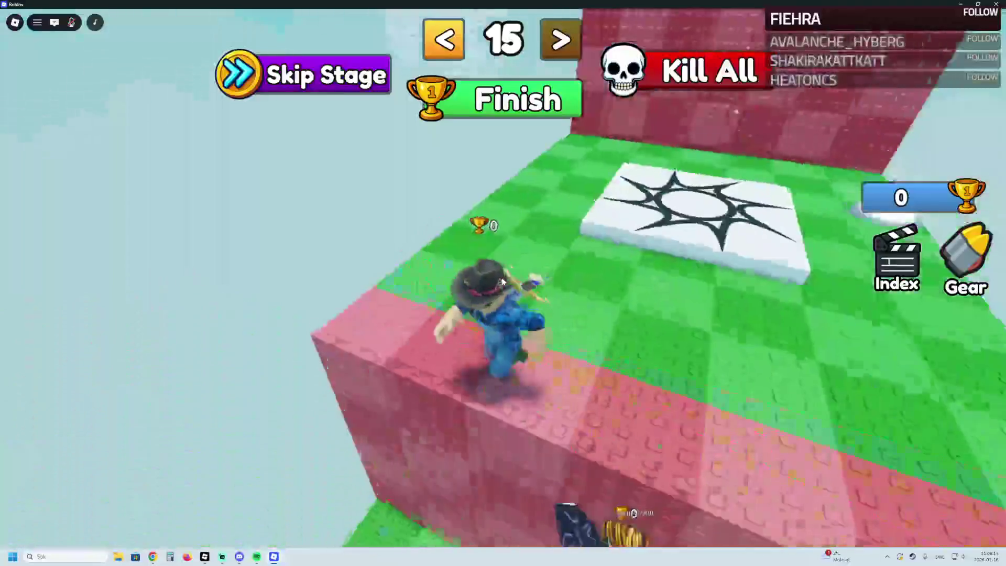
{"action": "key", "text": "w"}
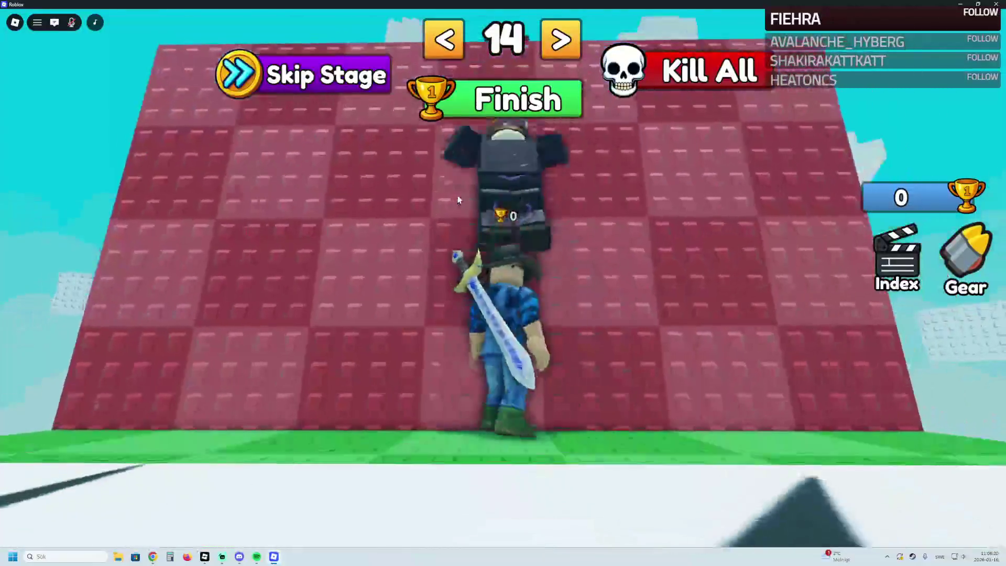
{"action": "key", "text": "w"}
{"action": "key", "text": "w"}
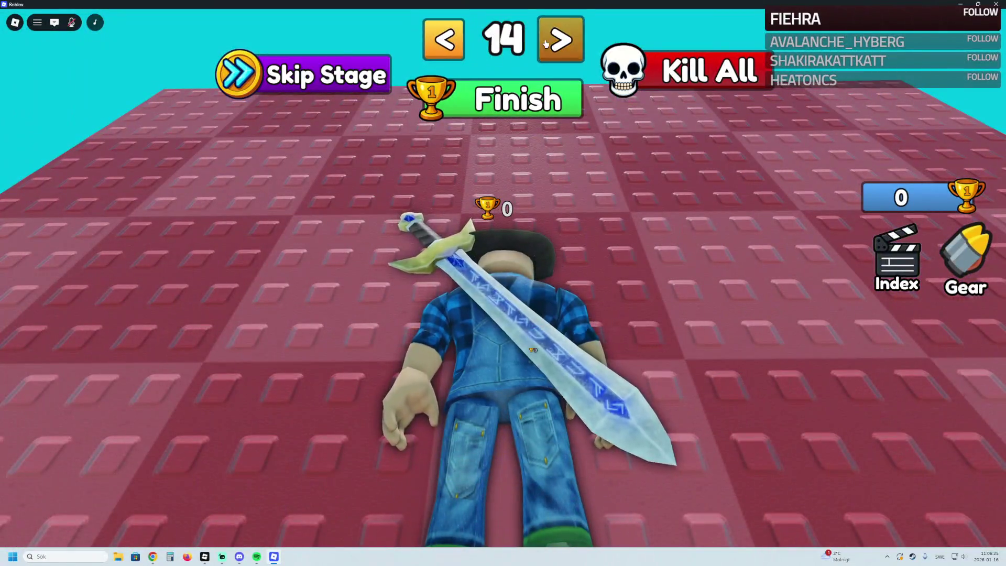
{"action": "left_click", "coordinate": [545, 43]}
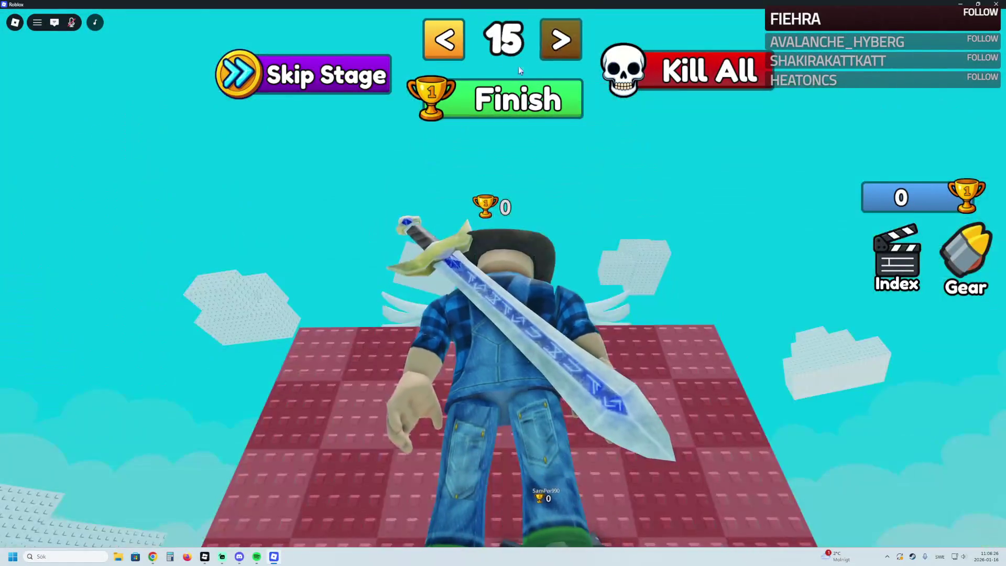
Step: Climb the red walls past stages 16 and 17, using '>' once, to reach the stage 20 pad
{"action": "key", "text": "w"}
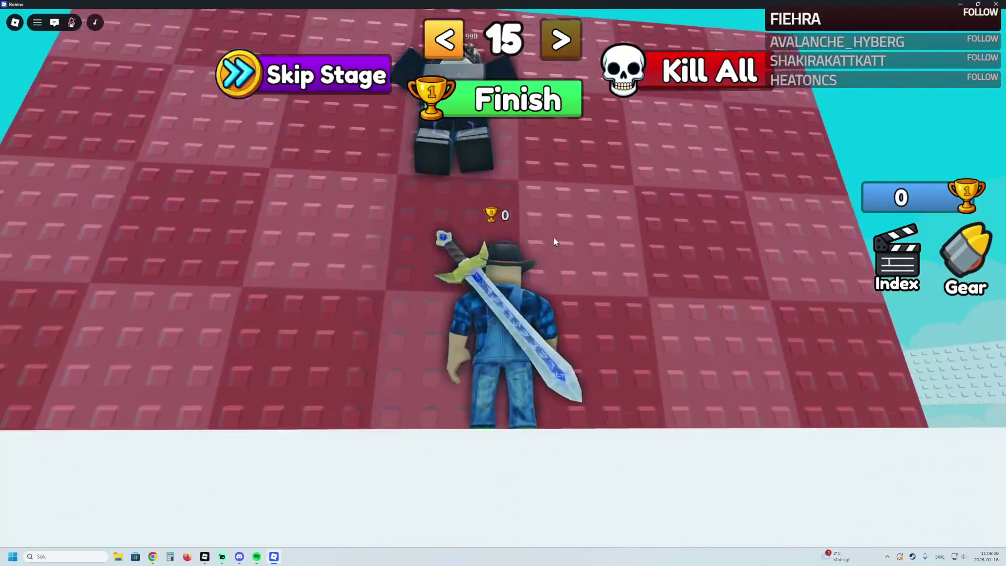
{"action": "key", "text": "w"}
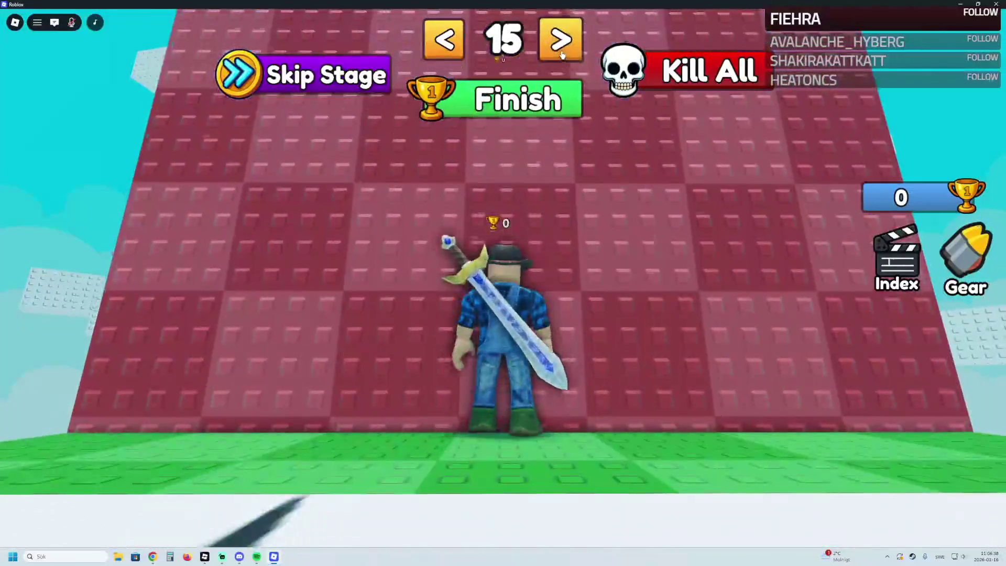
{"action": "left_click", "coordinate": [561, 41]}
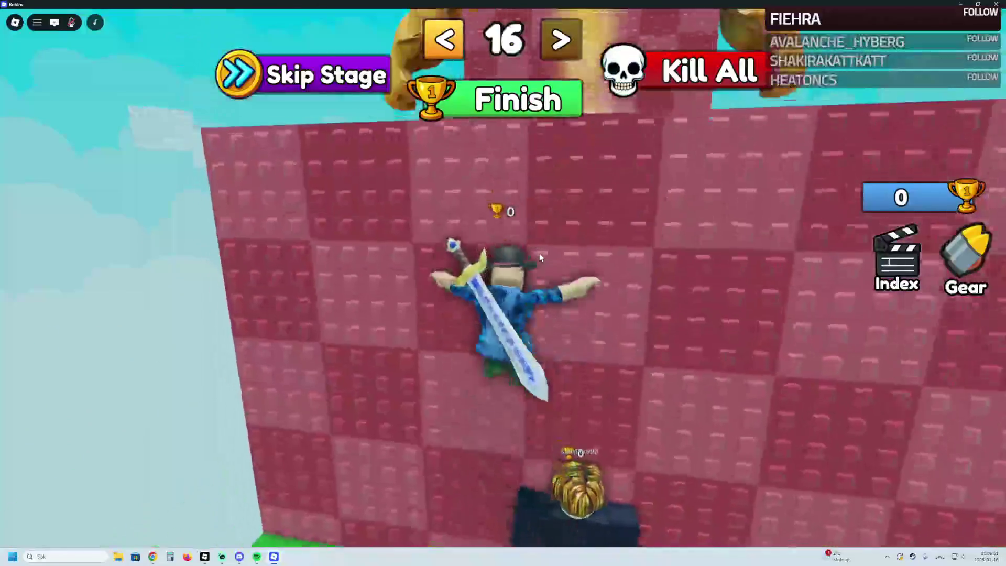
{"action": "key", "text": "w"}
{"action": "key", "text": "w"}
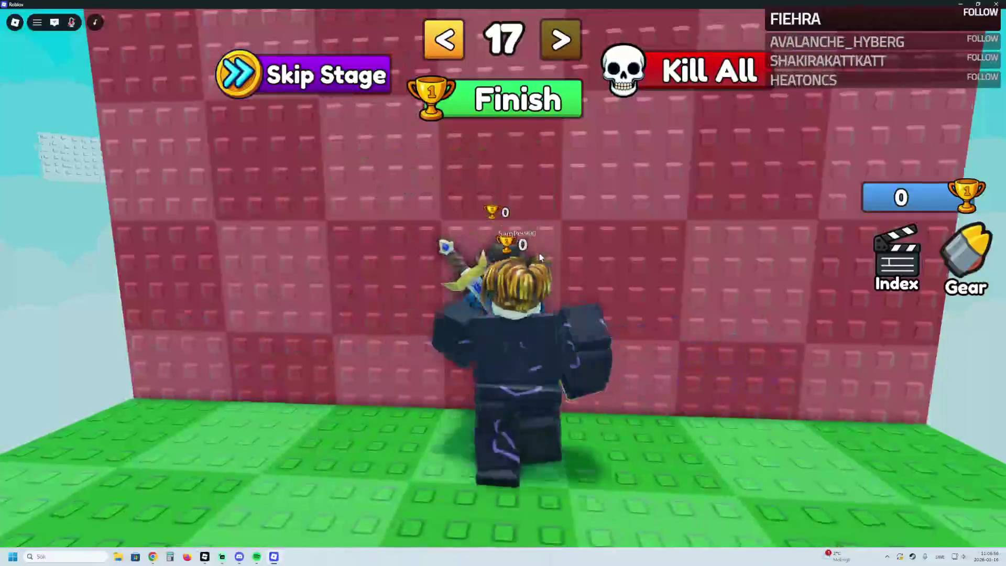
{"action": "key", "text": "w"}
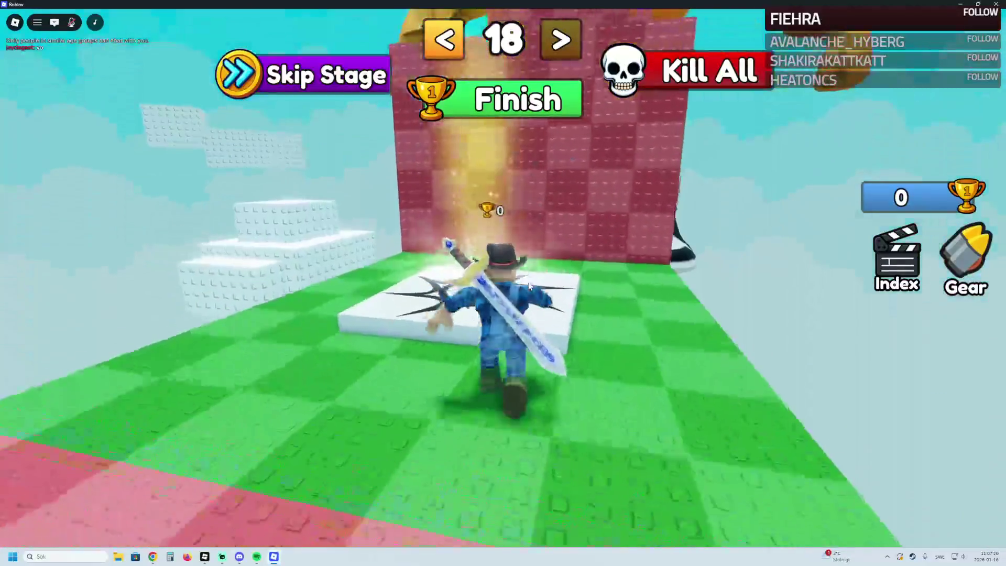
{"action": "key", "text": "w"}
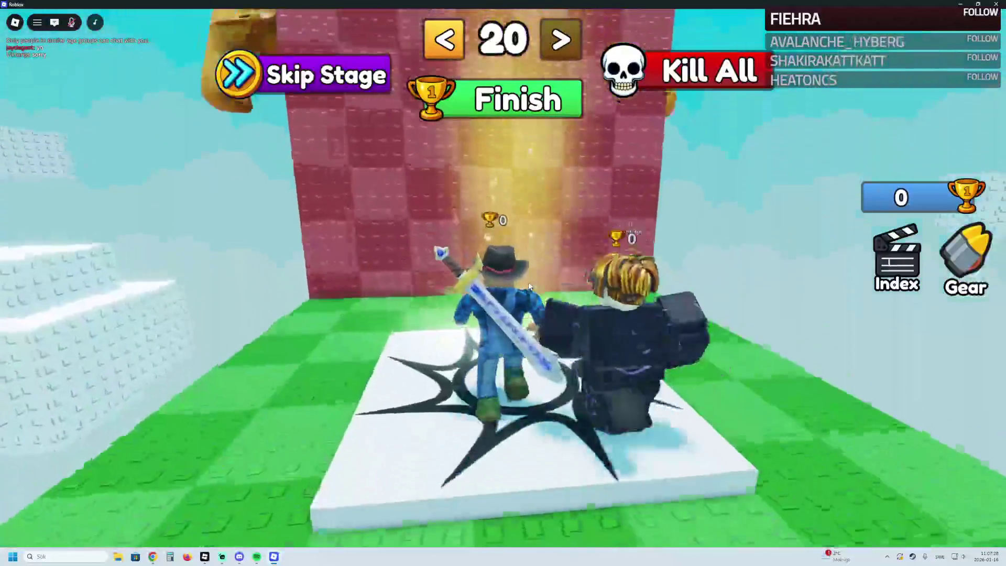
{"action": "key", "text": "w"}
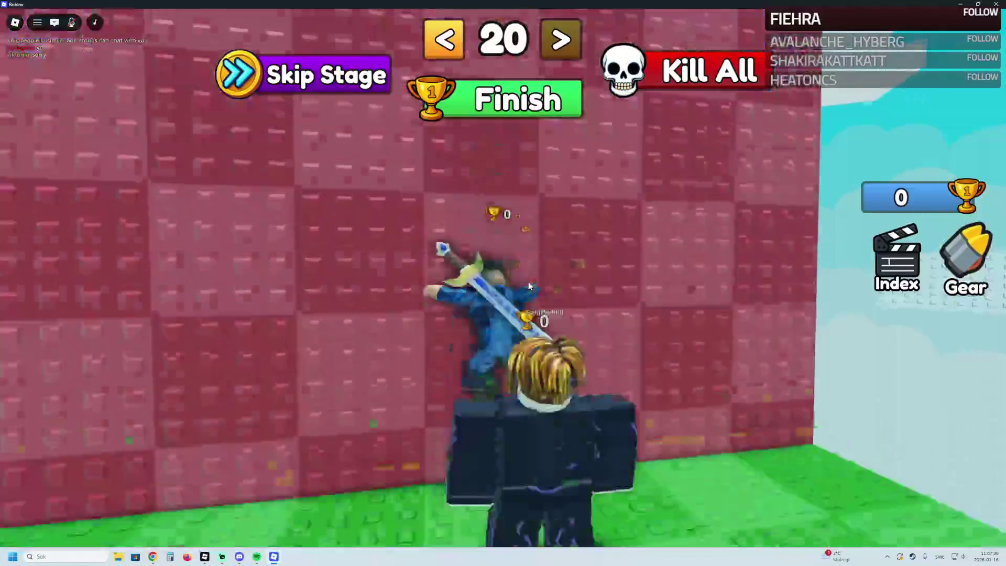
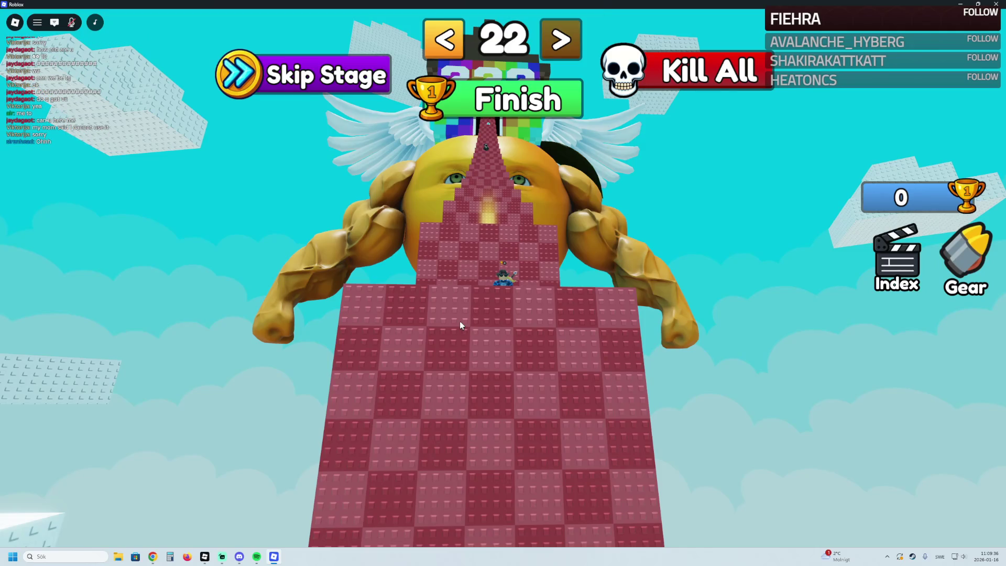
Step: Look around the tower, dismiss the Skip to End offer and close the Roblox game
{"action": "key", "text": "Right"}
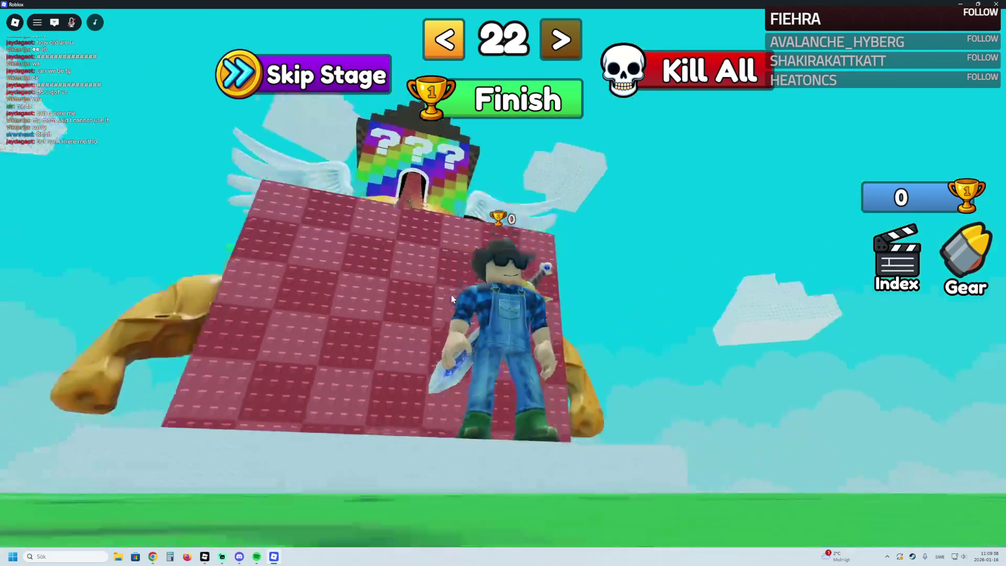
{"action": "key", "text": "Right"}
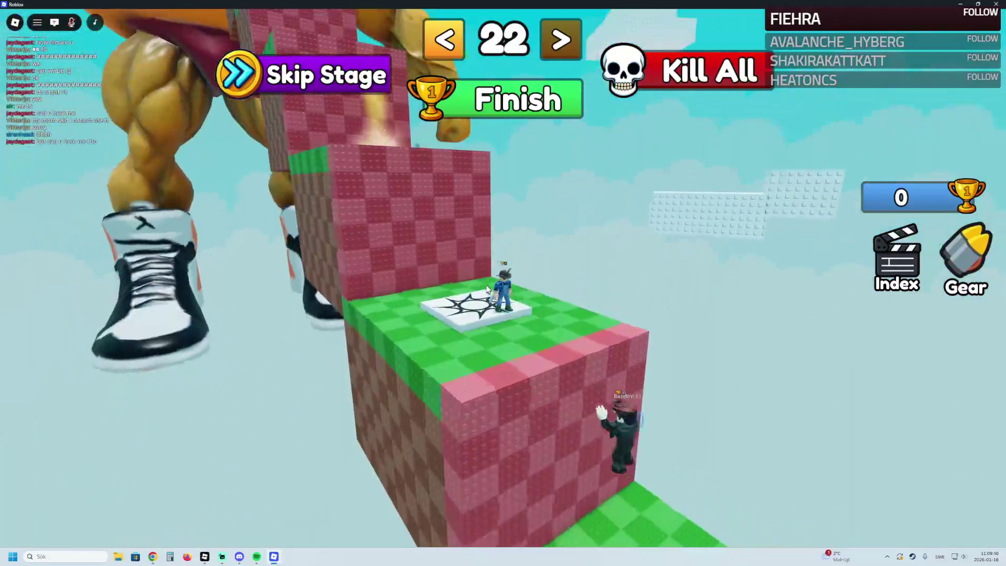
{"action": "key", "text": "Left"}
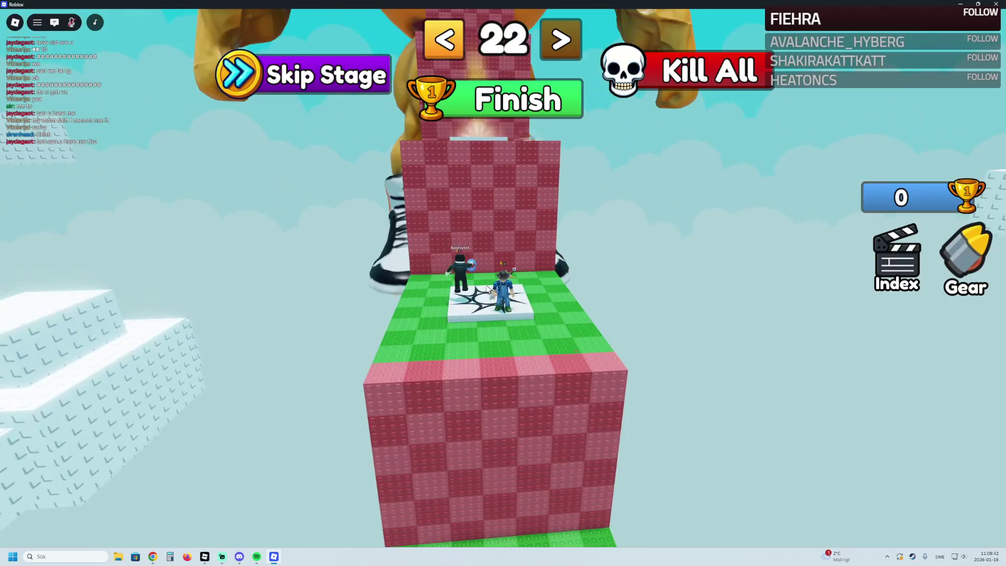
{"action": "key", "text": "Left"}
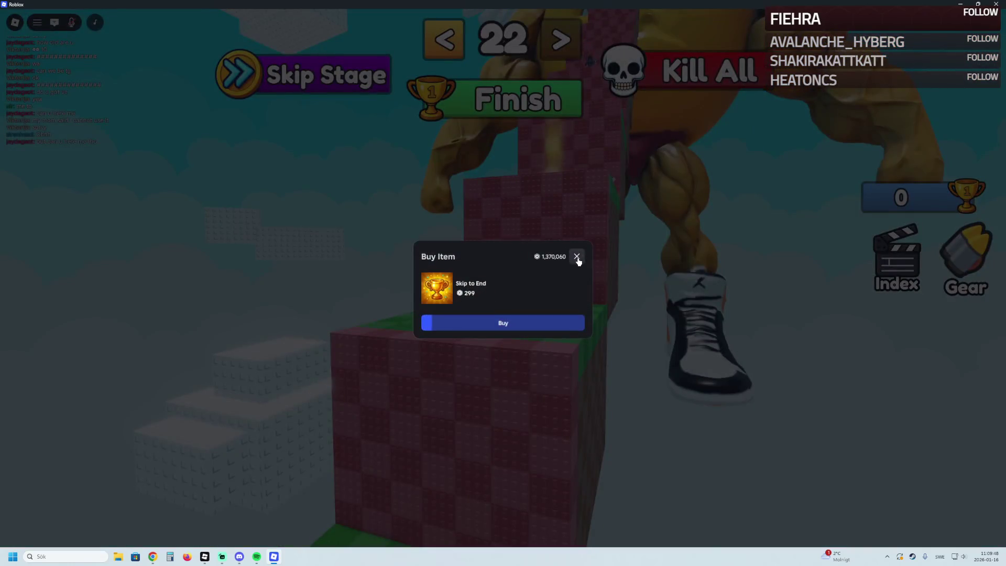
{"action": "left_click", "coordinate": [577, 259]}
{"action": "key", "text": "alt+F4"}
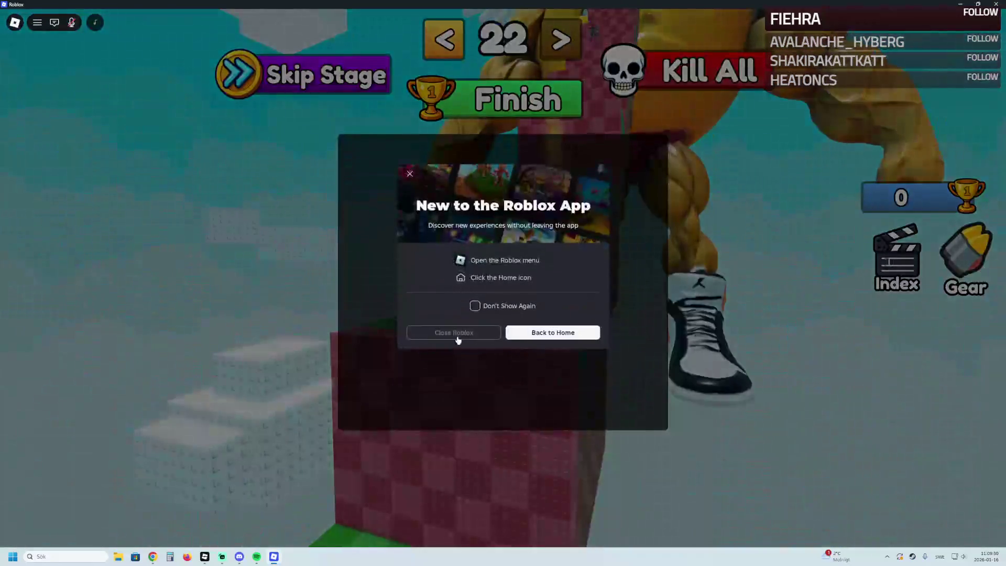
{"action": "left_click", "coordinate": [457, 336]}
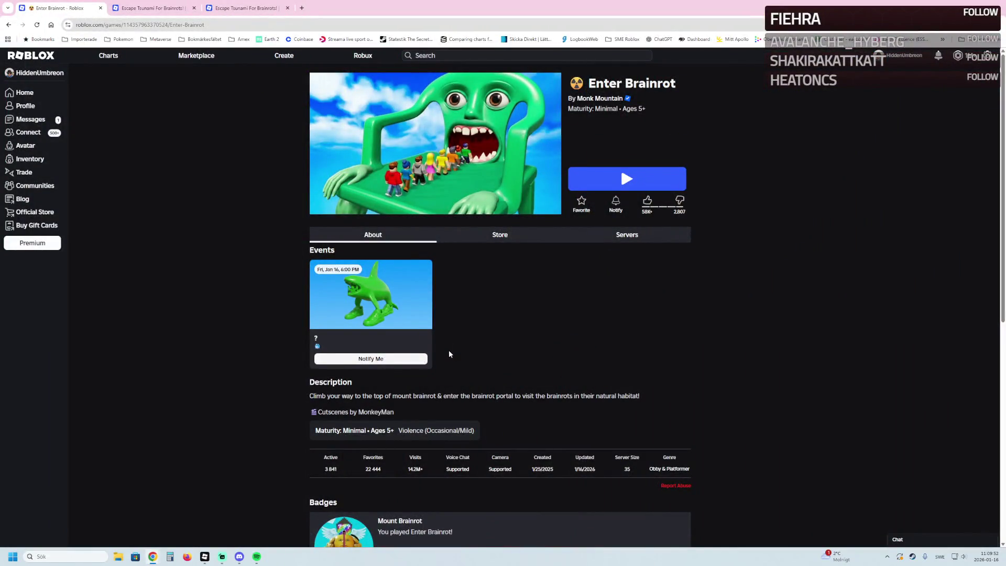
Step: Return to the Brainrot search results and launch My Fishing Brainrots
{"action": "left_click", "coordinate": [152, 8]}
{"action": "left_click", "coordinate": [58, 4]}
{"action": "left_click", "coordinate": [6, 25]}
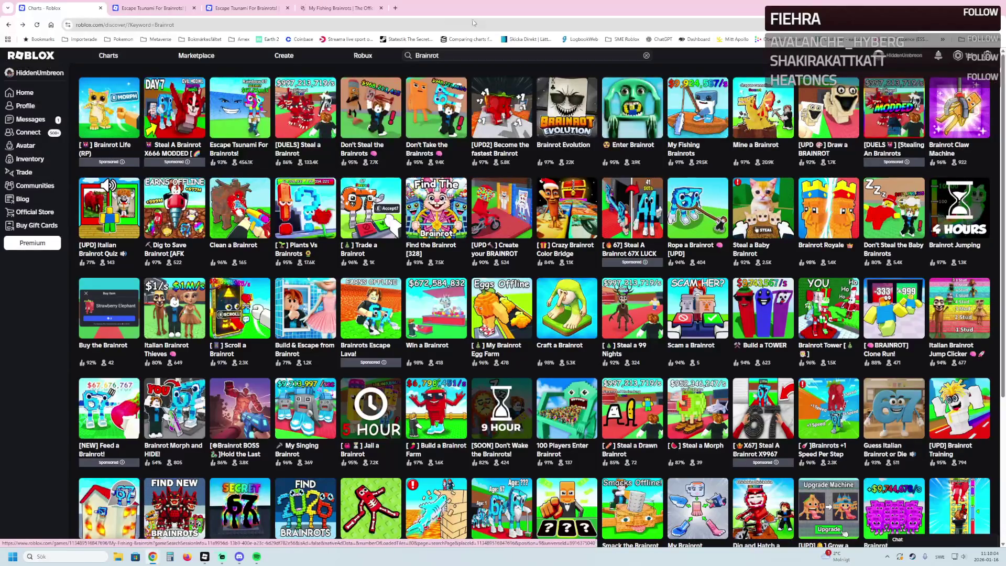
{"action": "left_click", "coordinate": [311, 4]}
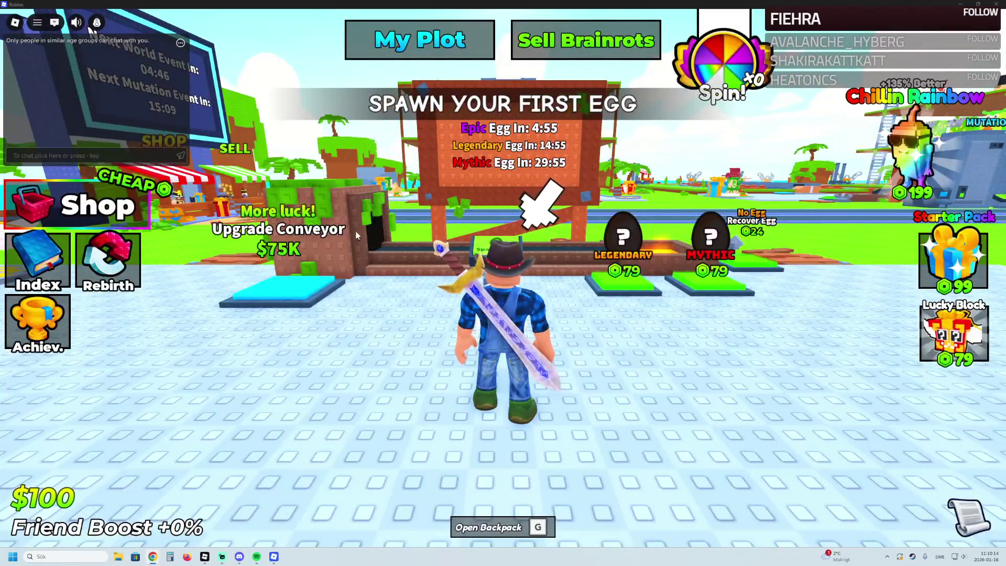
Step: Walk to the Spawn Egg pad and buy the Common egg for $100
{"action": "key", "text": "a"}
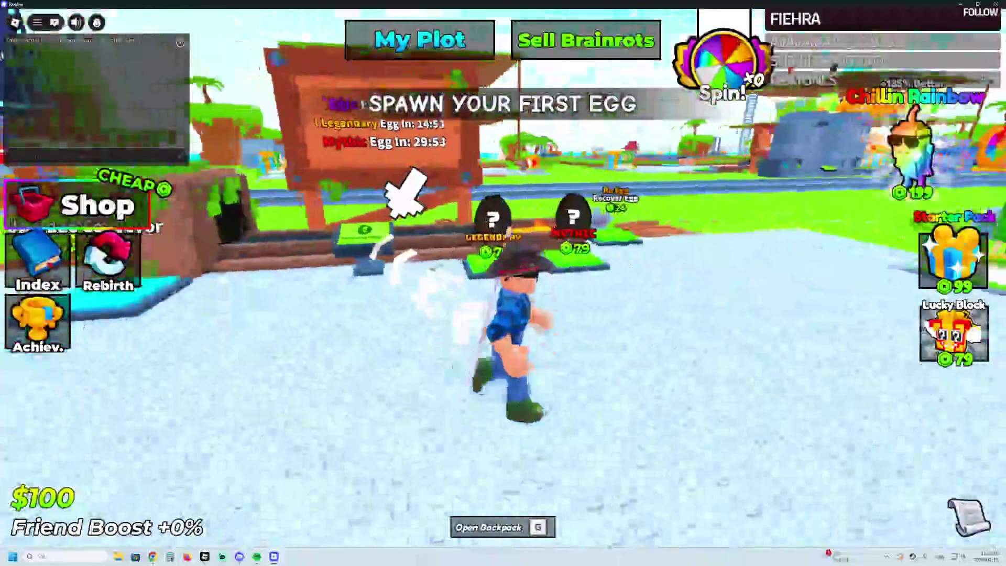
{"action": "key", "text": "w"}
{"action": "key", "text": "d"}
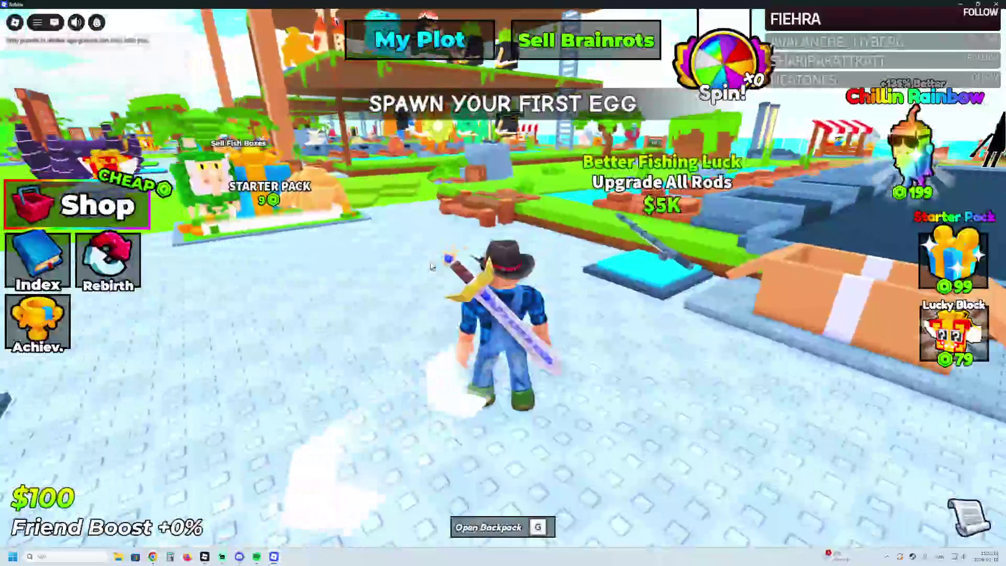
{"action": "key", "text": "w"}
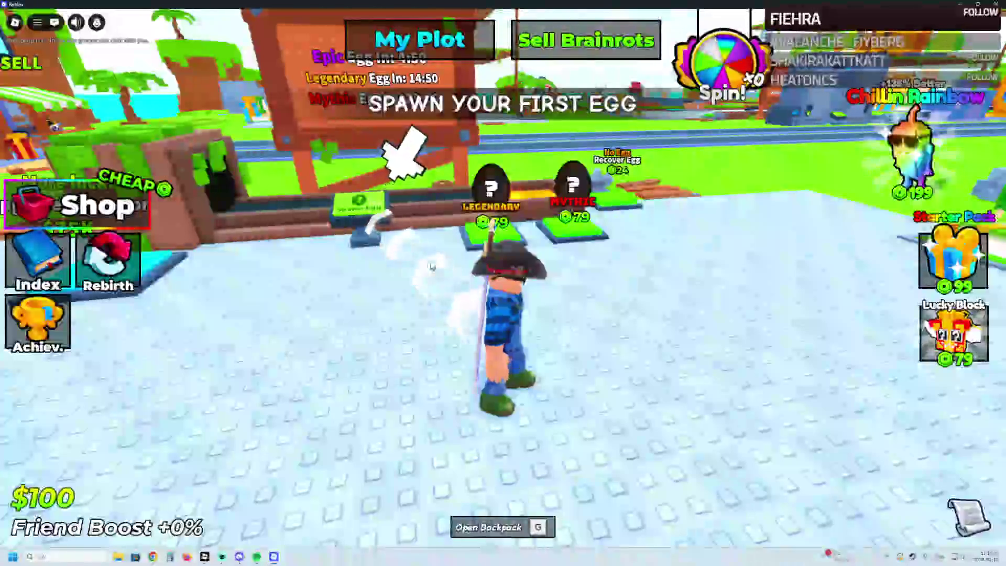
{"action": "key", "text": "a"}
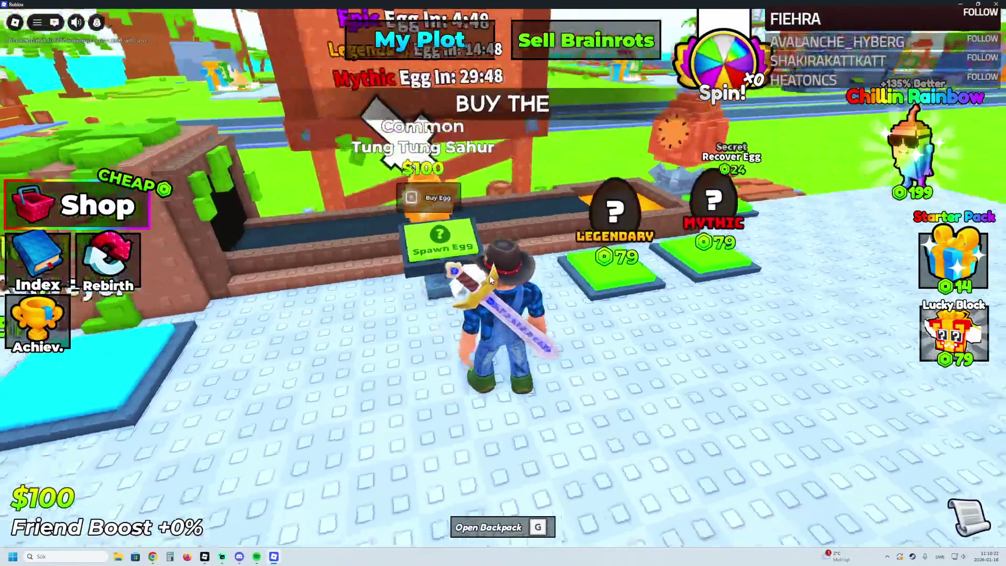
{"action": "key", "text": "e"}
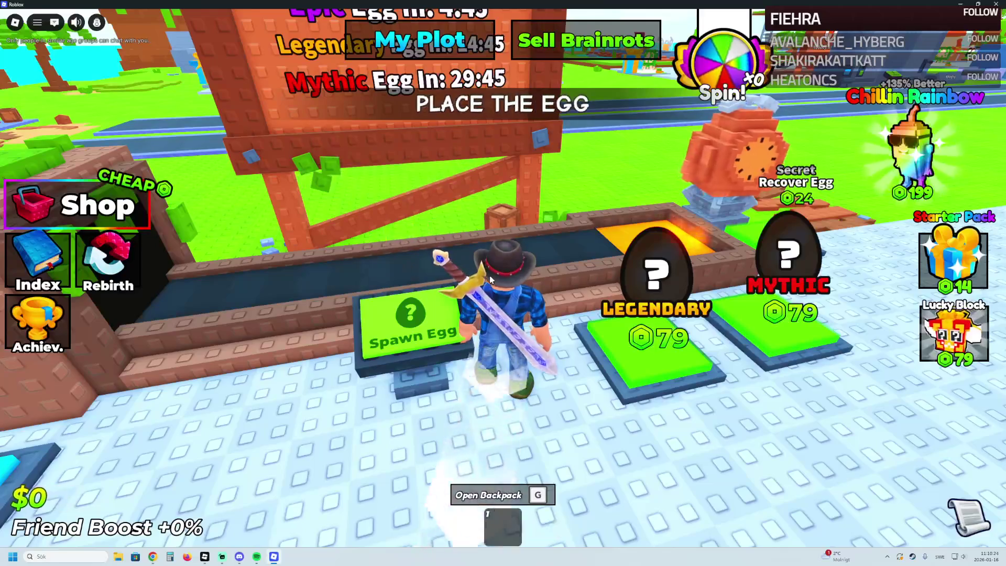
Step: Equip the egg, place it on the plot and hatch it into Tung Tung Sahur
{"action": "key", "text": "s"}
{"action": "key", "text": "w"}
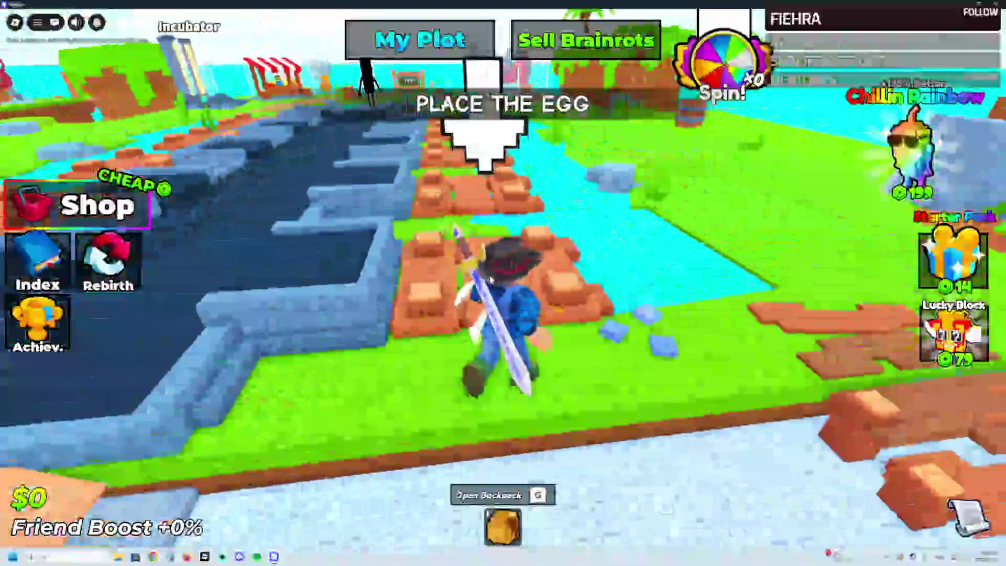
{"action": "left_click", "coordinate": [510, 531]}
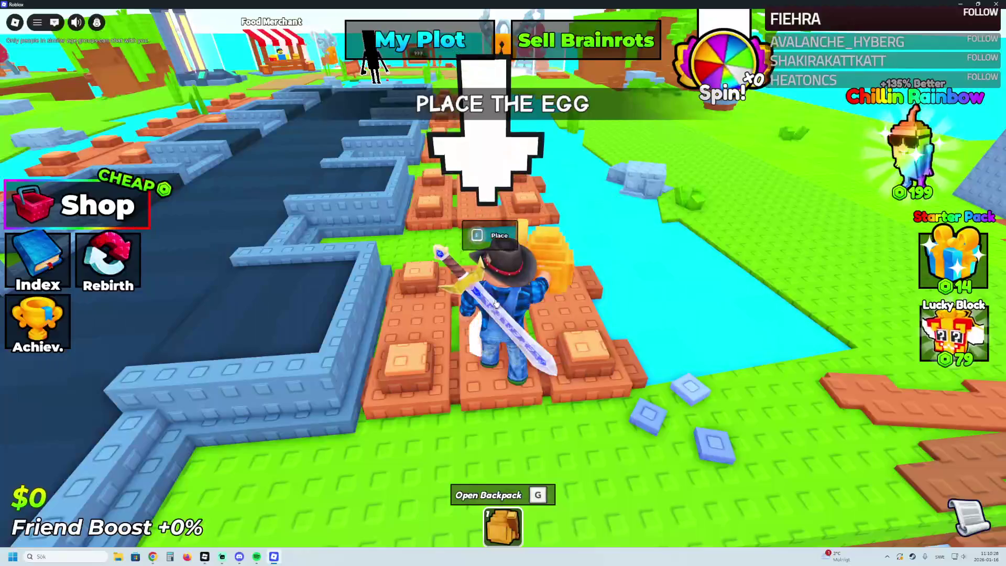
{"action": "key", "text": "e"}
{"action": "key", "text": "s"}
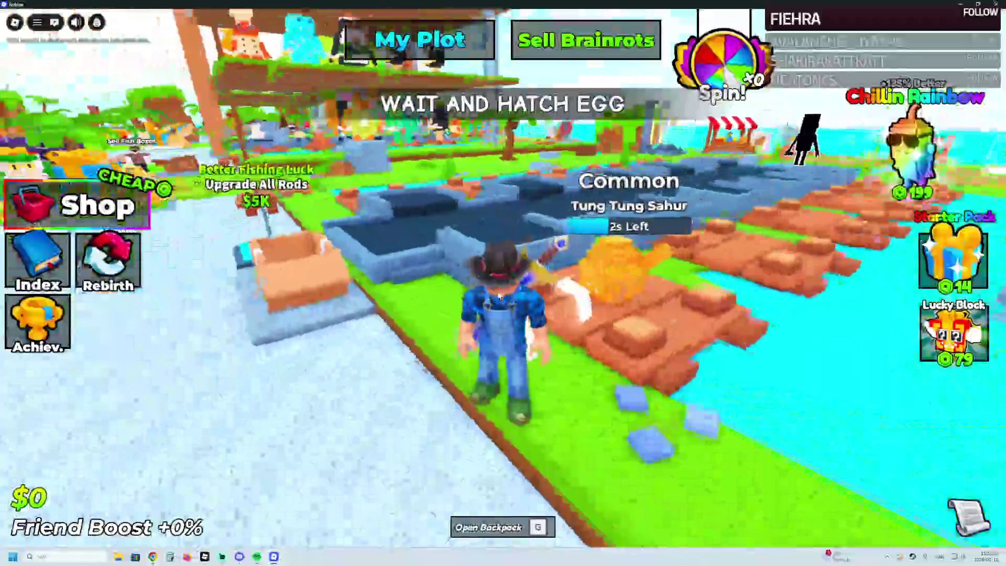
{"action": "key", "text": "s"}
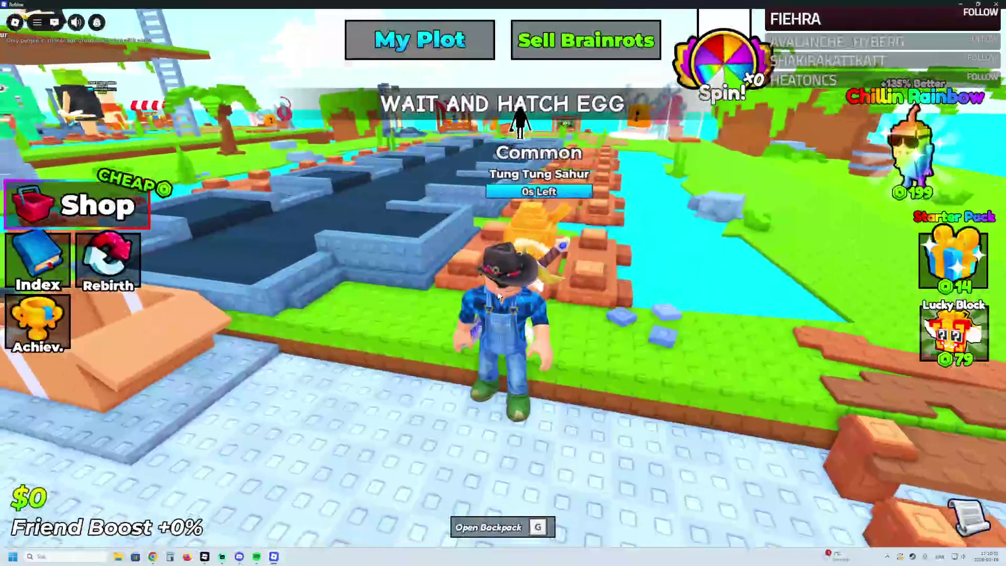
{"action": "key", "text": "w"}
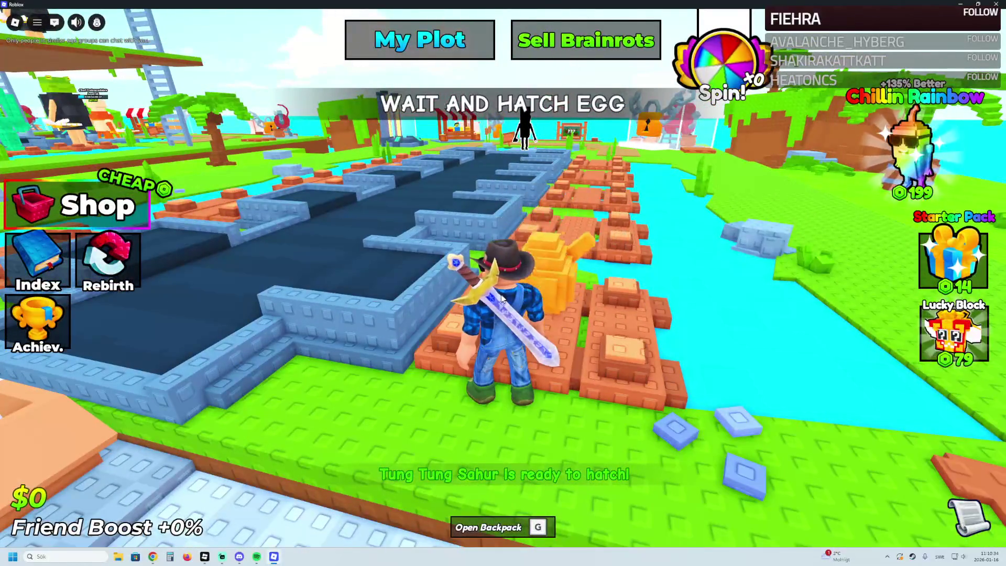
{"action": "key", "text": "e"}
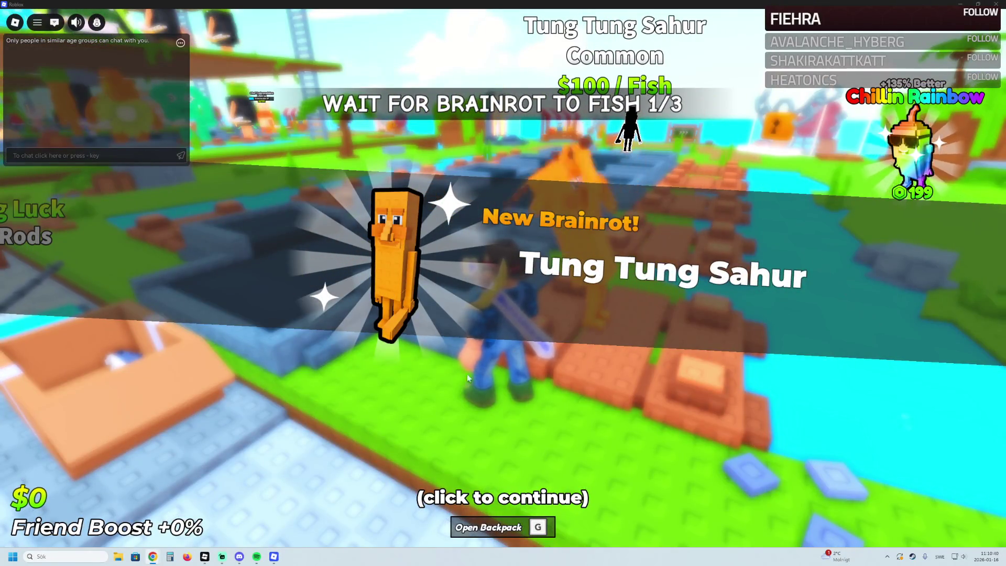
Step: Dismiss the New Brainrot notice, pick up the fish box and sell it for cash
{"action": "left_click", "coordinate": [524, 388]}
{"action": "key", "text": "Left"}
{"action": "key", "text": "Left"}
{"action": "key", "text": "Left"}
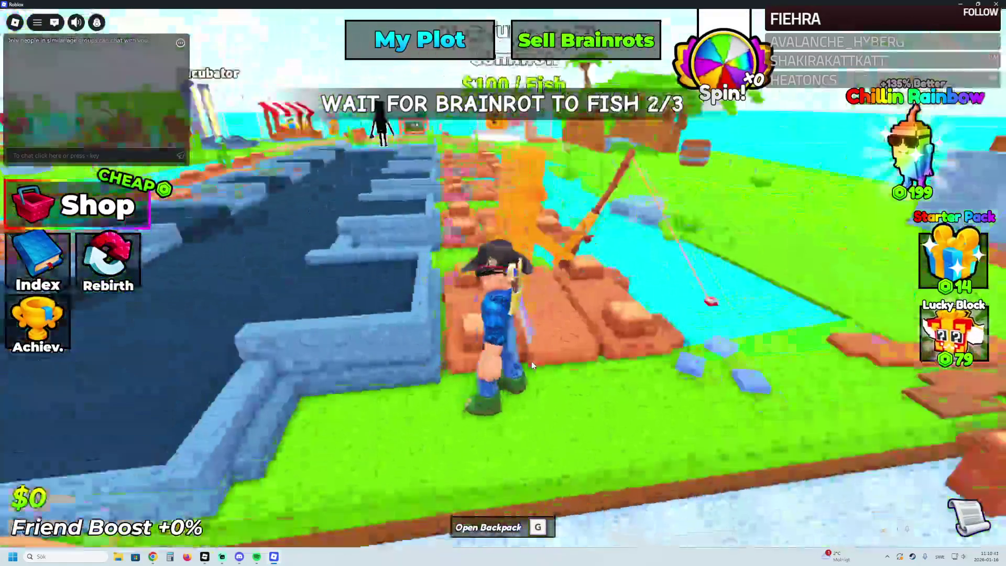
{"action": "key", "text": "a"}
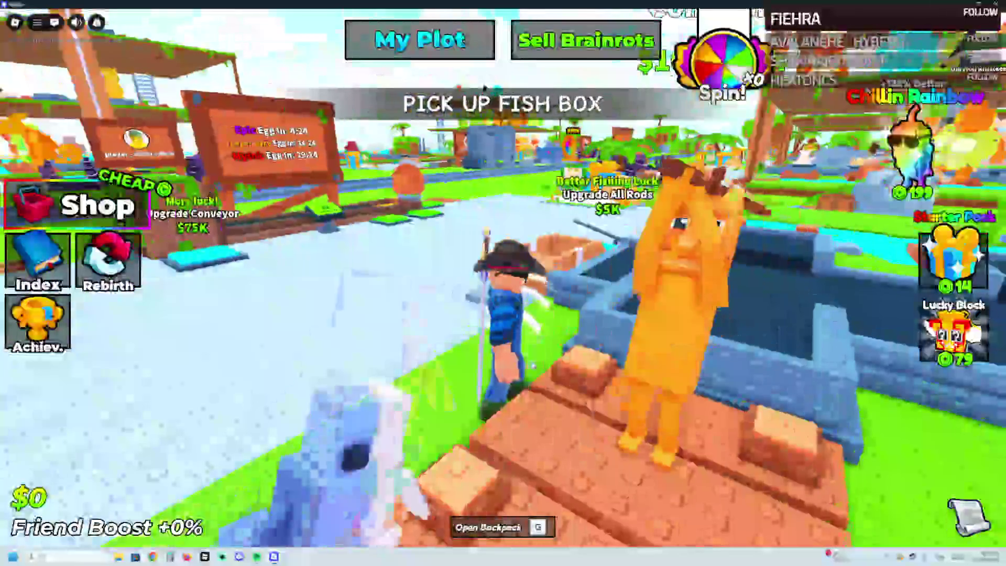
{"action": "key", "text": "Left"}
{"action": "key", "text": "Left"}
{"action": "key", "text": "Left"}
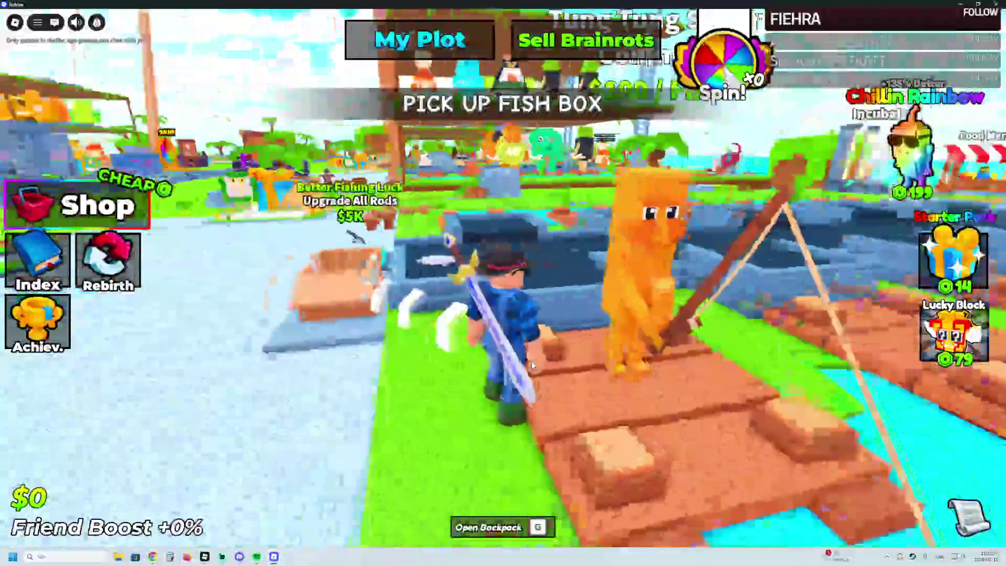
{"action": "key", "text": "a"}
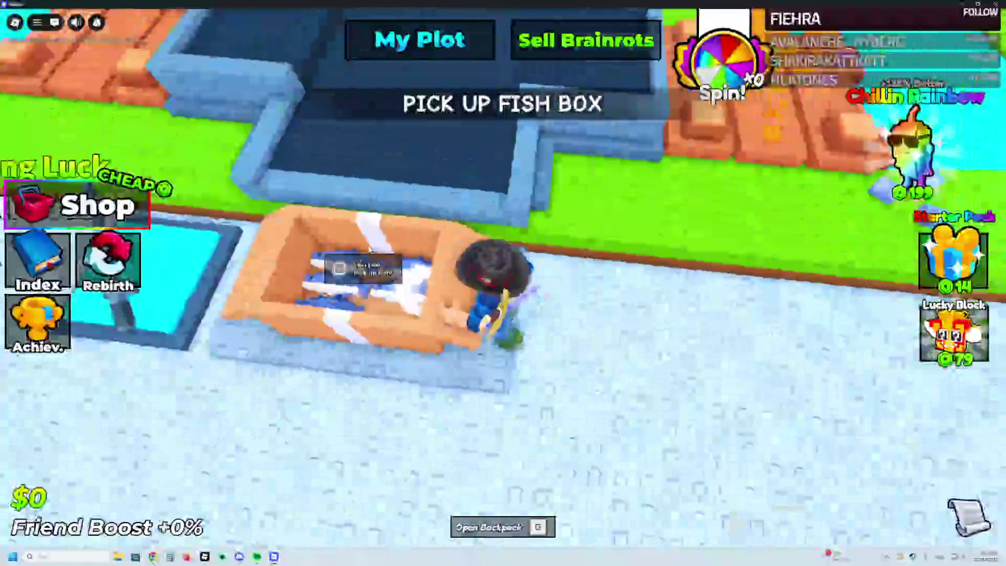
{"action": "key", "text": "e"}
{"action": "key", "text": "w"}
{"action": "key", "text": "w"}
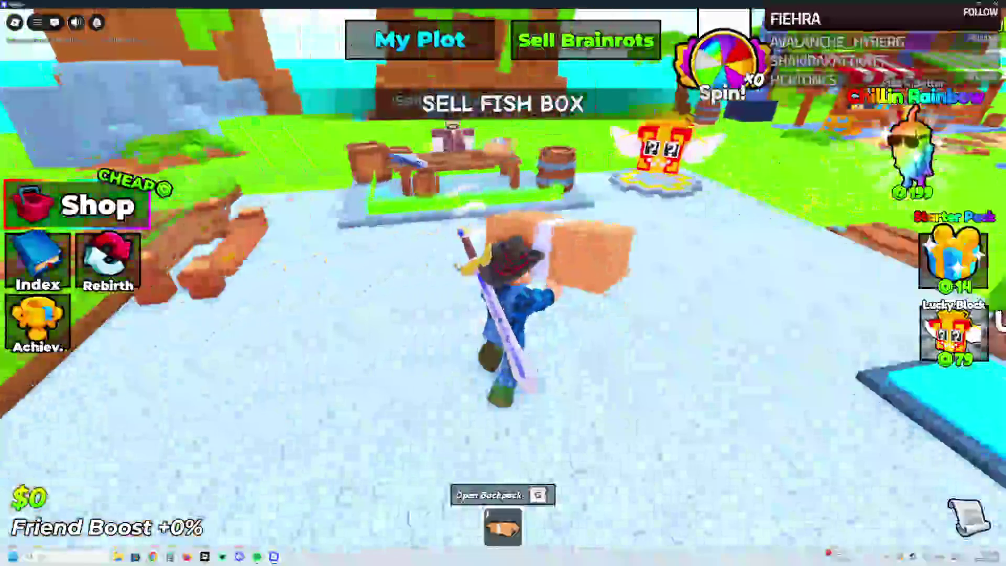
{"action": "key", "text": "e"}
{"action": "key", "text": "w"}
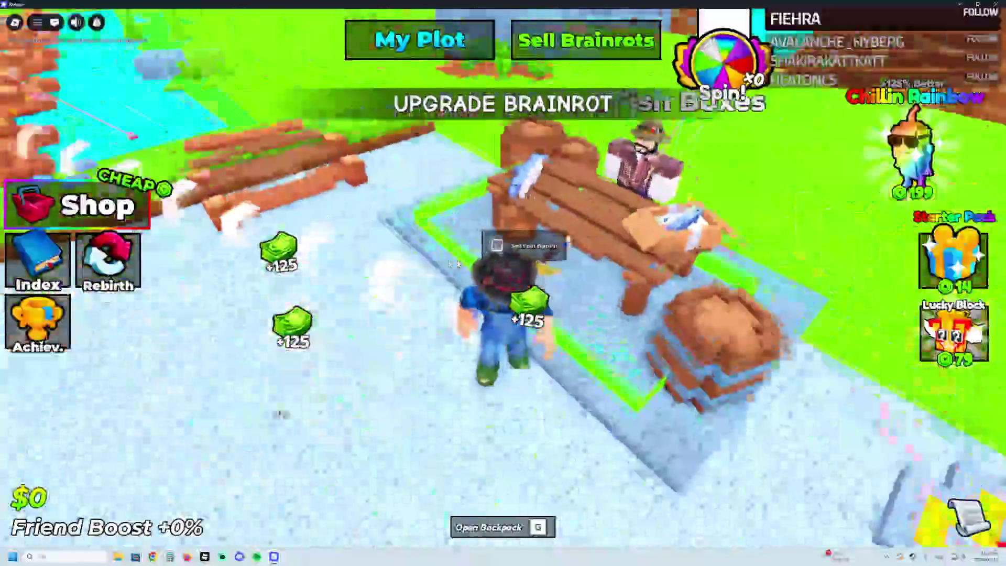
{"action": "key", "text": "w"}
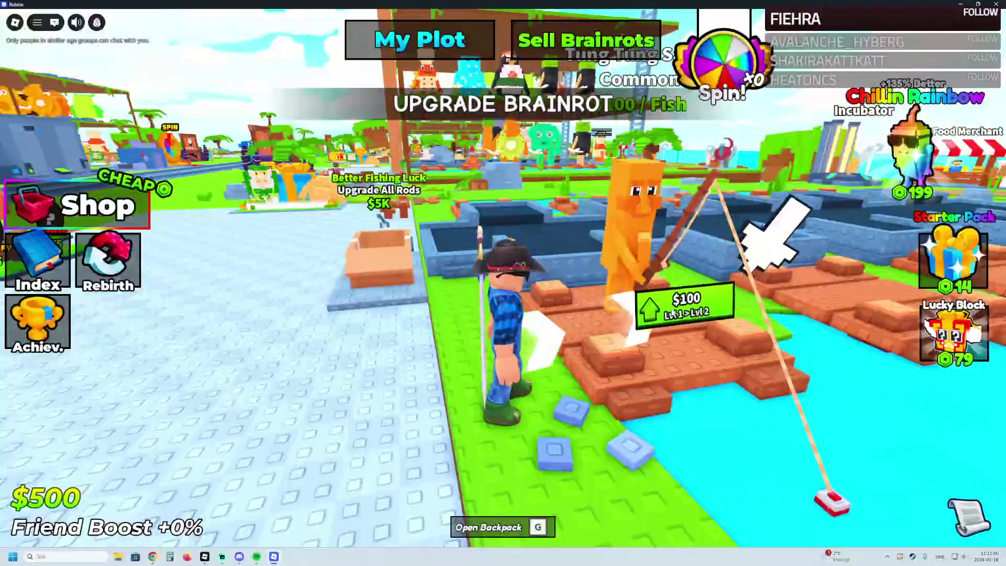
Step: Upgrade the Tung Tung Sahur brainrot several levels, then close the insta-upgrade offer
{"action": "left_click", "coordinate": [676, 320]}
{"action": "left_click", "coordinate": [672, 314]}
{"action": "left_click", "coordinate": [671, 315]}
{"action": "left_click", "coordinate": [671, 314]}
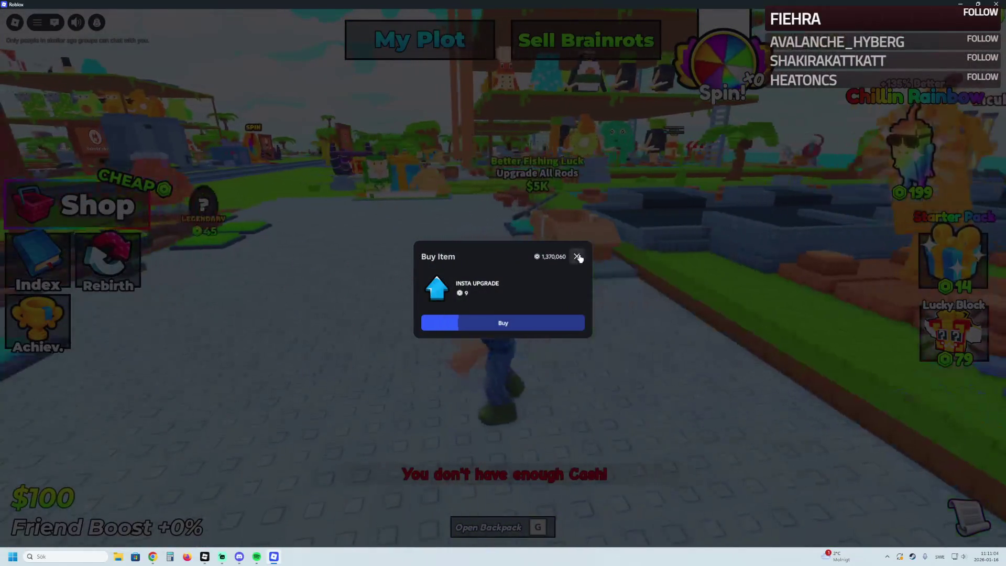
{"action": "left_click", "coordinate": [577, 256]}
Step: Run past the egg stands, dismiss the Legendary egg offer and close the Roblox client
{"action": "key", "text": "w"}
{"action": "key", "text": "w"}
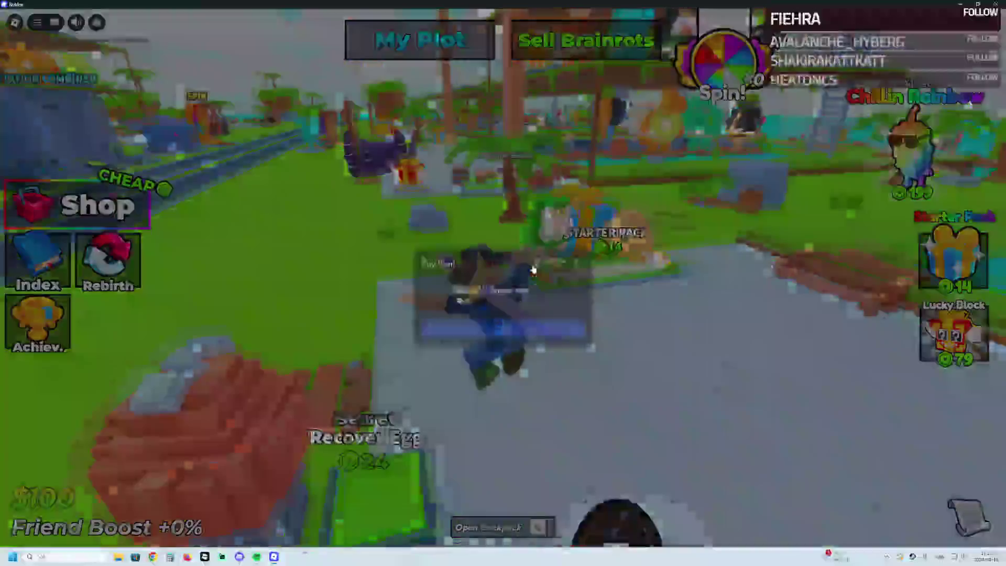
{"action": "left_click", "coordinate": [586, 264]}
{"action": "key", "text": "w"}
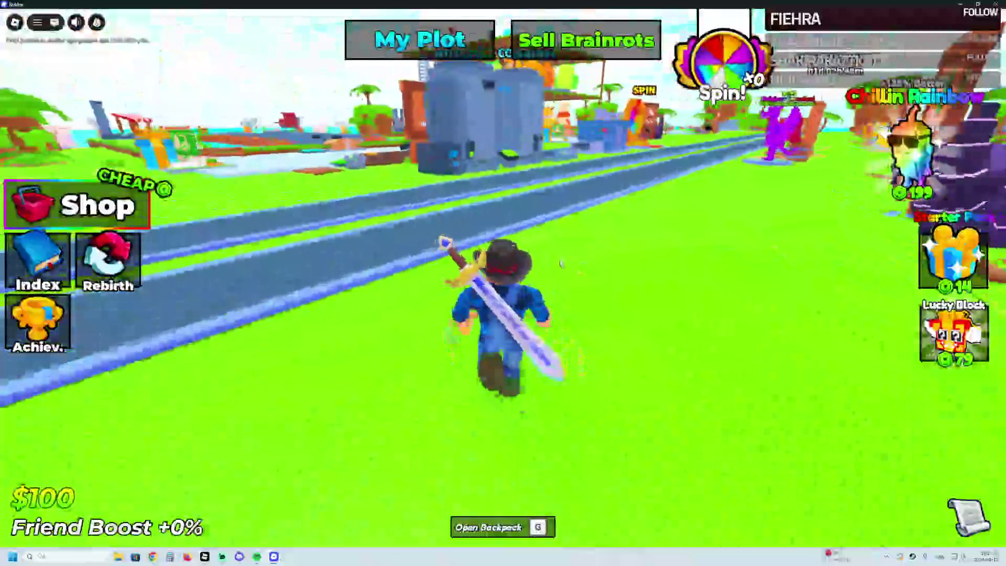
{"action": "key", "text": "d"}
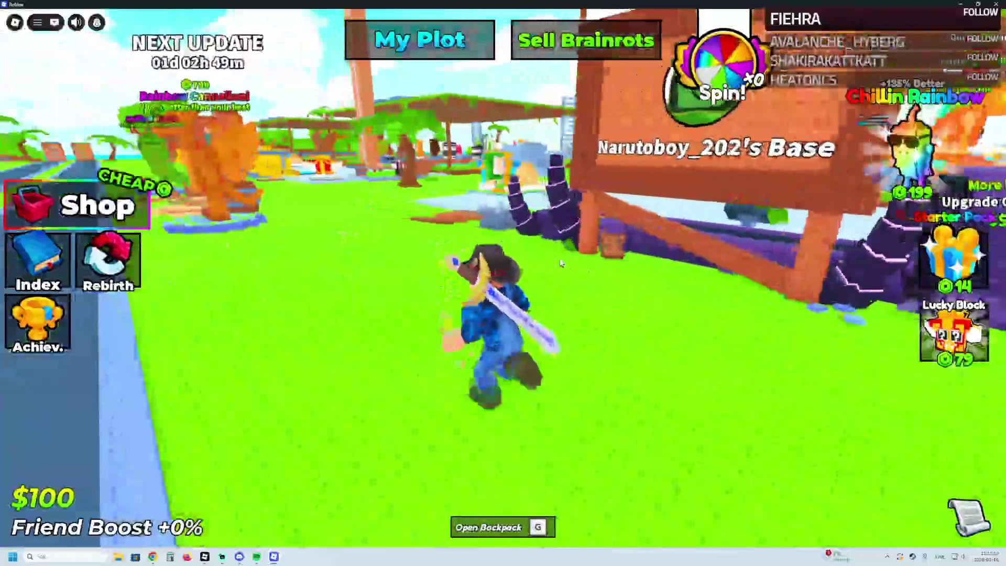
{"action": "key", "text": "w"}
{"action": "key", "text": "a"}
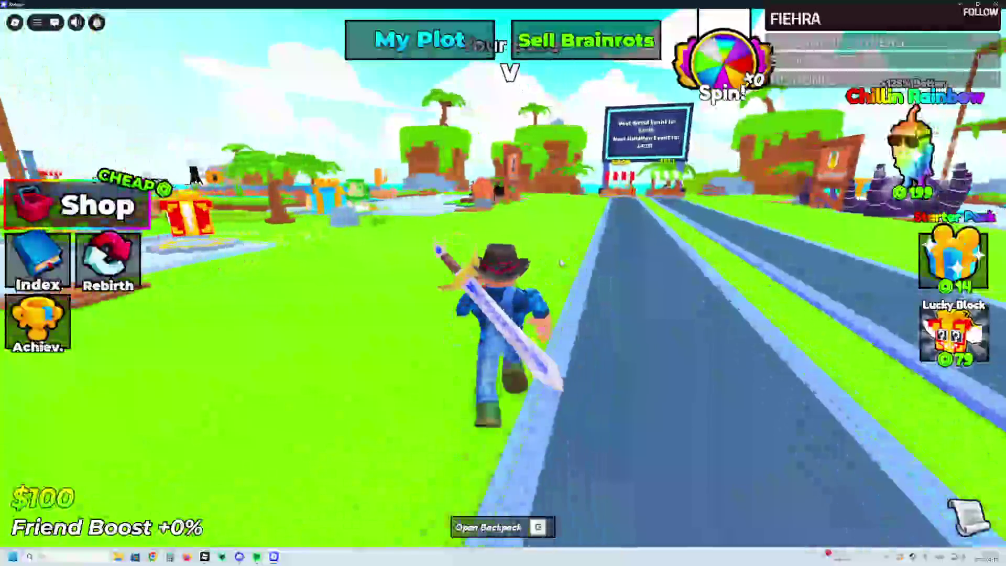
{"action": "key", "text": "alt+F4"}
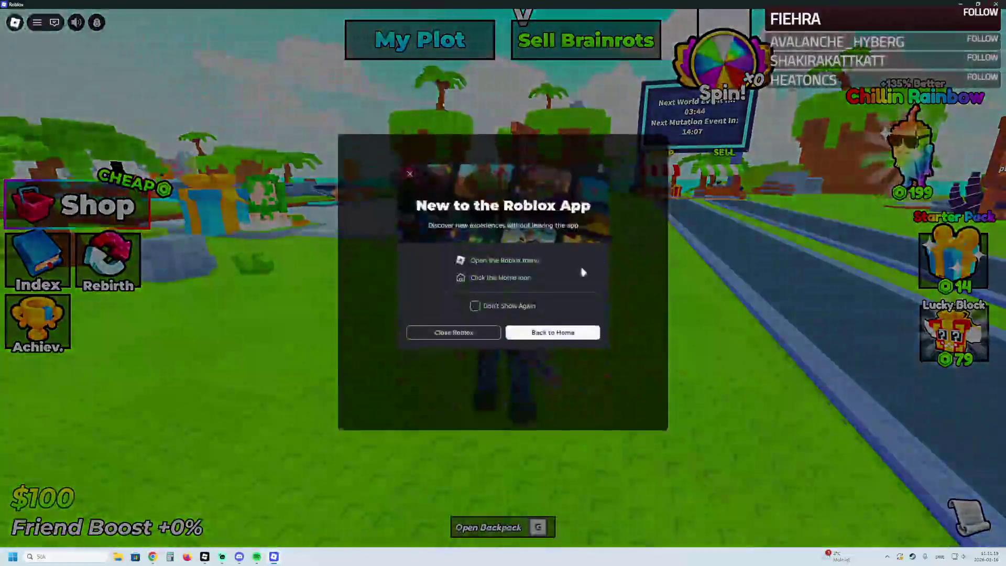
{"action": "left_click", "coordinate": [454, 333]}
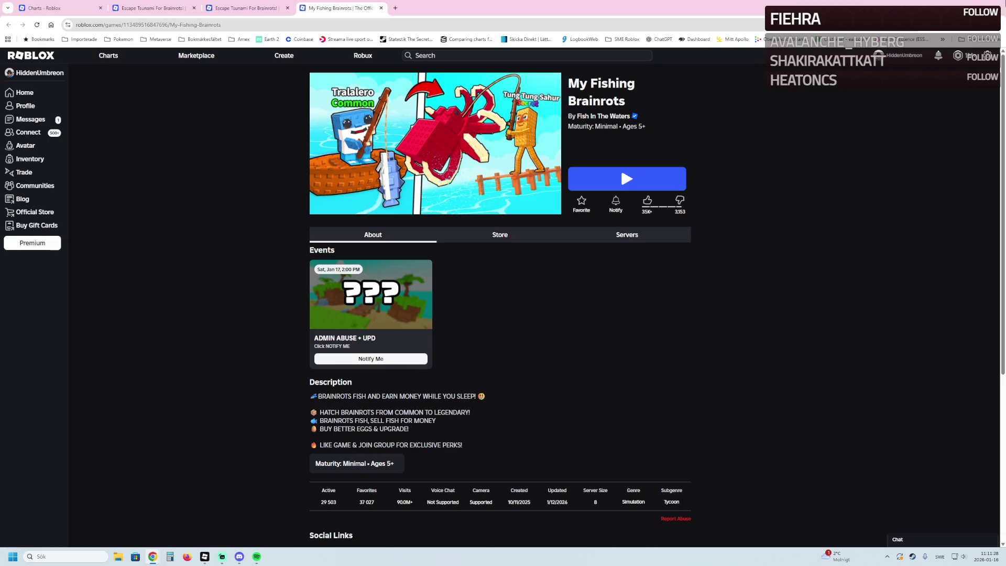
Step: Minimize Chrome to bring Roblox Studio back to the front
{"action": "left_click", "coordinate": [995, 6]}
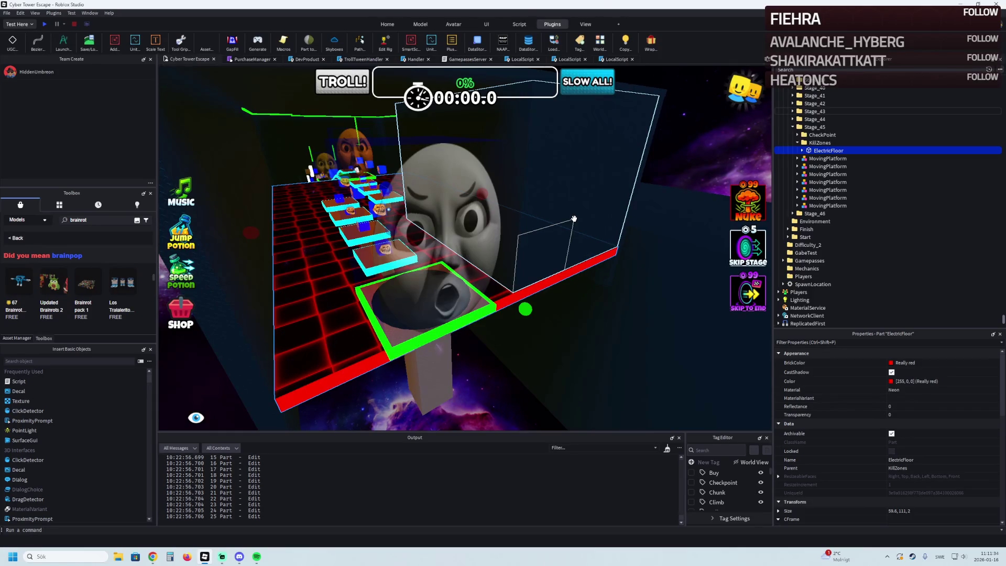
Step: Focus on ElectricFloor and fly the camera behind the Stage 45 course, looking along it
{"action": "scroll", "coordinate": [535, 196], "scroll_direction": "down", "scroll_amount": 10}
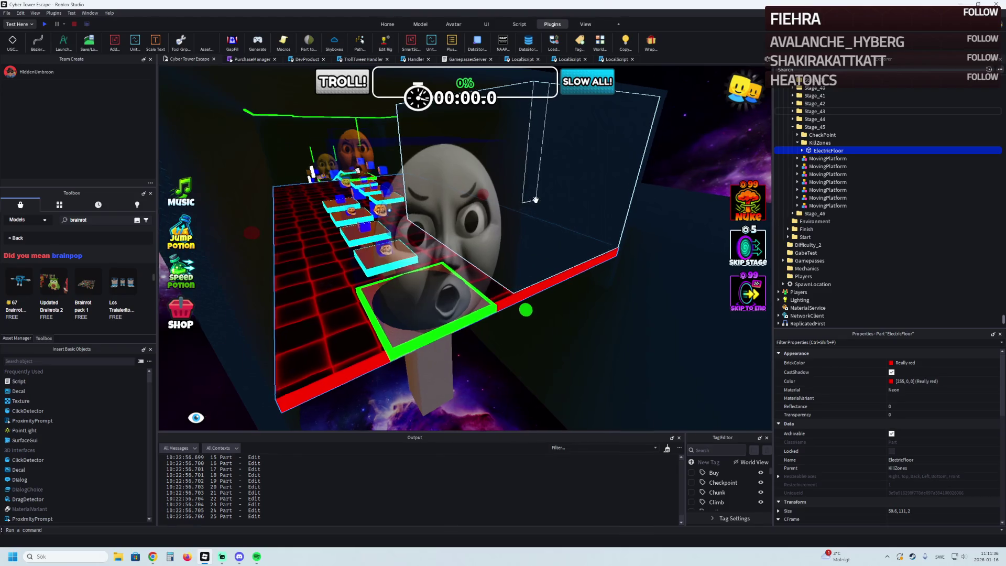
{"action": "key", "text": "Right"}
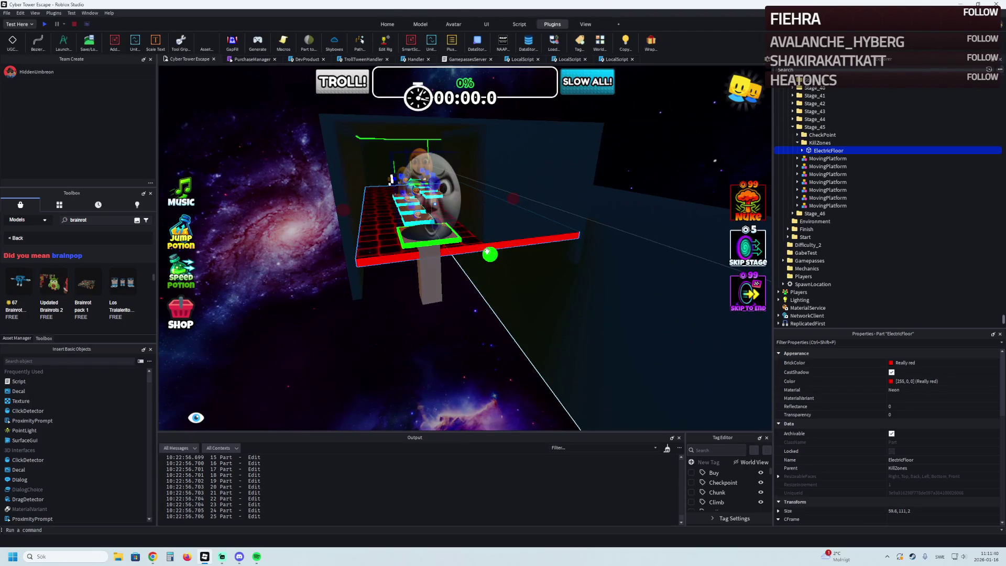
{"action": "key", "text": "f"}
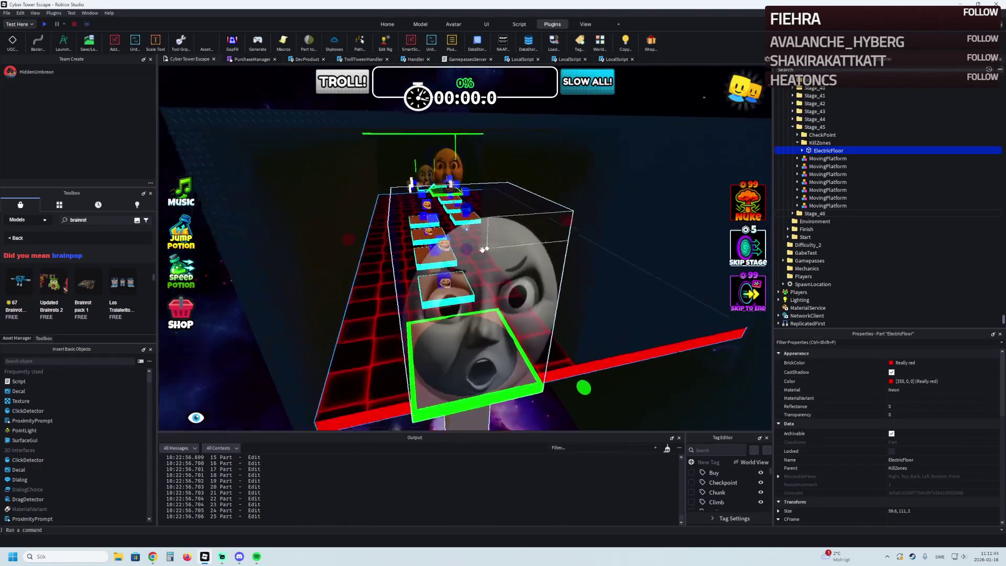
{"action": "scroll", "coordinate": [483, 249], "scroll_direction": "down", "scroll_amount": 5}
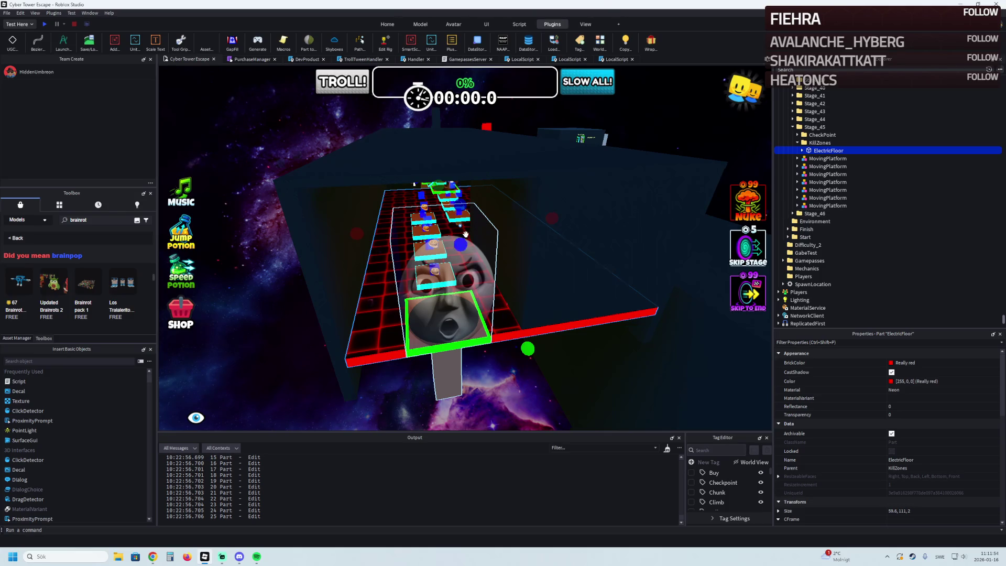
{"action": "key", "text": "d"}
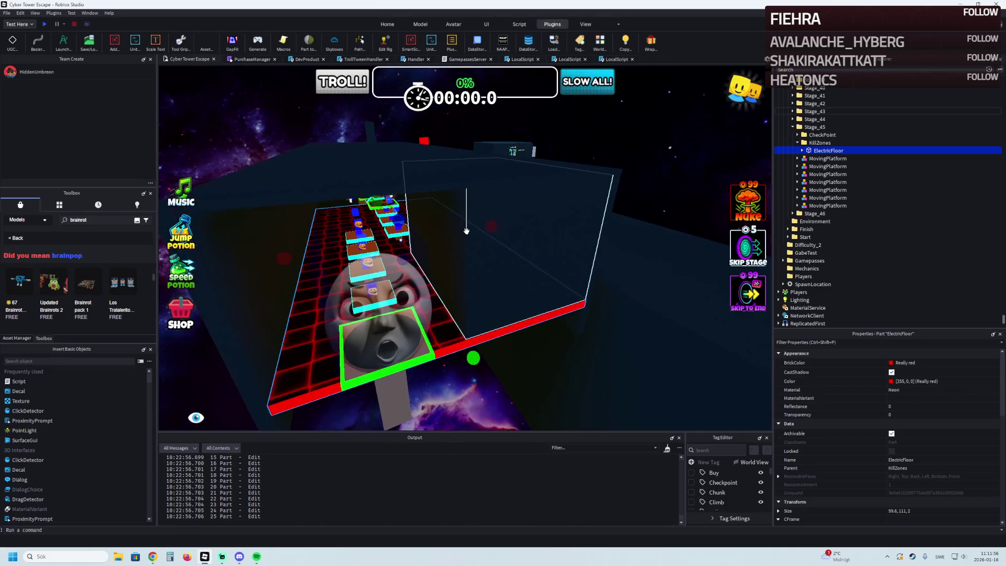
{"action": "key", "text": "d"}
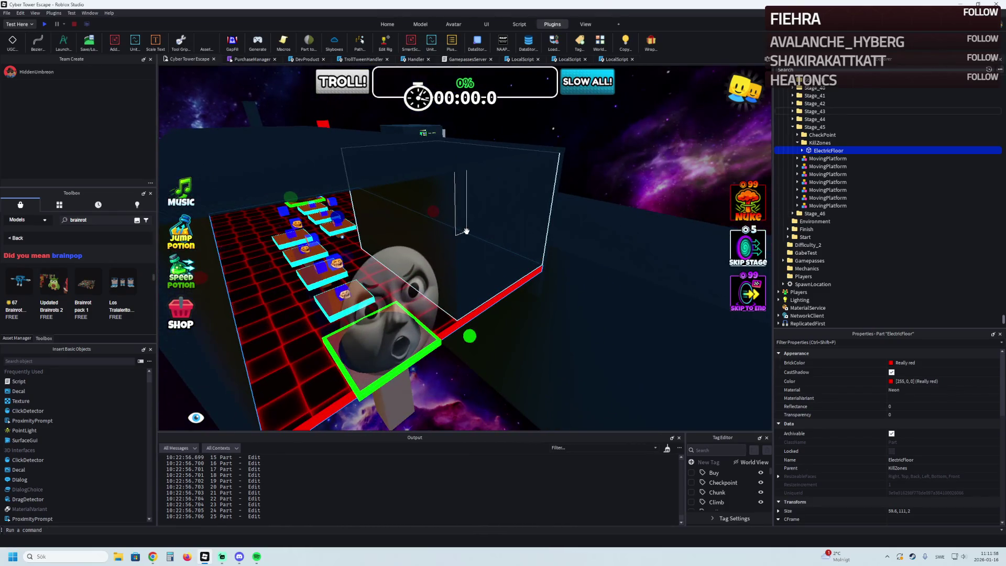
{"action": "key", "text": "d"}
{"action": "key", "text": "d"}
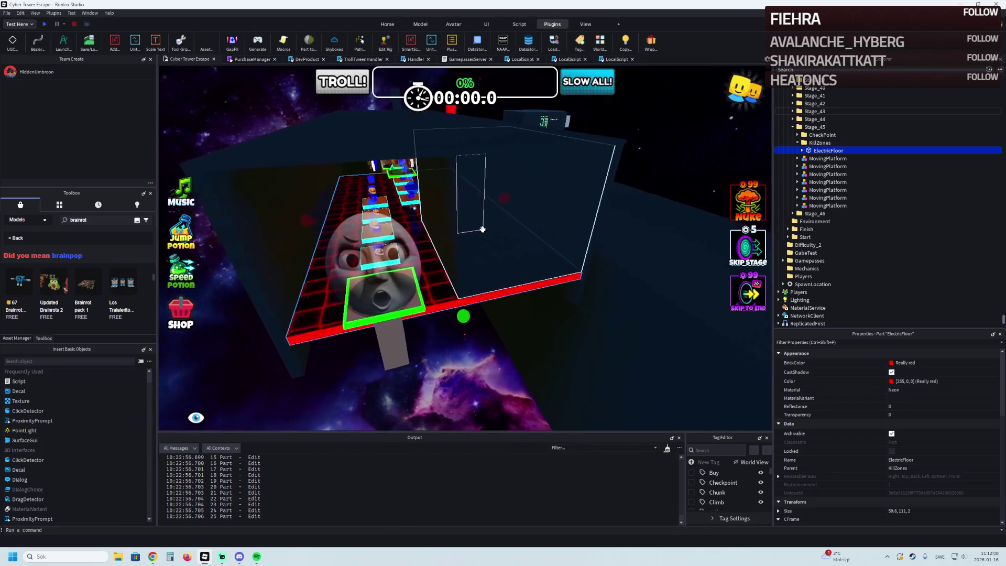
{"action": "key", "text": "d"}
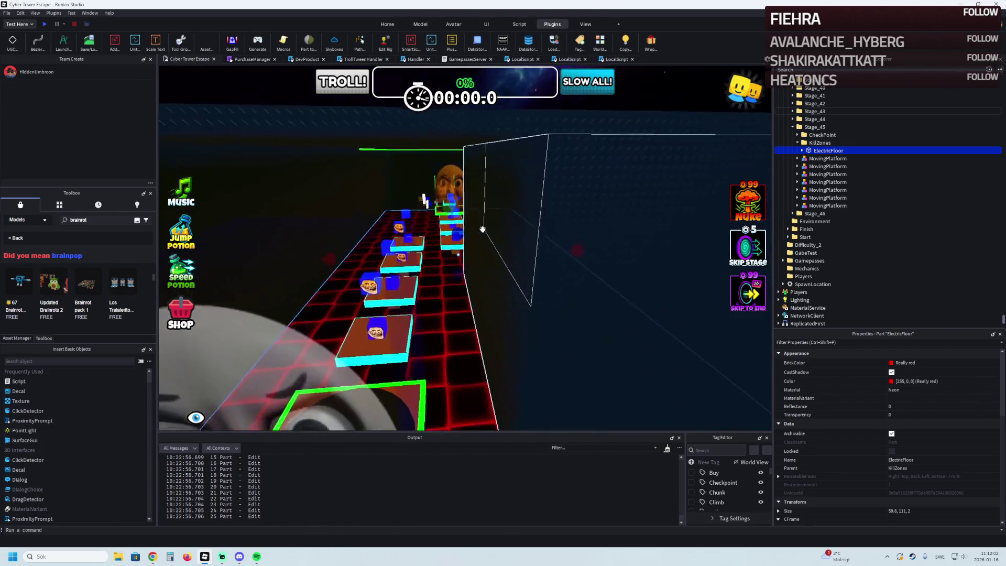
{"action": "key", "text": "d"}
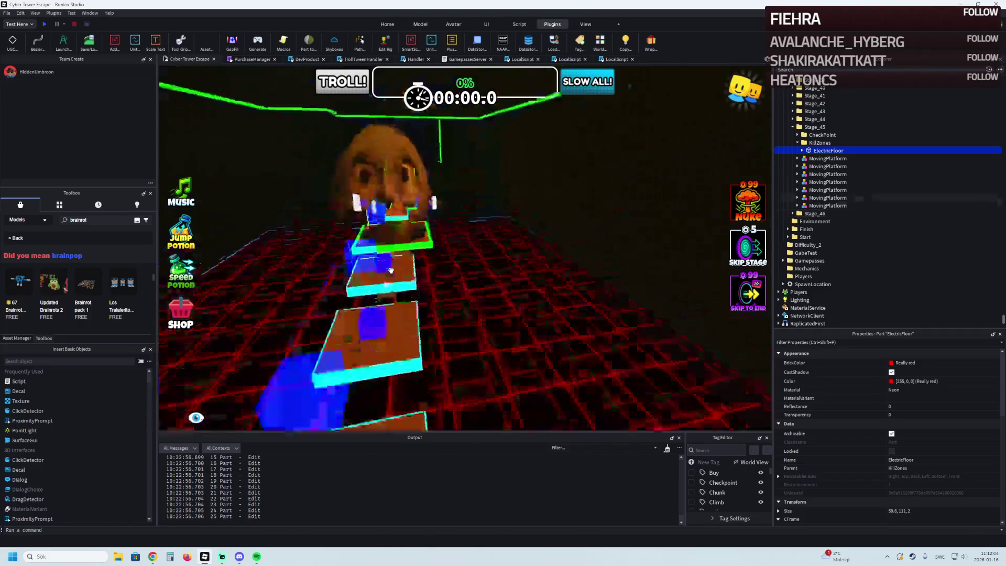
Step: Duplicate a grey diamond-plate platform into Stage_46 and delete its neon Wrap trims
{"action": "left_click", "coordinate": [386, 275]}
{"action": "key", "text": "ctrl+d"}
{"action": "mouse_move", "coordinate": [386, 274]}
{"action": "left_mouse_down"}
{"action": "mouse_move", "coordinate": [526, 200]}
{"action": "mouse_move", "coordinate": [476, 274]}
{"action": "mouse_move", "coordinate": [535, 265]}
{"action": "left_mouse_up"}
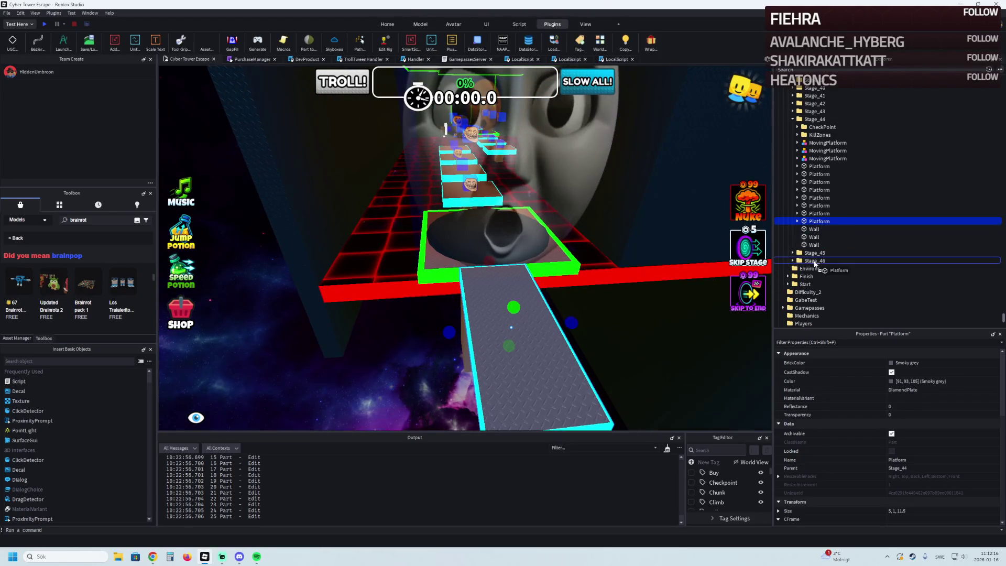
{"action": "left_click_drag", "start_coordinate": [815, 263], "coordinate": [814, 264]}
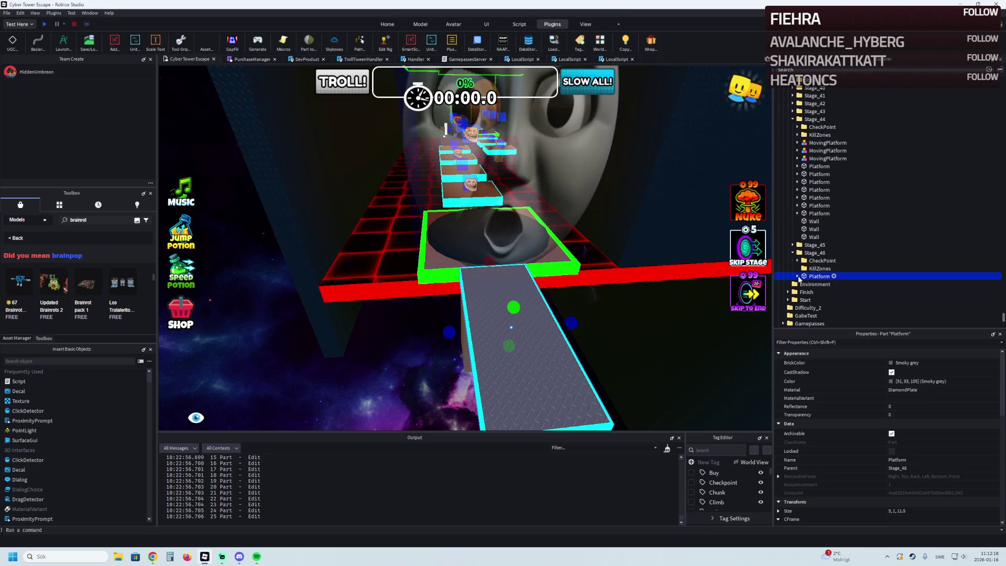
{"action": "left_click", "coordinate": [819, 309], "text": "shift"}
{"action": "key", "text": "Delete"}
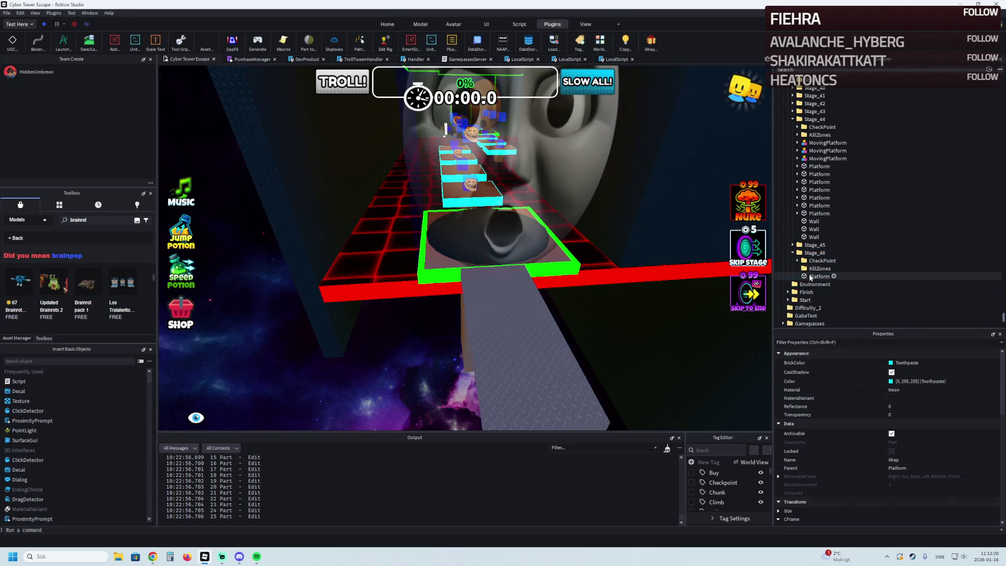
Step: Compare with the checkpoint's position and set the platform to 1153.5, 481.659, -36.107
{"action": "scroll", "coordinate": [491, 273], "scroll_direction": "up", "scroll_amount": 5}
{"action": "left_click", "coordinate": [650, 345]}
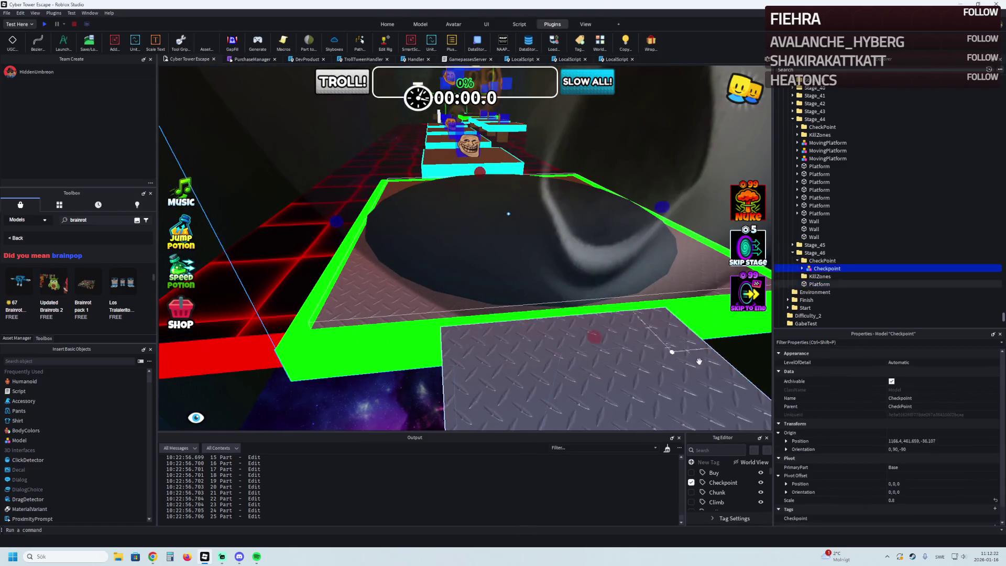
{"action": "left_click", "coordinate": [942, 442]}
{"action": "left_click", "coordinate": [621, 372]}
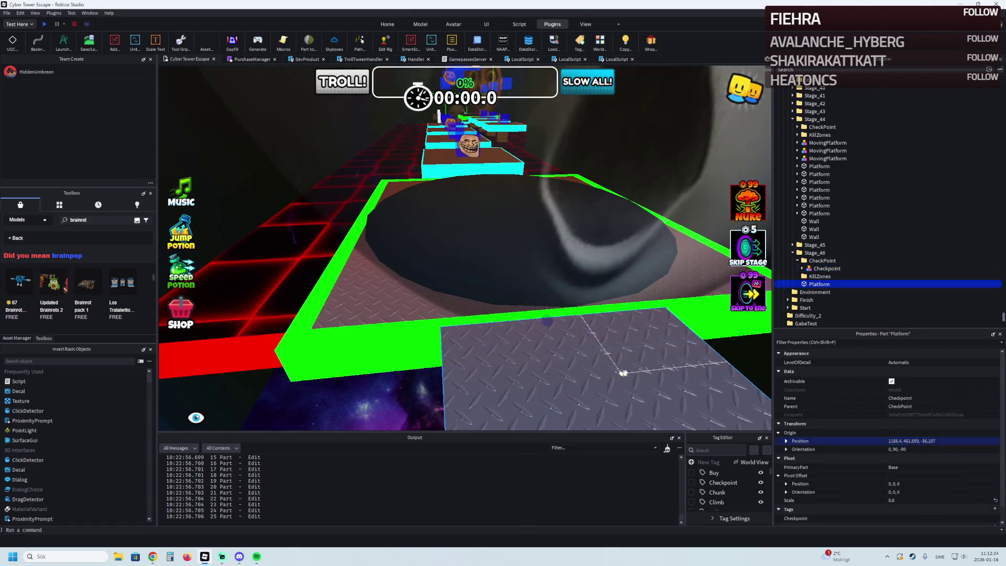
{"action": "scroll", "coordinate": [950, 461], "scroll_direction": "down", "scroll_amount": 1}
{"action": "left_click", "coordinate": [945, 503]}
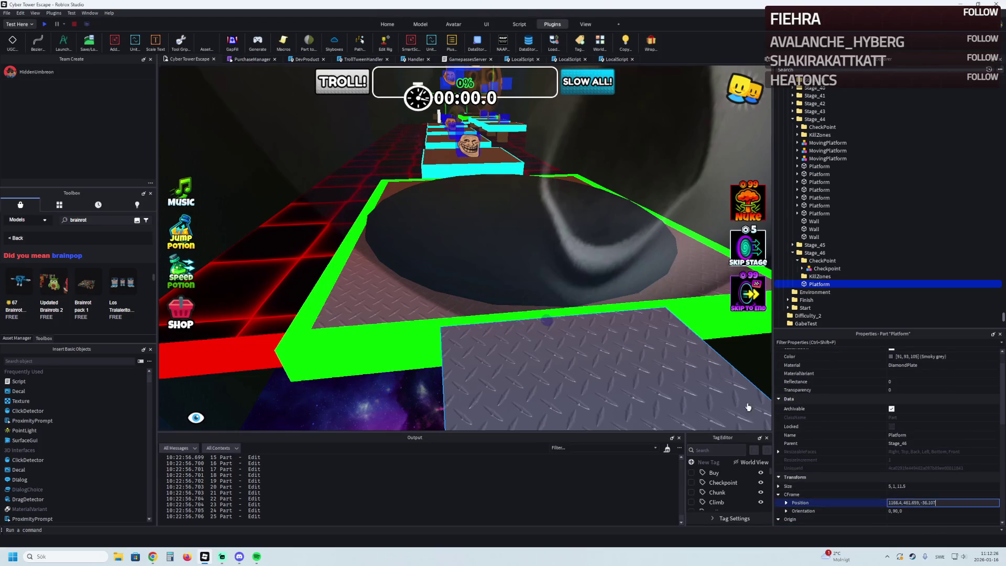
{"action": "scroll", "coordinate": [757, 409], "scroll_direction": "down", "scroll_amount": 6}
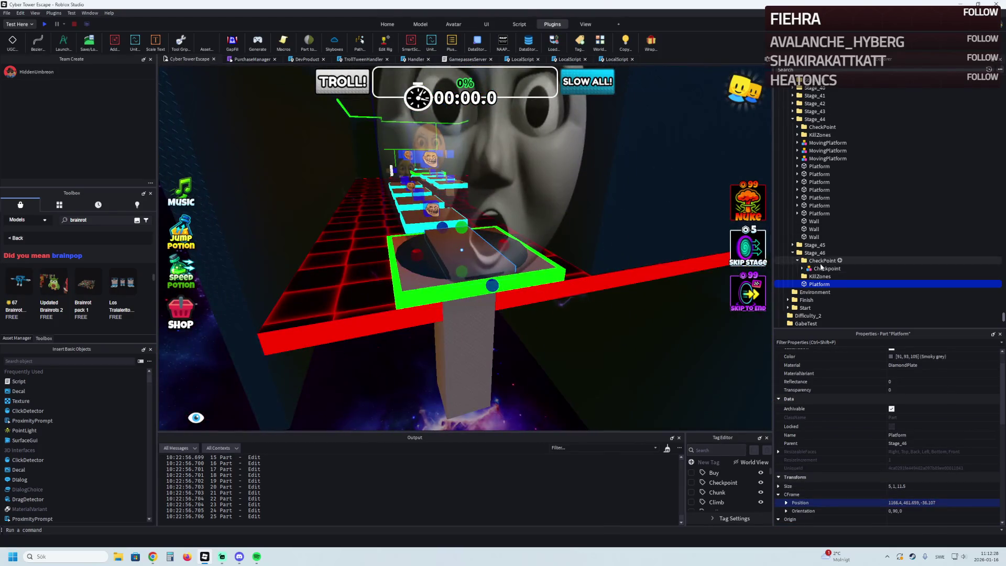
{"action": "right_click", "coordinate": [541, 276]}
Step: Slide the platform about 10 studs sideways, lower it 0.3 studs and lengthen it to 15.3
{"action": "mouse_move", "coordinate": [438, 246]}
{"action": "left_mouse_down"}
{"action": "mouse_move", "coordinate": [564, 268]}
{"action": "mouse_move", "coordinate": [537, 247]}
{"action": "left_mouse_up"}
{"action": "scroll", "coordinate": [609, 280], "scroll_direction": "up", "scroll_amount": 5}
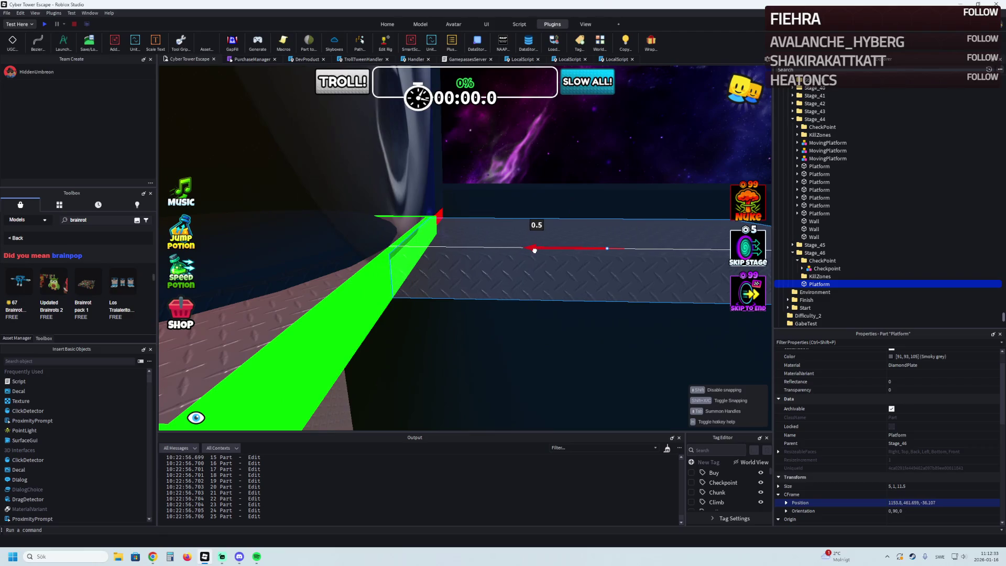
{"action": "right_click", "coordinate": [534, 250]}
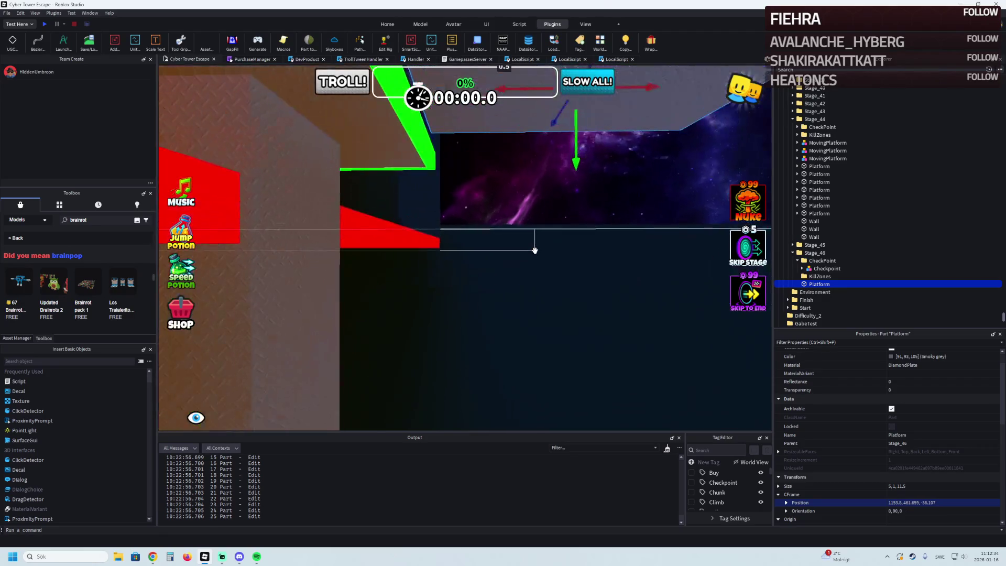
{"action": "right_click", "coordinate": [535, 250]}
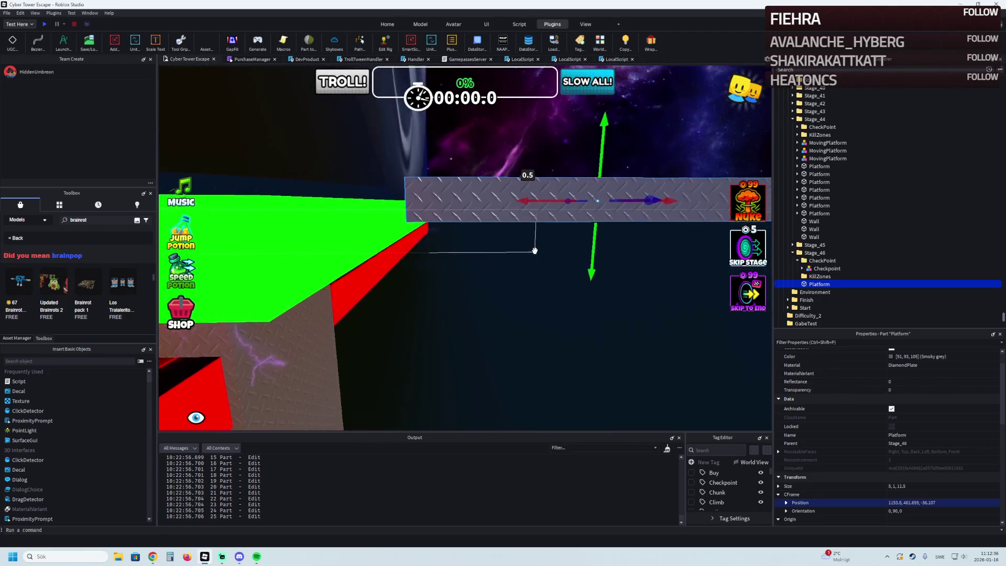
{"action": "left_click_drag", "start_coordinate": [596, 244], "coordinate": [595, 253]}
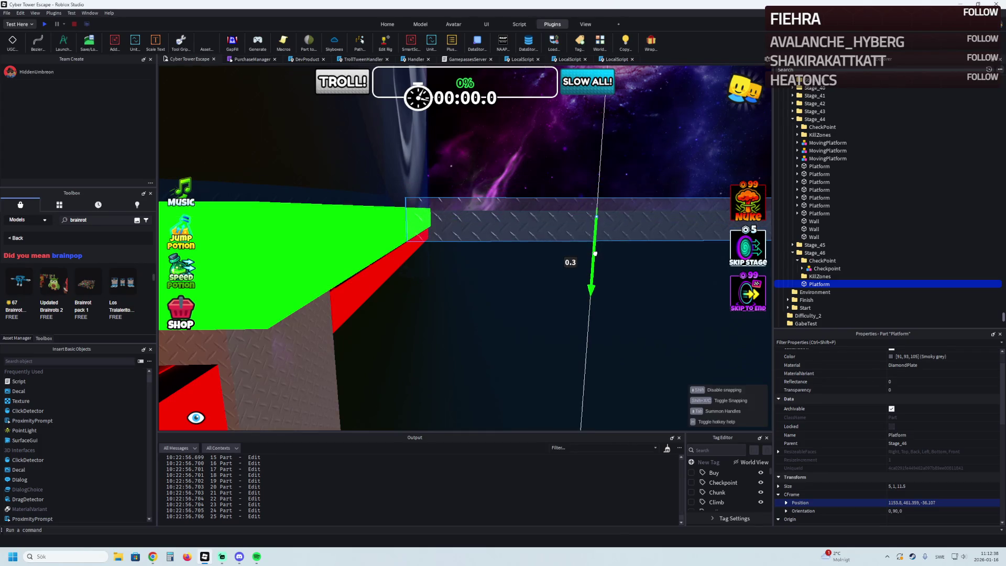
{"action": "right_click", "coordinate": [582, 262]}
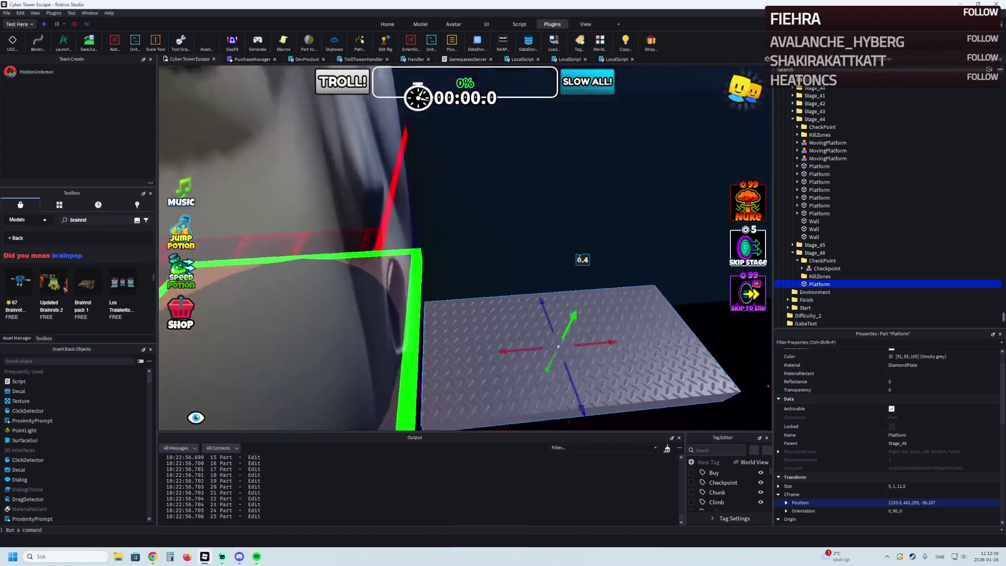
{"action": "left_click_drag", "start_coordinate": [460, 285], "coordinate": [494, 274]}
{"action": "right_click", "coordinate": [490, 276]}
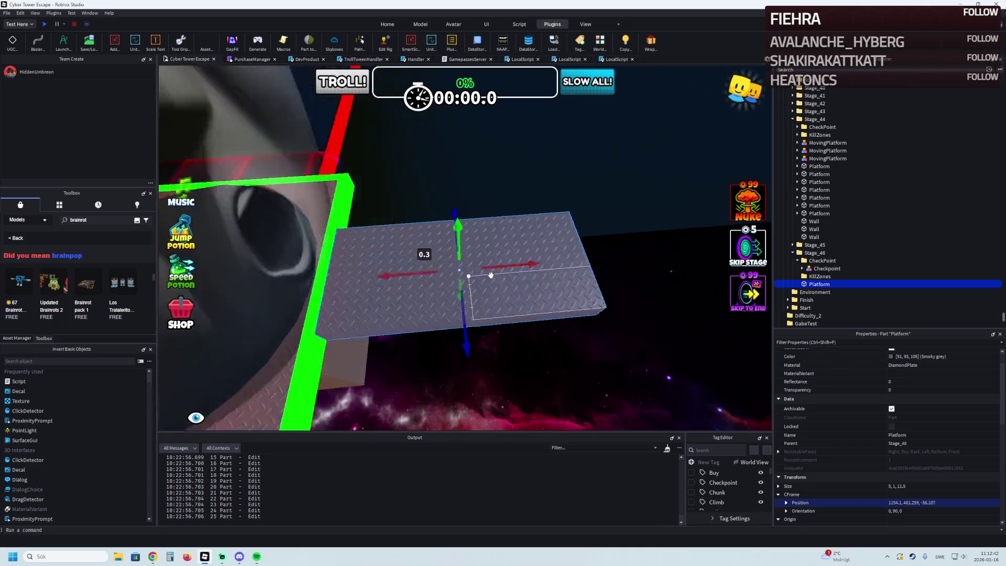
{"action": "key", "text": "ctrl+3"}
{"action": "left_click_drag", "start_coordinate": [551, 248], "coordinate": [549, 250]}
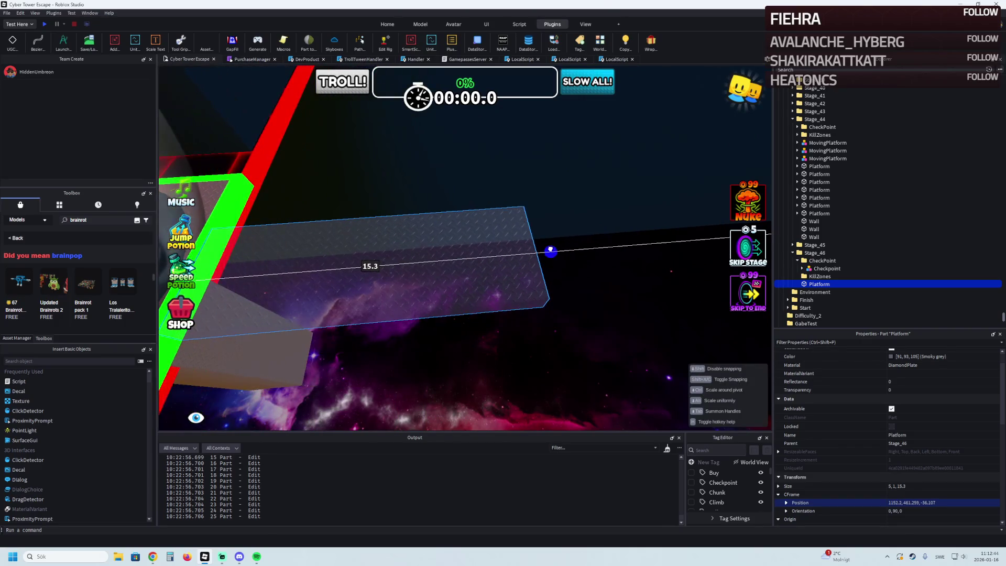
Step: Add a quarter-turned copy shifted 0.9 studs sideways, and resize the original platform's length
{"action": "key", "text": "ctrl+d"}
{"action": "key", "text": "ctrl+r"}
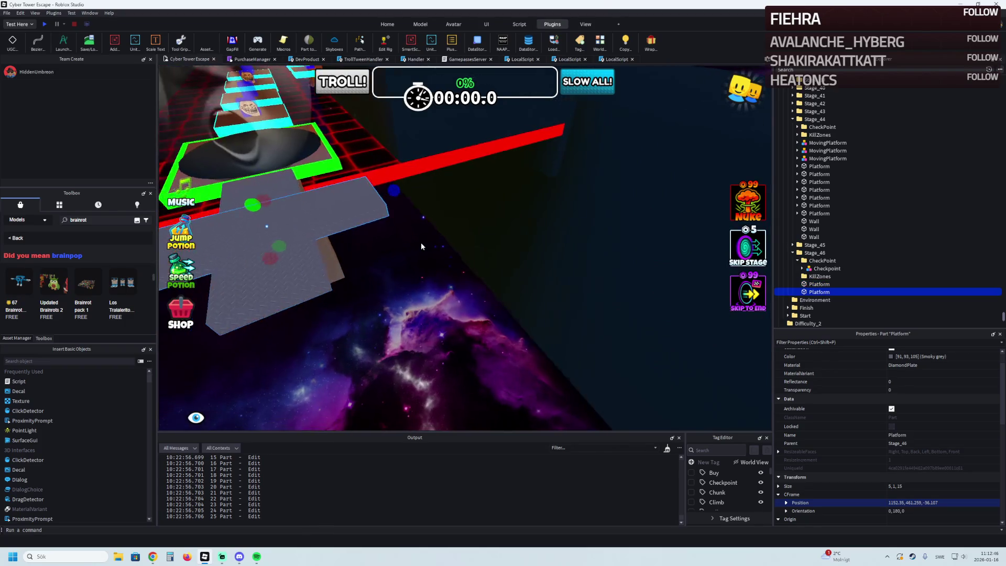
{"action": "right_click", "coordinate": [421, 243]}
{"action": "key", "text": "ctrl+2"}
{"action": "left_click_drag", "start_coordinate": [367, 278], "coordinate": [462, 263]}
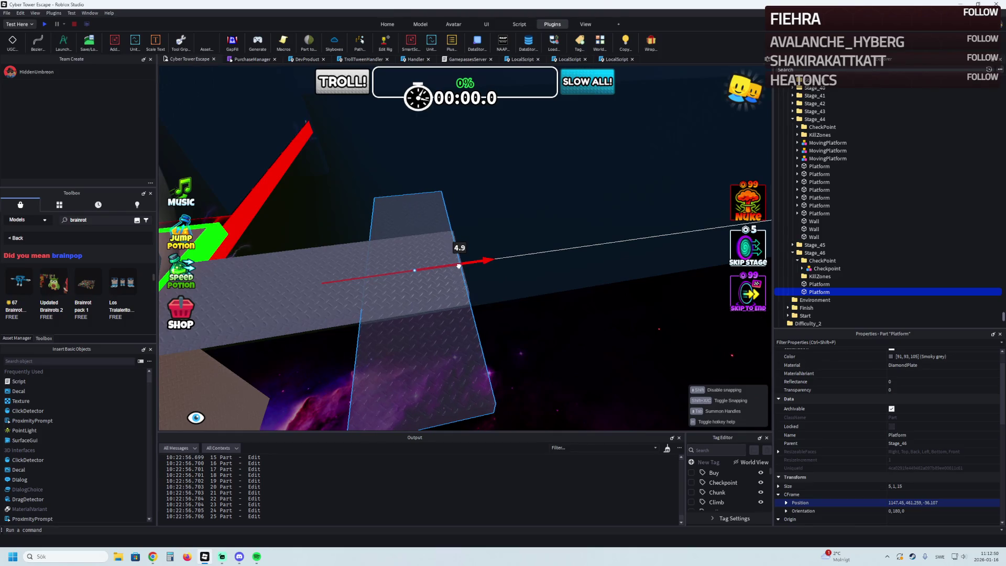
{"action": "left_click", "coordinate": [367, 294]}
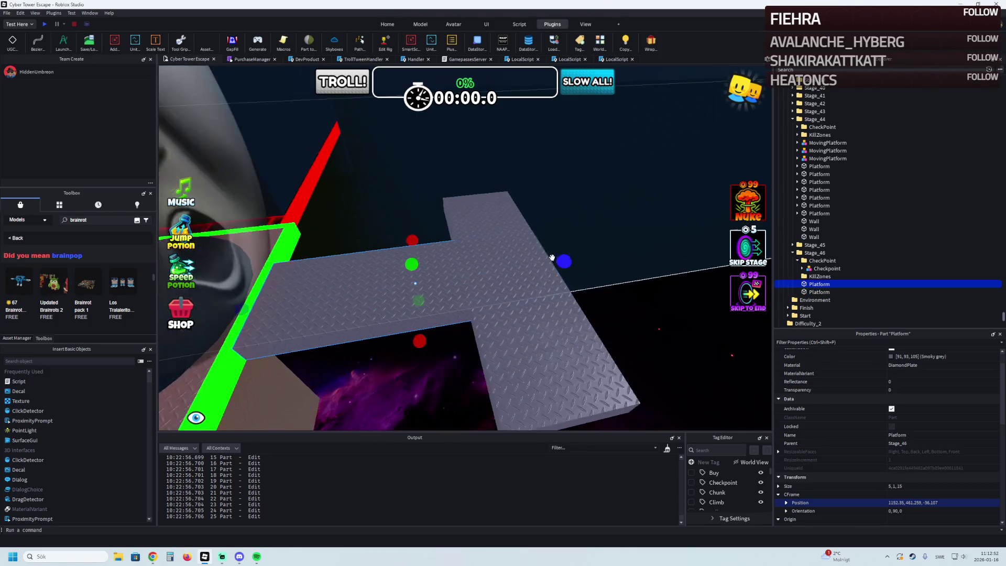
{"action": "key", "text": "ctrl+3"}
{"action": "left_click_drag", "start_coordinate": [530, 264], "coordinate": [559, 261]}
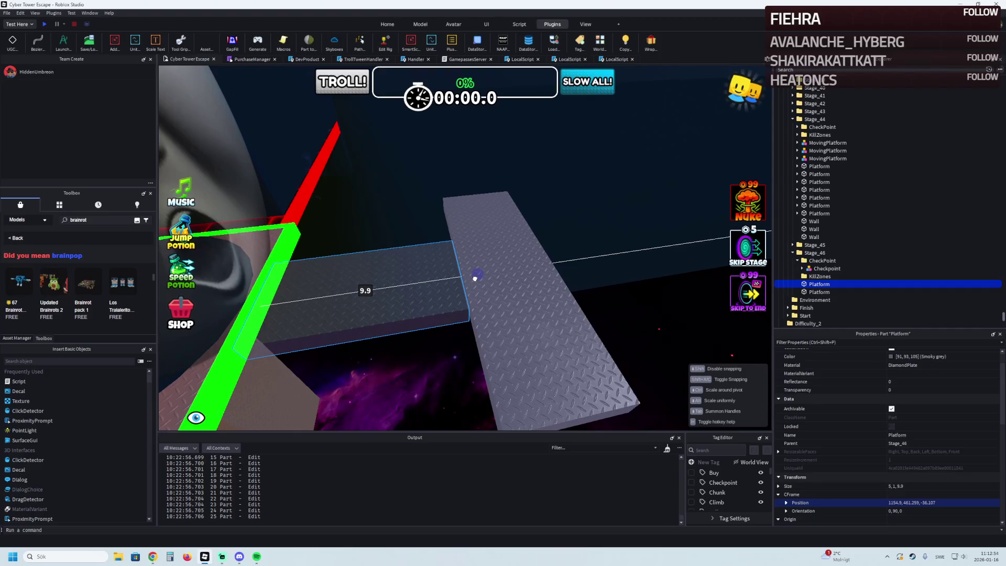
Step: Stretch the rotated copy to 25 studs long, then duplicate it and rotate it crosswise
{"action": "left_click", "coordinate": [475, 278]}
{"action": "scroll", "coordinate": [504, 286], "scroll_direction": "down", "scroll_amount": 5}
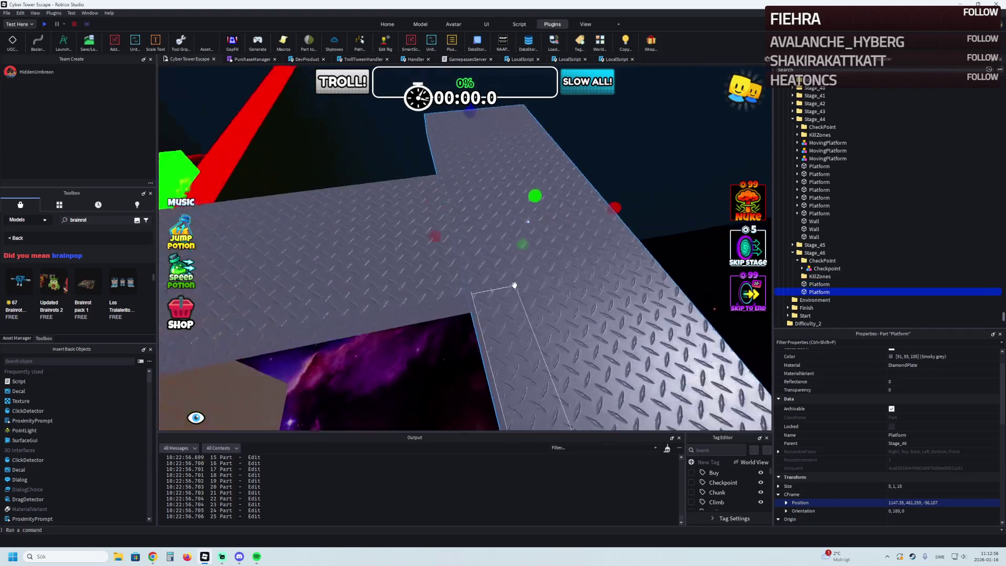
{"action": "key", "text": "f"}
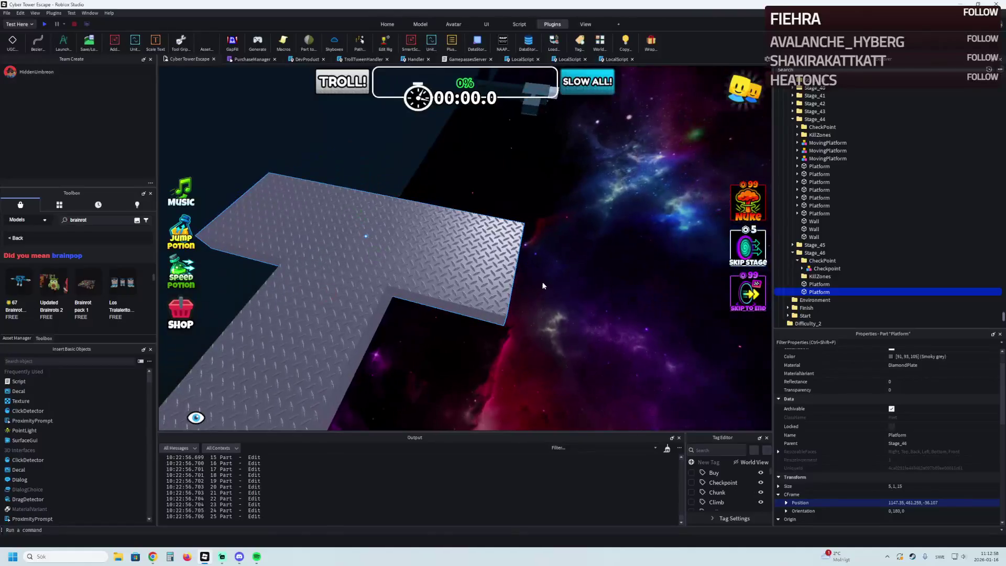
{"action": "left_click_drag", "start_coordinate": [538, 276], "coordinate": [659, 284]}
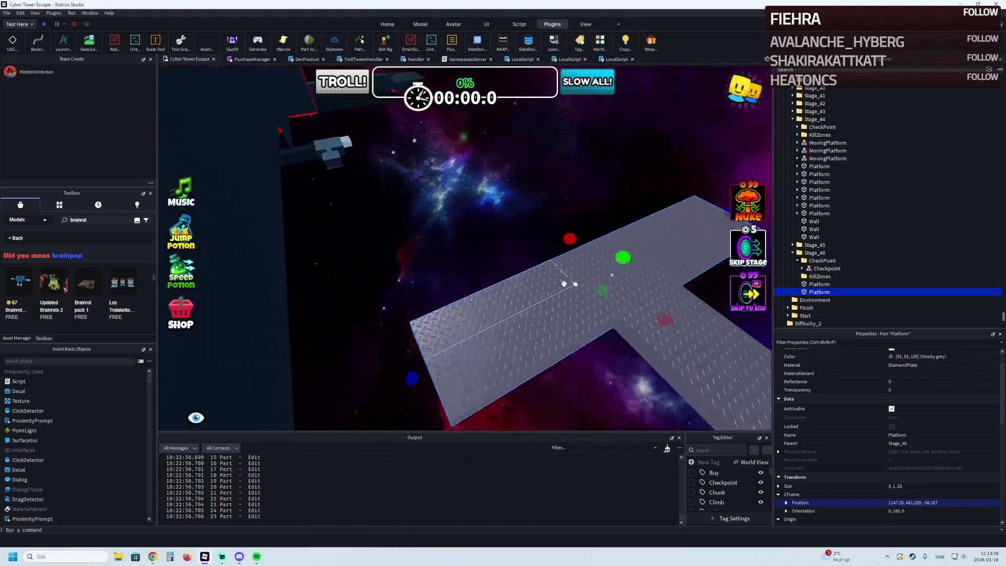
{"action": "key", "text": "ctrl+d"}
{"action": "key", "text": "ctrl+r"}
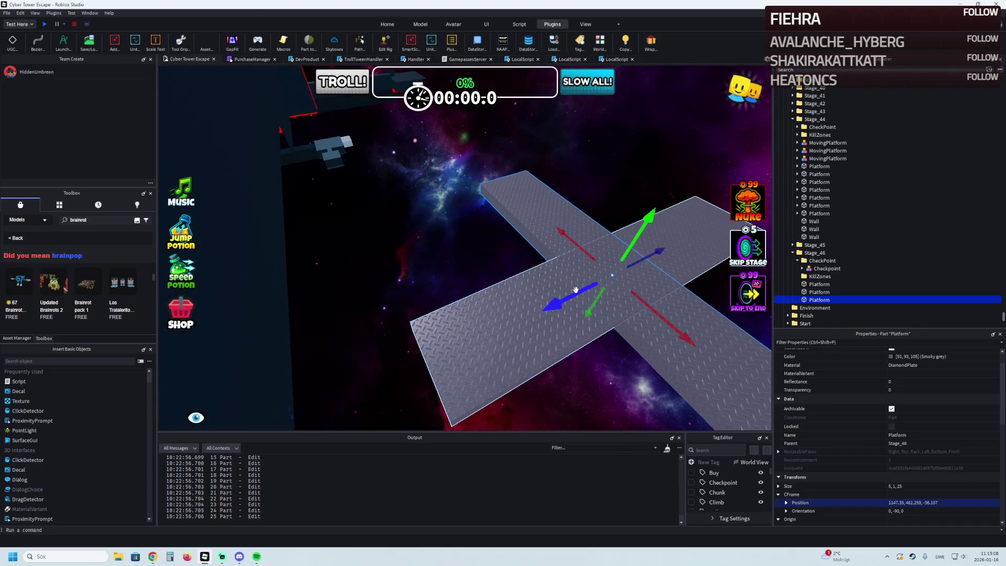
Step: Slide a Stage_46 platform along its length and duplicate it
{"action": "left_click", "coordinate": [420, 25]}
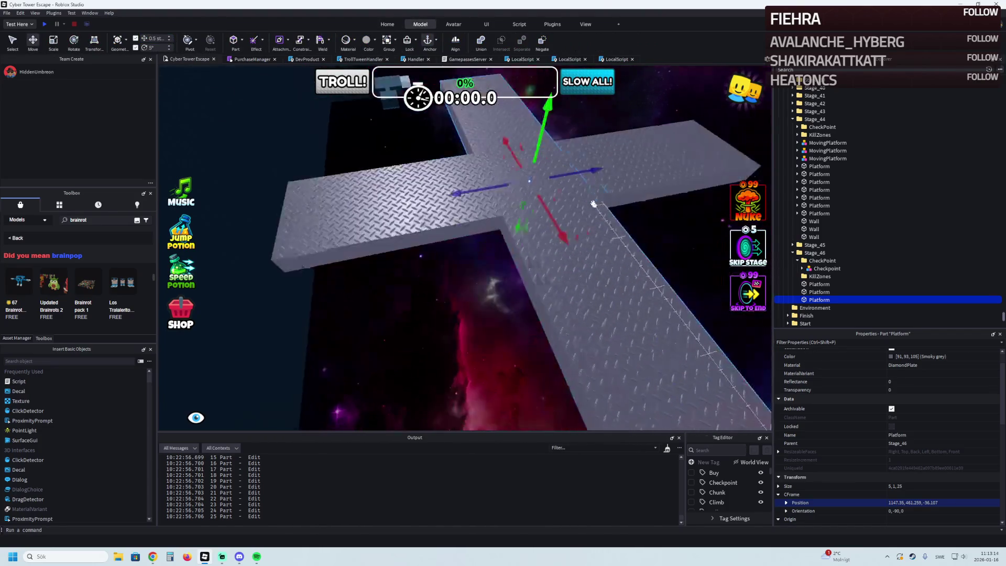
{"action": "mouse_move", "coordinate": [367, 236]}
{"action": "left_mouse_down"}
{"action": "mouse_move", "coordinate": [349, 239]}
{"action": "mouse_move", "coordinate": [309, 183]}
{"action": "mouse_move", "coordinate": [409, 178]}
{"action": "mouse_move", "coordinate": [571, 280]}
{"action": "mouse_move", "coordinate": [279, 289]}
{"action": "mouse_move", "coordinate": [367, 246]}
{"action": "mouse_move", "coordinate": [438, 229]}
{"action": "left_mouse_up"}
{"action": "key", "text": "ctrl+d"}
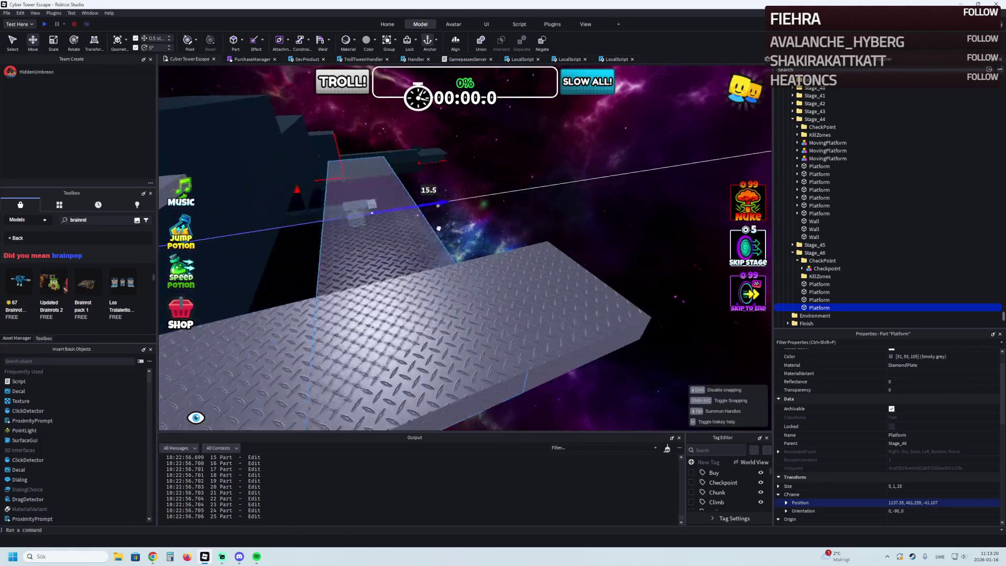
{"action": "left_click", "coordinate": [495, 218]}
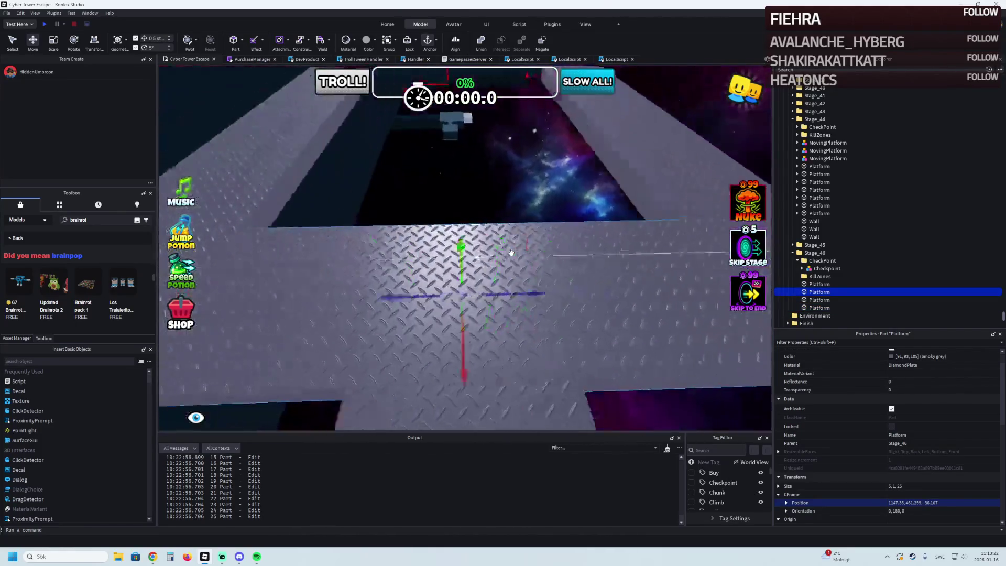
Step: Try shortening a platform to 16 studs, undo it, and move the last platform 17.5 studs sideways
{"action": "key", "text": "ctrl+3"}
{"action": "left_click_drag", "start_coordinate": [516, 252], "coordinate": [530, 251]}
{"action": "key", "text": "ctrl+z"}
{"action": "left_click", "coordinate": [516, 190]}
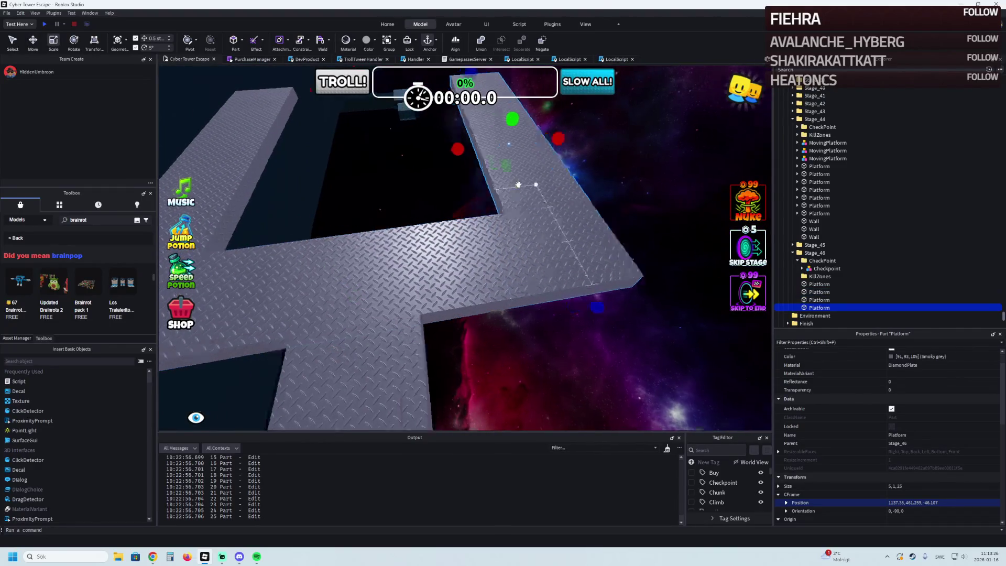
{"action": "left_click_drag", "start_coordinate": [465, 196], "coordinate": [696, 212]}
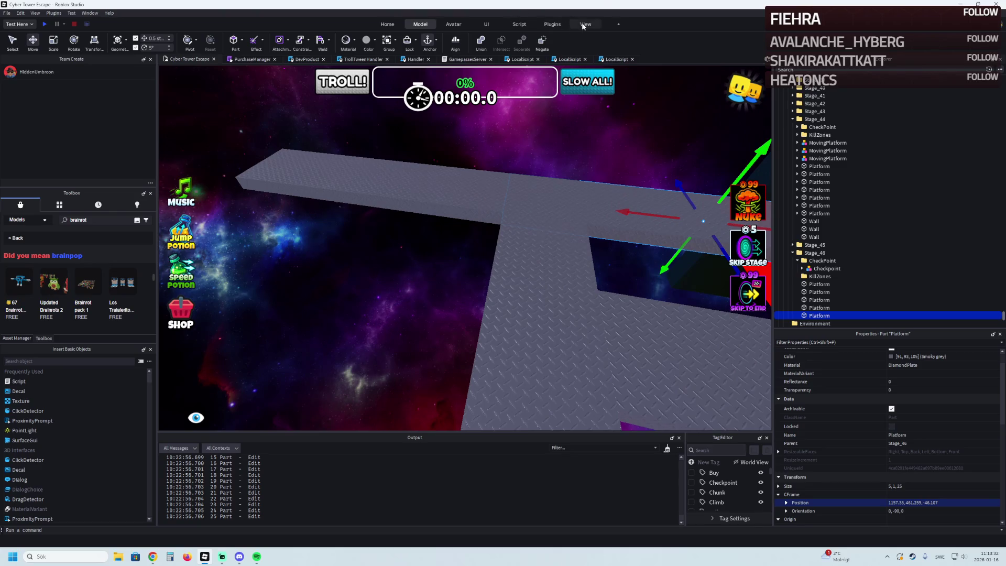
{"action": "left_click", "coordinate": [552, 24]}
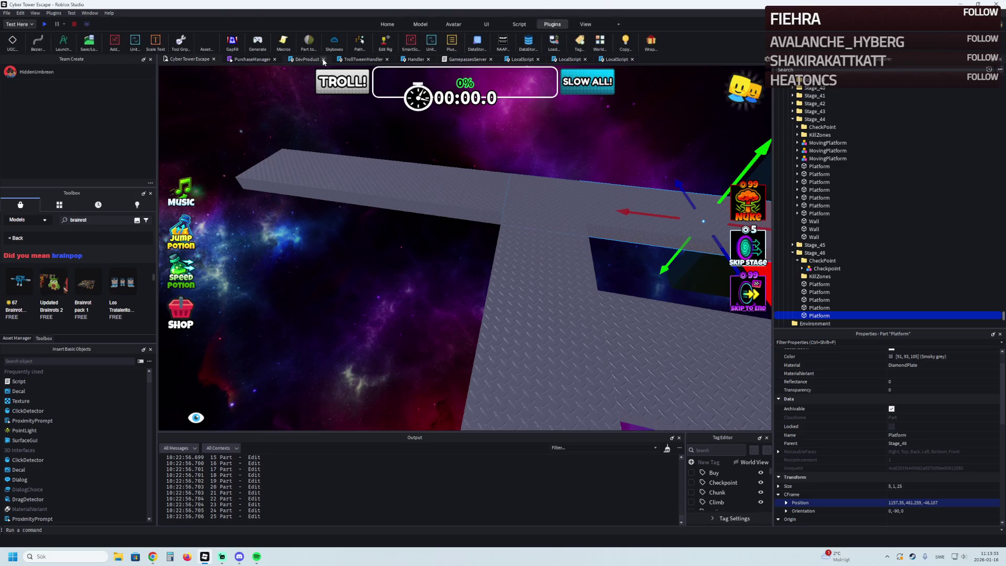
Step: Use Archimedes to render two angled 5×1×25 ramp segments, one unflipped and one flipped
{"action": "left_click", "coordinate": [64, 41]}
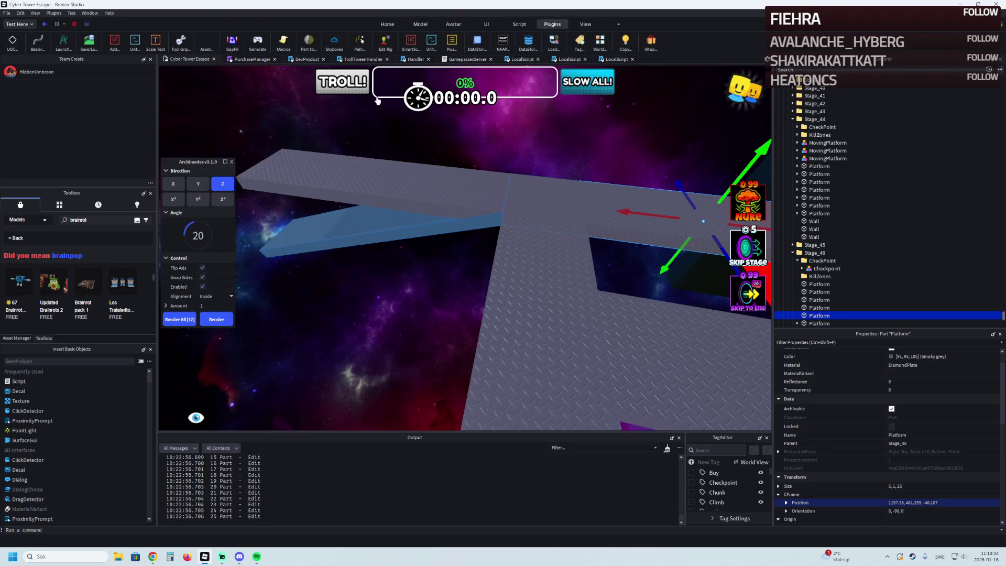
{"action": "left_click", "coordinate": [203, 269]}
{"action": "left_click_drag", "start_coordinate": [193, 227], "coordinate": [192, 228]}
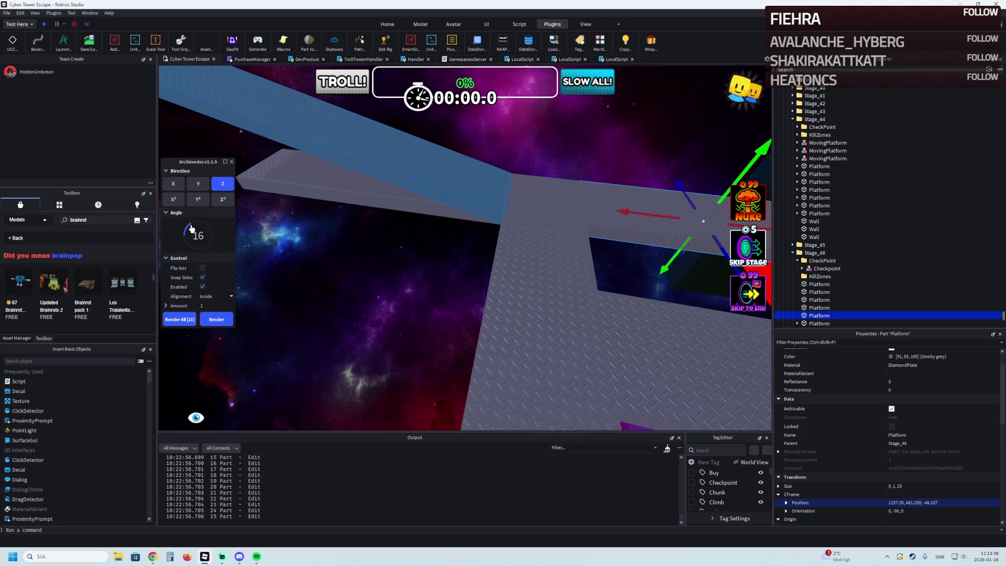
{"action": "scroll", "coordinate": [289, 275], "scroll_direction": "down", "scroll_amount": 10}
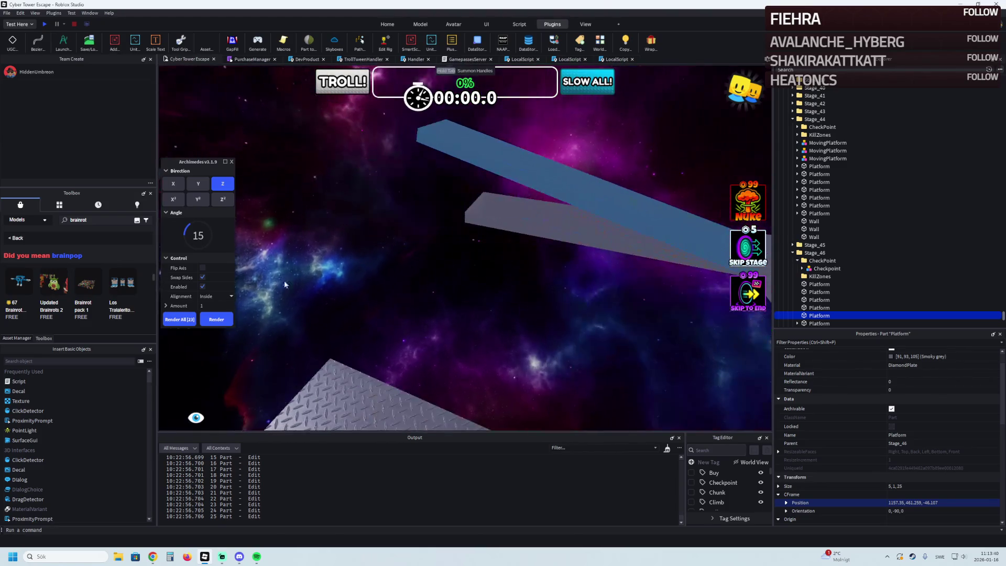
{"action": "left_click", "coordinate": [216, 323]}
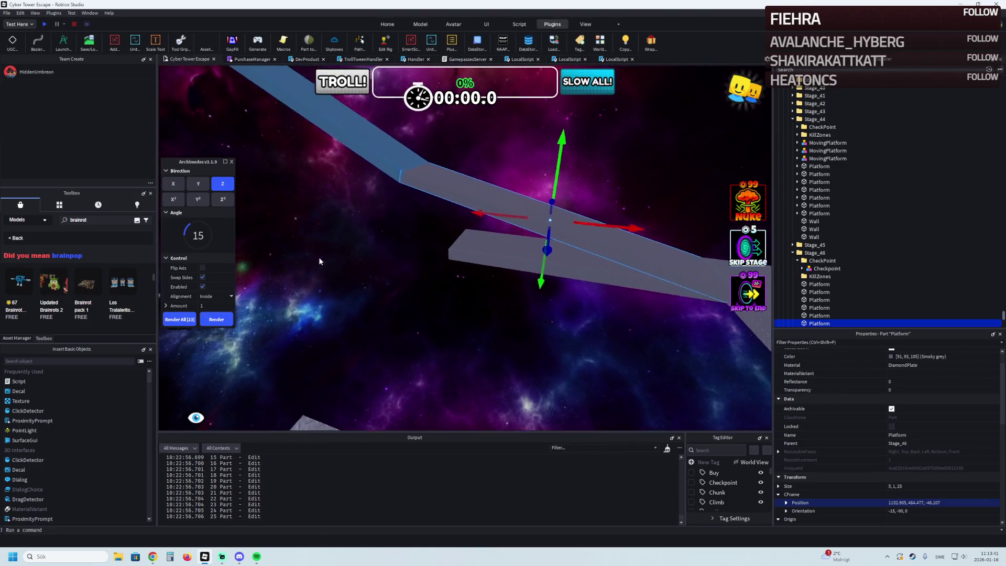
{"action": "left_click", "coordinate": [203, 268]}
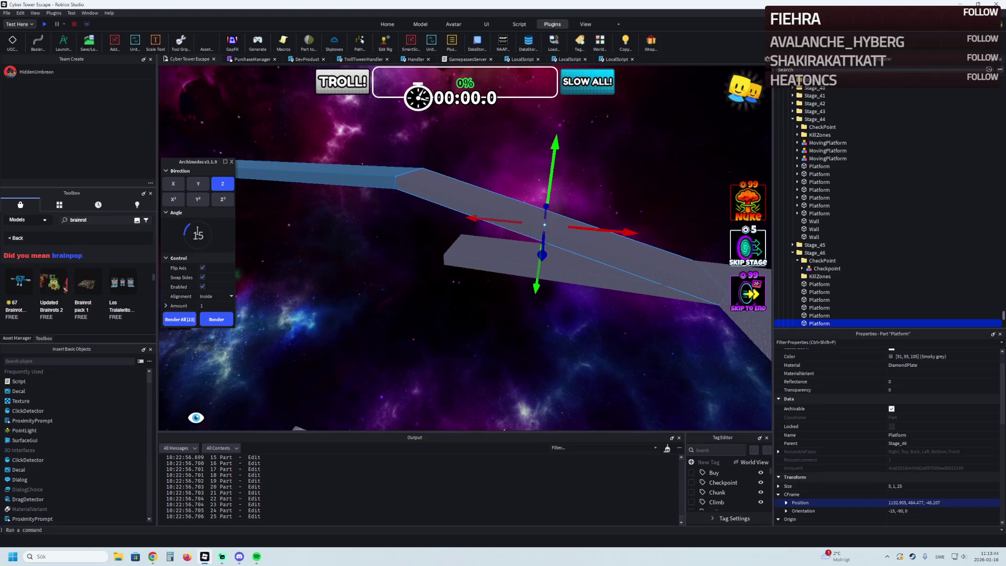
{"action": "type", "text": "30"}
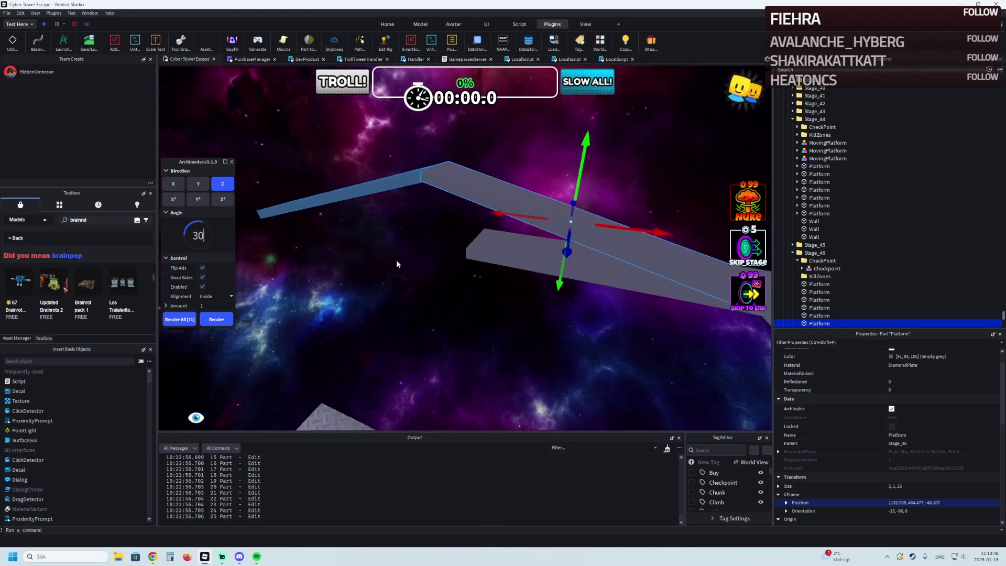
{"action": "left_click_drag", "start_coordinate": [397, 261], "coordinate": [358, 274]}
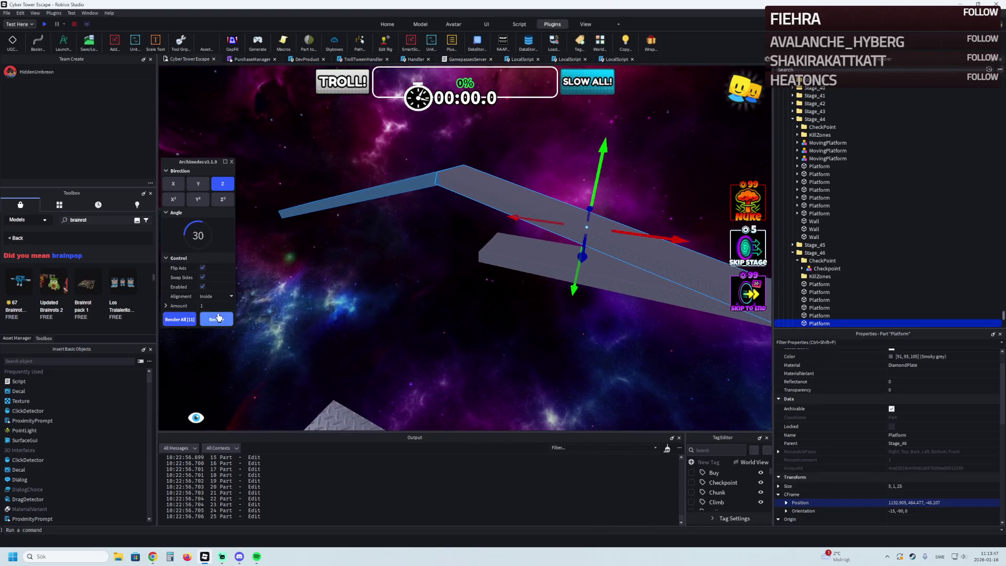
{"action": "left_click", "coordinate": [218, 318]}
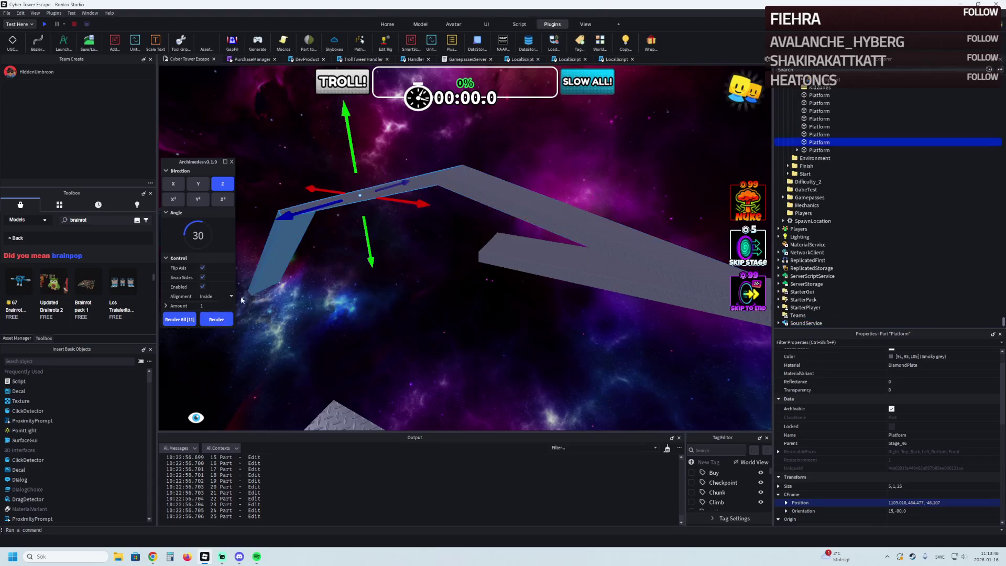
{"action": "left_click", "coordinate": [64, 44]}
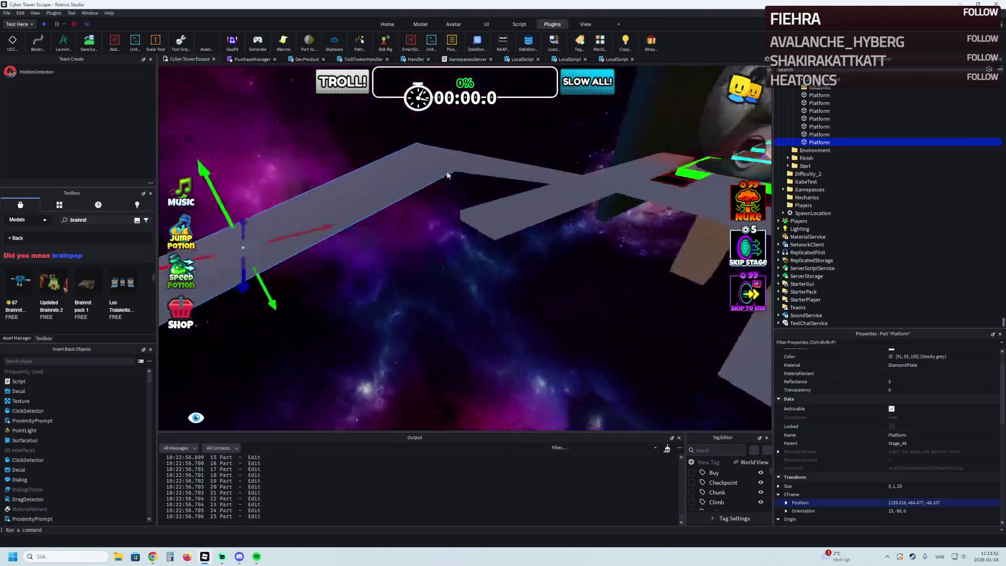
Step: Duplicate two platform pieces and move the copies 19 studs along the walkway
{"action": "left_click", "coordinate": [454, 202]}
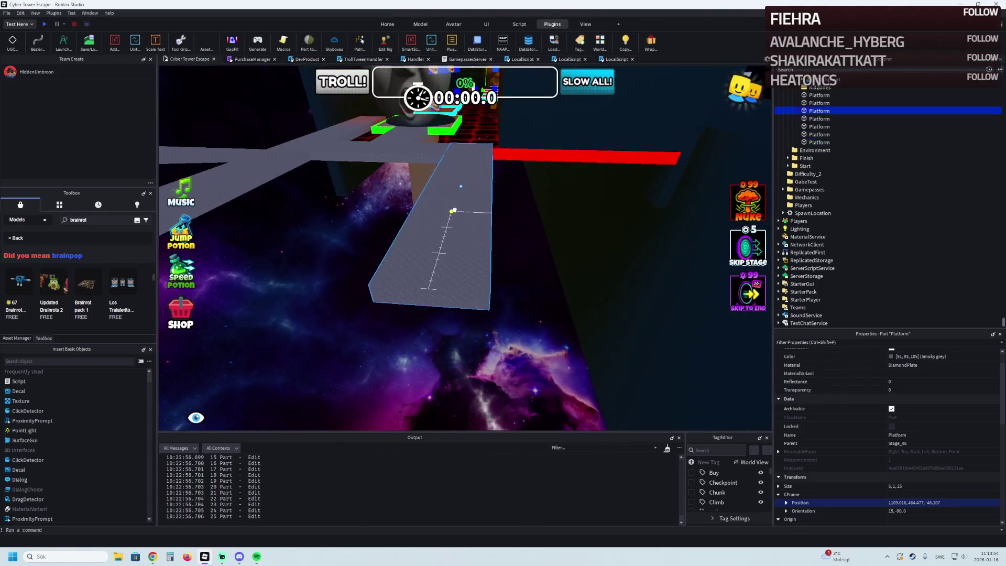
{"action": "left_click", "coordinate": [380, 187]}
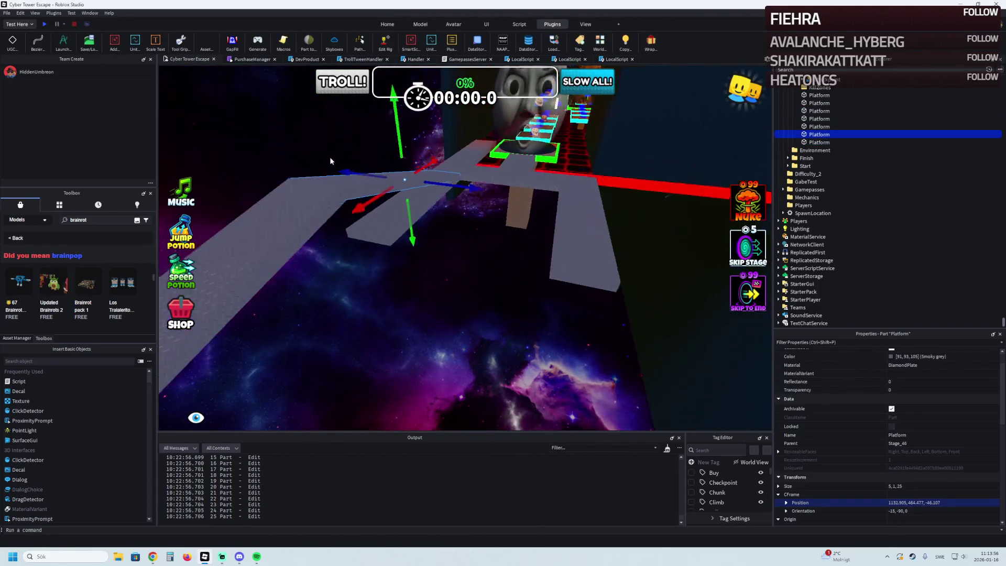
{"action": "key", "text": "ctrl+d"}
{"action": "mouse_move", "coordinate": [381, 234]}
{"action": "left_mouse_down"}
{"action": "mouse_move", "coordinate": [433, 219]}
{"action": "mouse_move", "coordinate": [434, 239]}
{"action": "mouse_move", "coordinate": [456, 238]}
{"action": "left_mouse_up"}
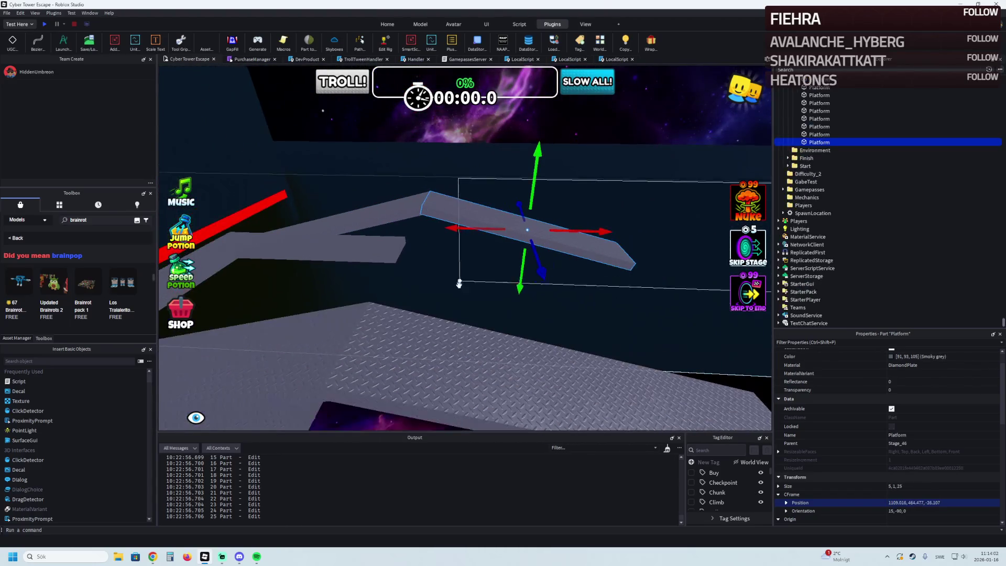
{"action": "left_click", "coordinate": [450, 315], "text": "ctrl"}
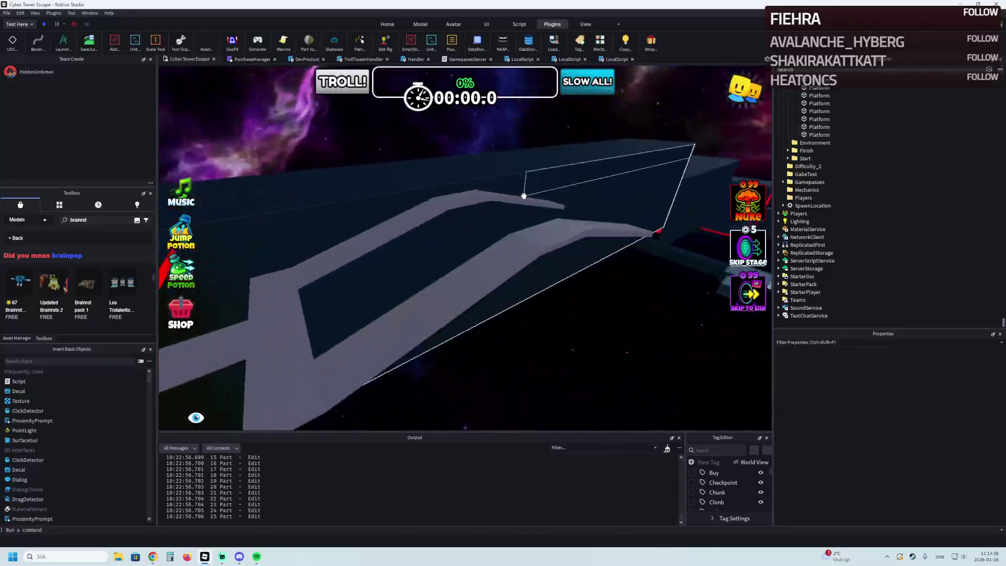
Step: Slide one Stage_46 platform sideways along X and frame it in view
{"action": "left_click", "coordinate": [373, 258]}
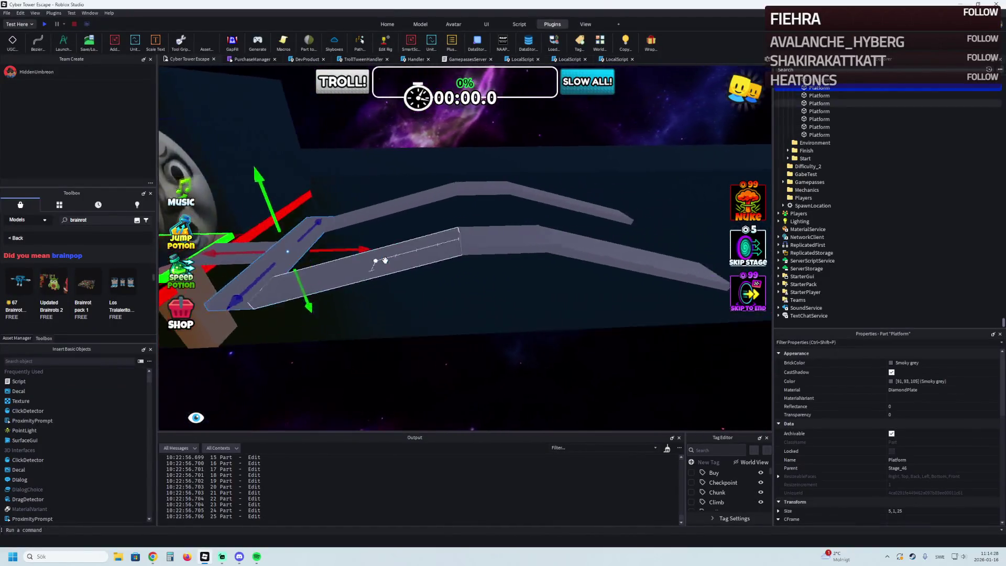
{"action": "left_click", "coordinate": [352, 255]}
{"action": "mouse_move", "coordinate": [313, 252]}
{"action": "left_mouse_down"}
{"action": "mouse_move", "coordinate": [249, 252]}
{"action": "mouse_move", "coordinate": [475, 253]}
{"action": "mouse_move", "coordinate": [547, 243]}
{"action": "left_mouse_up"}
{"action": "key", "text": "w"}
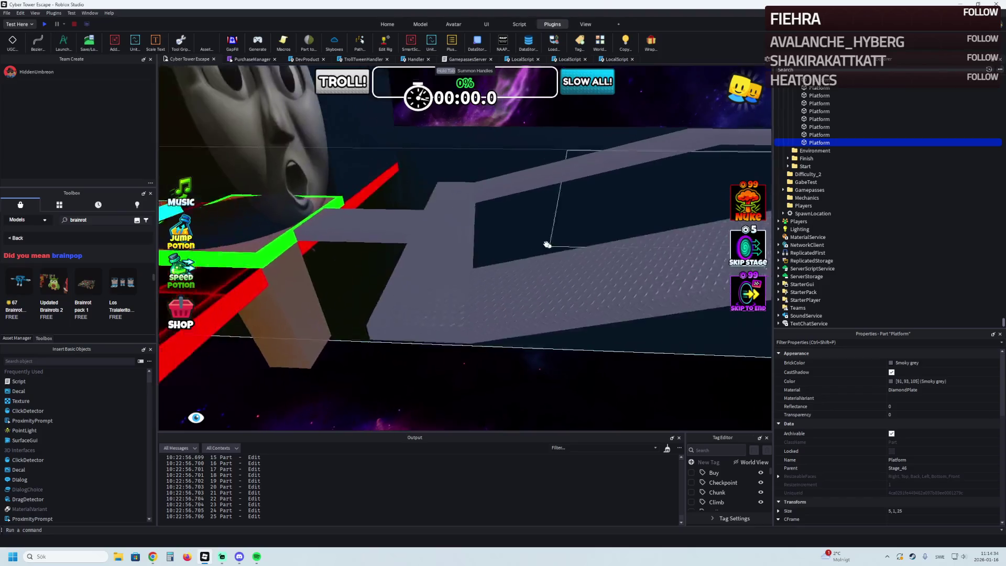
{"action": "key", "text": "f"}
{"action": "left_click_drag", "start_coordinate": [488, 224], "coordinate": [488, 224]}
{"action": "scroll", "coordinate": [488, 224], "scroll_direction": "up", "scroll_amount": 3}
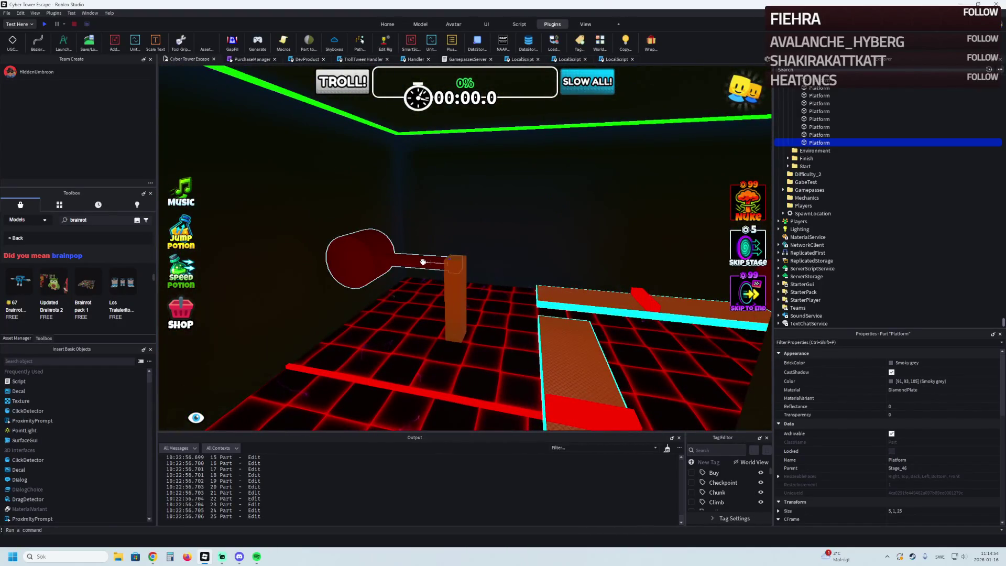
Step: Duplicate Stage_41's Spin obstacle and Floor post and drag the copies toward Stage_46
{"action": "left_click", "coordinate": [453, 288]}
{"action": "left_click", "coordinate": [462, 278], "text": "ctrl"}
{"action": "key", "text": "ctrl+d"}
{"action": "mouse_move", "coordinate": [461, 277]}
{"action": "left_mouse_down"}
{"action": "mouse_move", "coordinate": [434, 296]}
{"action": "mouse_move", "coordinate": [400, 242]}
{"action": "left_mouse_up"}
Step: Lower the copied Spin and Floor 7.5 studs, shift them 2.5 sideways and 6.5 back
{"action": "key", "text": "w"}
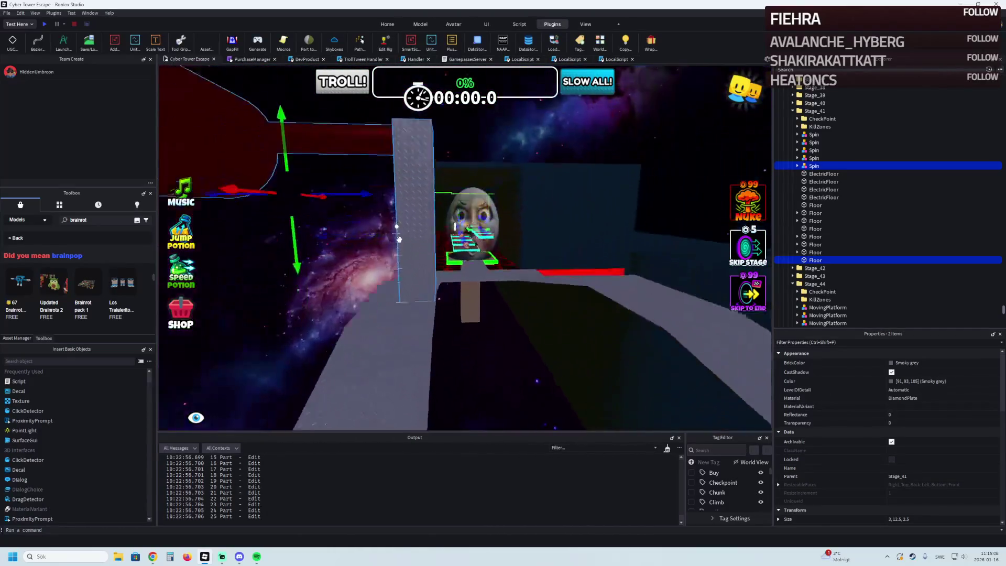
{"action": "left_click_drag", "start_coordinate": [290, 194], "coordinate": [287, 297]}
{"action": "mouse_move", "coordinate": [370, 234]}
{"action": "left_mouse_down"}
{"action": "mouse_move", "coordinate": [401, 233]}
{"action": "mouse_move", "coordinate": [362, 226]}
{"action": "mouse_move", "coordinate": [359, 164]}
{"action": "mouse_move", "coordinate": [393, 89]}
{"action": "mouse_move", "coordinate": [472, 143]}
{"action": "mouse_move", "coordinate": [537, 146]}
{"action": "mouse_move", "coordinate": [420, 165]}
{"action": "mouse_move", "coordinate": [574, 172]}
{"action": "left_mouse_up"}
{"action": "mouse_move", "coordinate": [514, 200]}
{"action": "left_mouse_down"}
{"action": "mouse_move", "coordinate": [474, 198]}
{"action": "mouse_move", "coordinate": [536, 214]}
{"action": "mouse_move", "coordinate": [375, 220]}
{"action": "mouse_move", "coordinate": [423, 218]}
{"action": "left_mouse_up"}
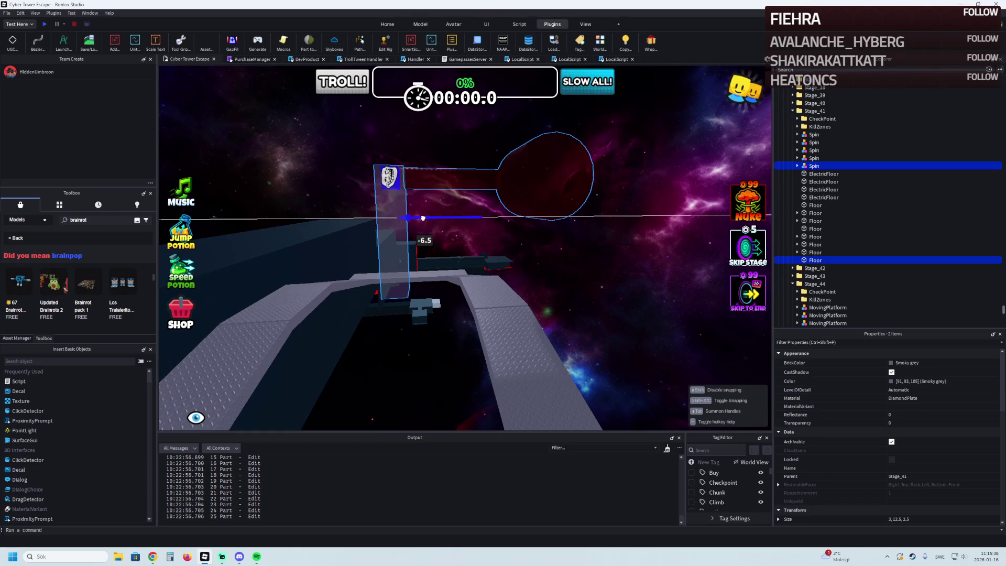
{"action": "left_click_drag", "start_coordinate": [424, 218], "coordinate": [423, 218]}
{"action": "left_click", "coordinate": [386, 235]}
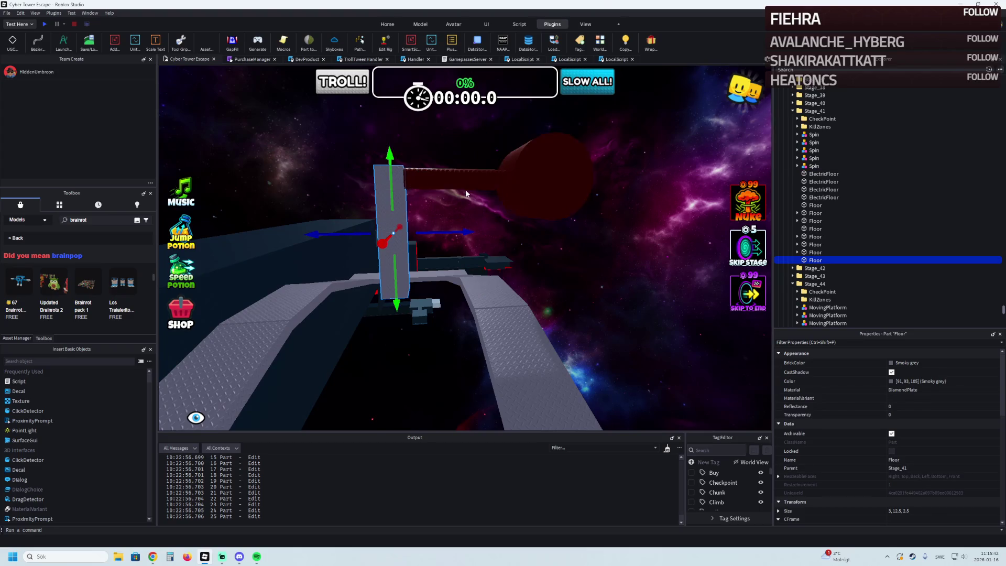
{"action": "left_click", "coordinate": [453, 182]}
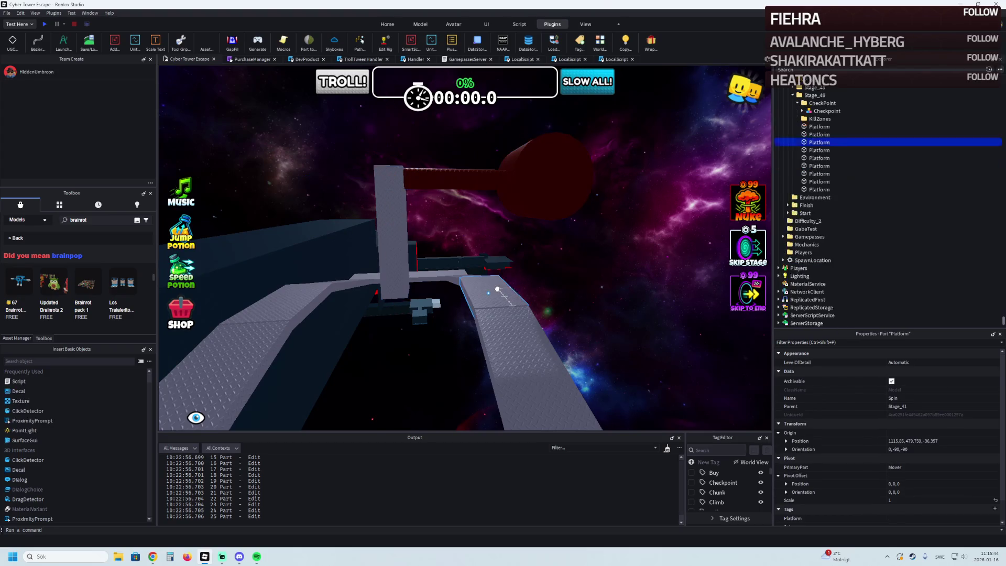
{"action": "left_click", "coordinate": [472, 296]}
{"action": "mouse_move", "coordinate": [459, 301]}
{"action": "left_mouse_down"}
{"action": "mouse_move", "coordinate": [387, 299]}
{"action": "mouse_move", "coordinate": [330, 334]}
{"action": "mouse_move", "coordinate": [292, 340]}
{"action": "left_mouse_up"}
{"action": "left_click", "coordinate": [501, 213]}
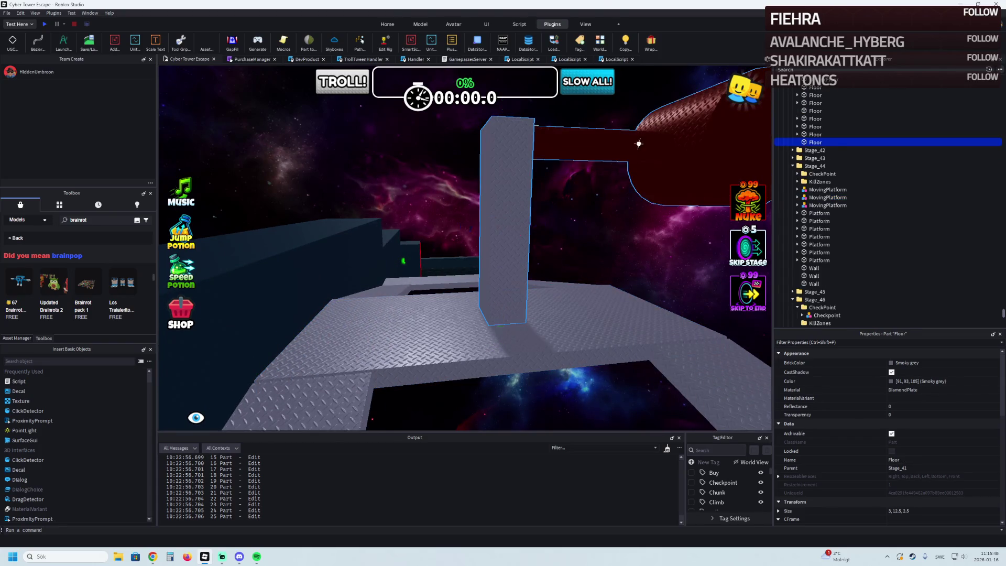
{"action": "left_click", "coordinate": [392, 341]}
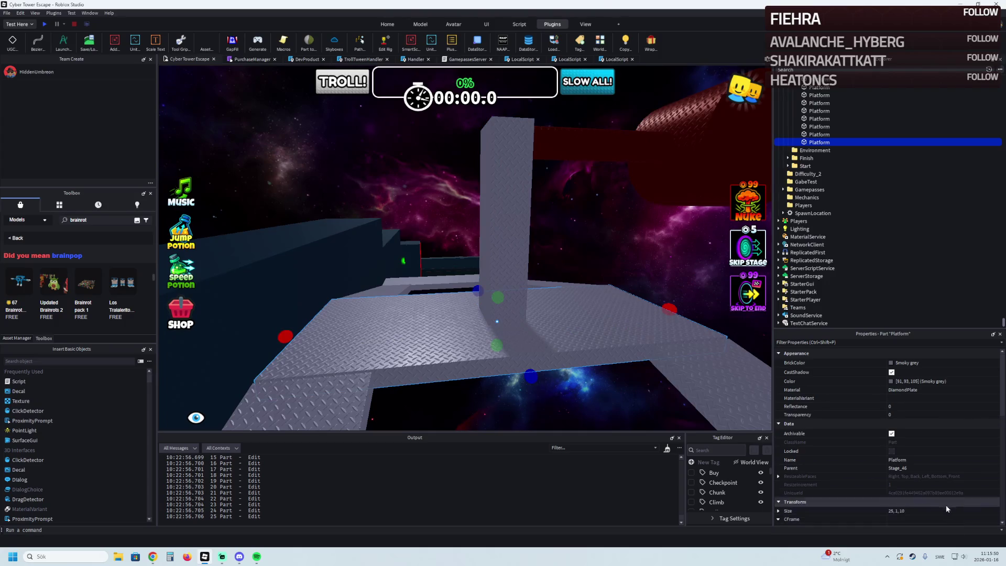
{"action": "scroll", "coordinate": [951, 414], "scroll_direction": "down", "scroll_amount": 3}
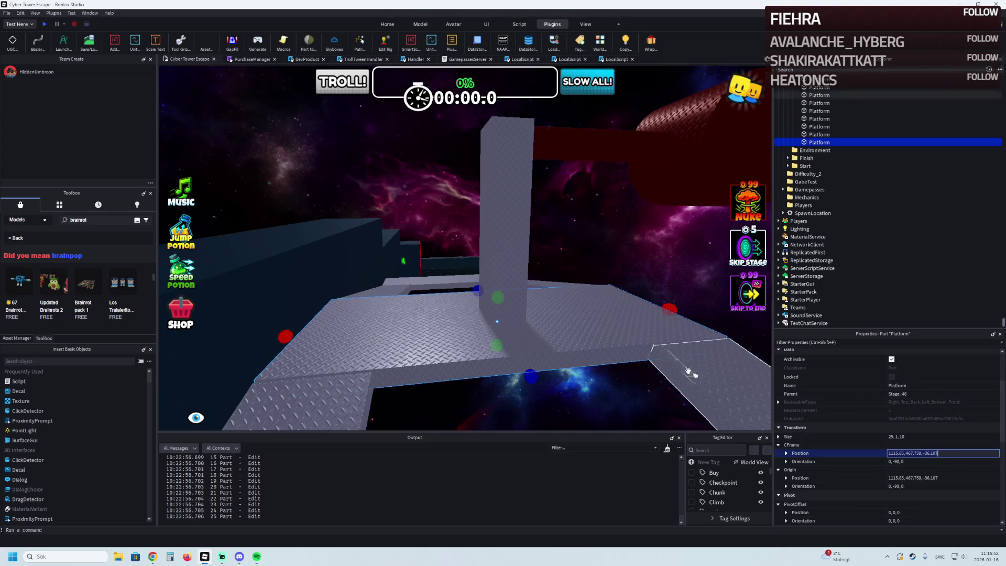
{"action": "left_click", "coordinate": [596, 142]}
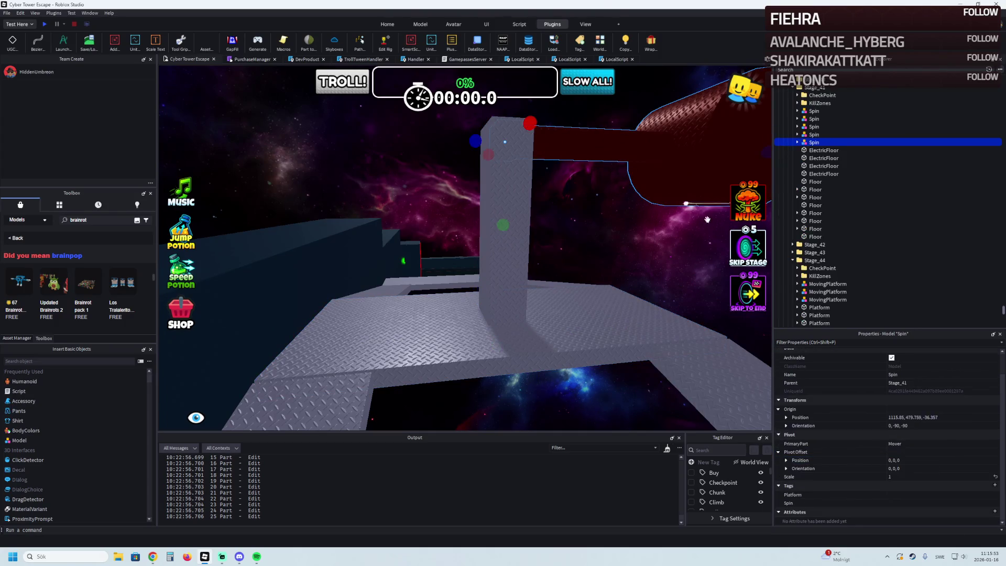
{"action": "left_click", "coordinate": [962, 416]}
{"action": "key", "text": "f"}
{"action": "key", "text": "s"}
{"action": "key", "text": "a"}
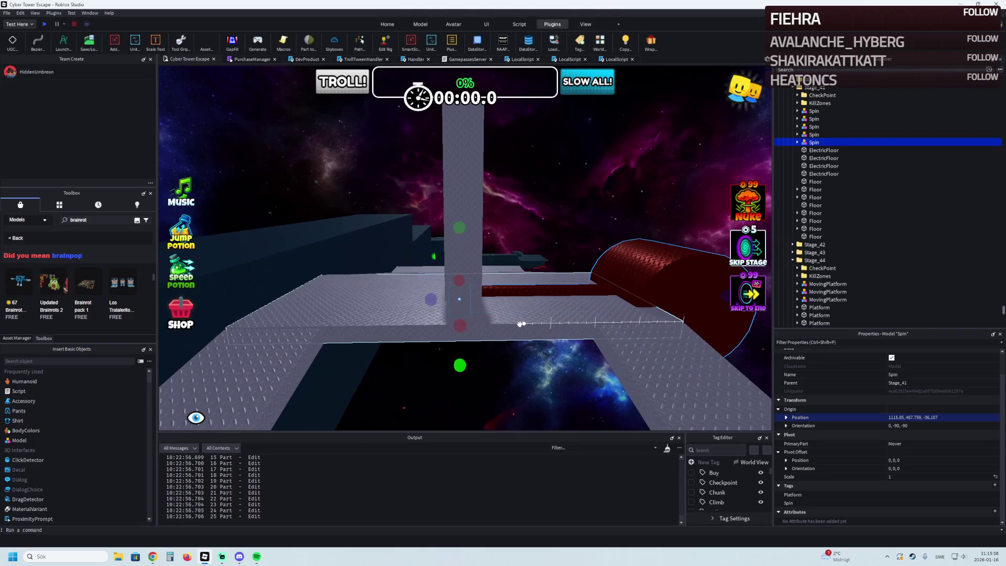
{"action": "left_click", "coordinate": [476, 272]}
{"action": "left_click", "coordinate": [467, 292]}
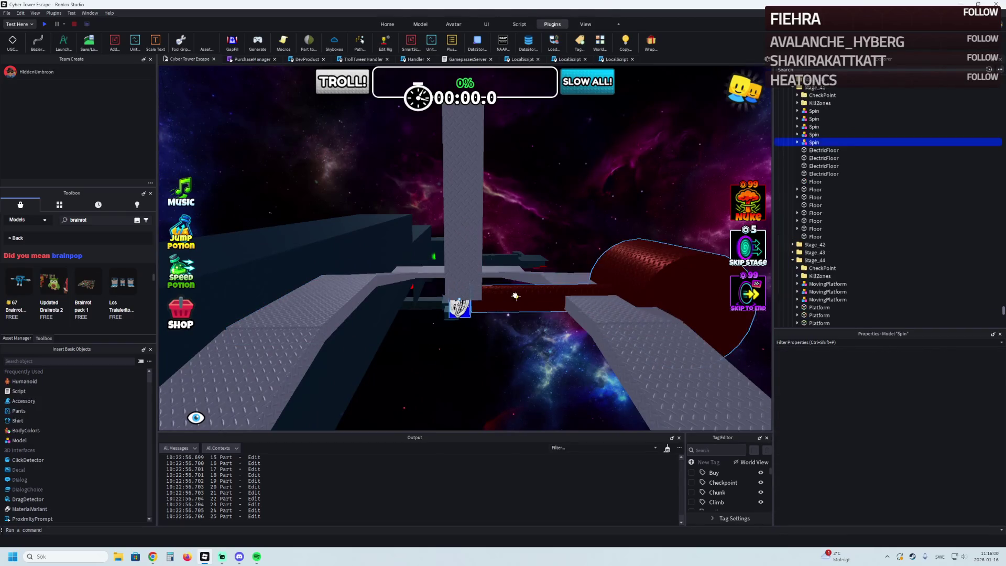
{"action": "key", "text": "f"}
{"action": "left_click_drag", "start_coordinate": [467, 336], "coordinate": [466, 277]}
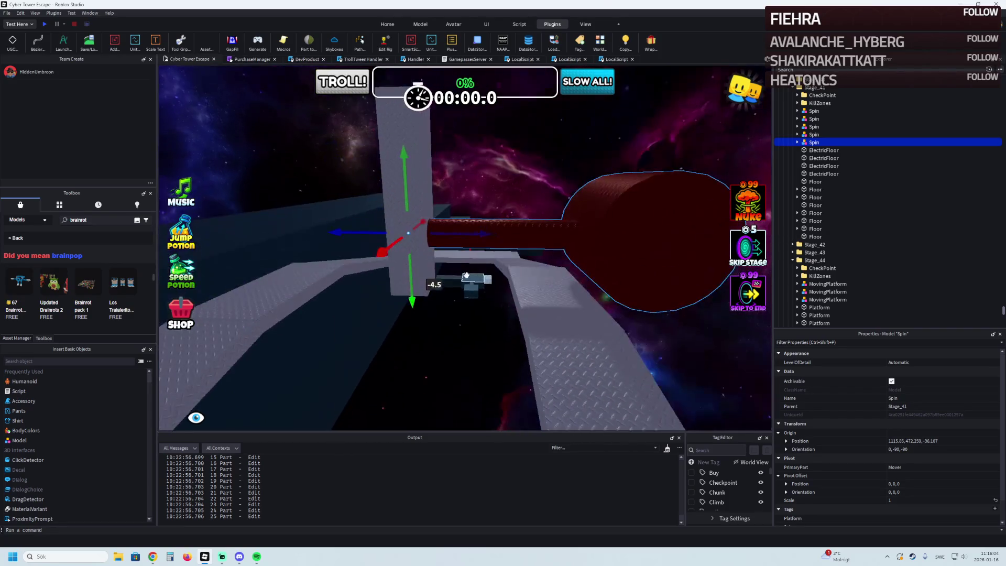
{"action": "key", "text": "f"}
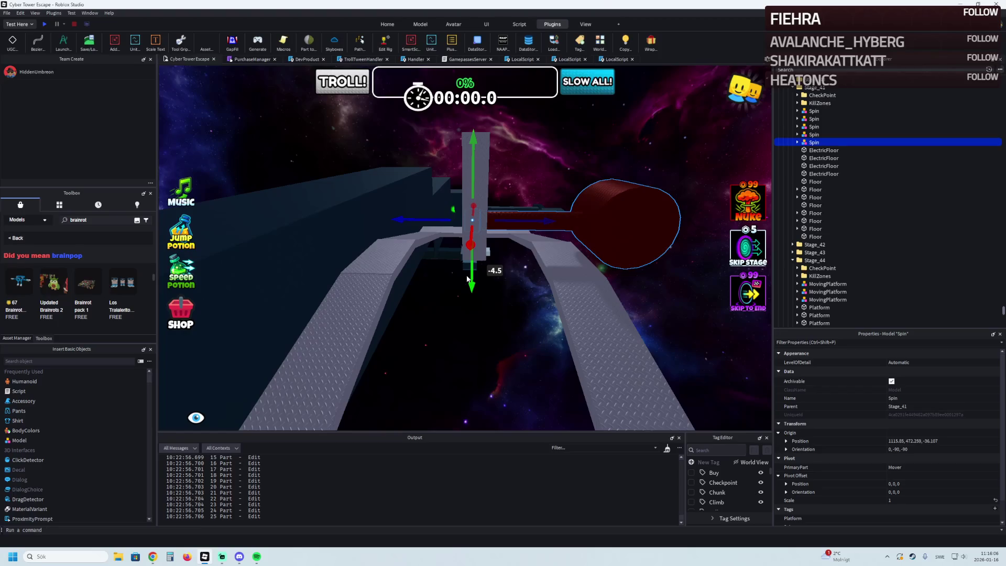
{"action": "key", "text": "ctrl+4"}
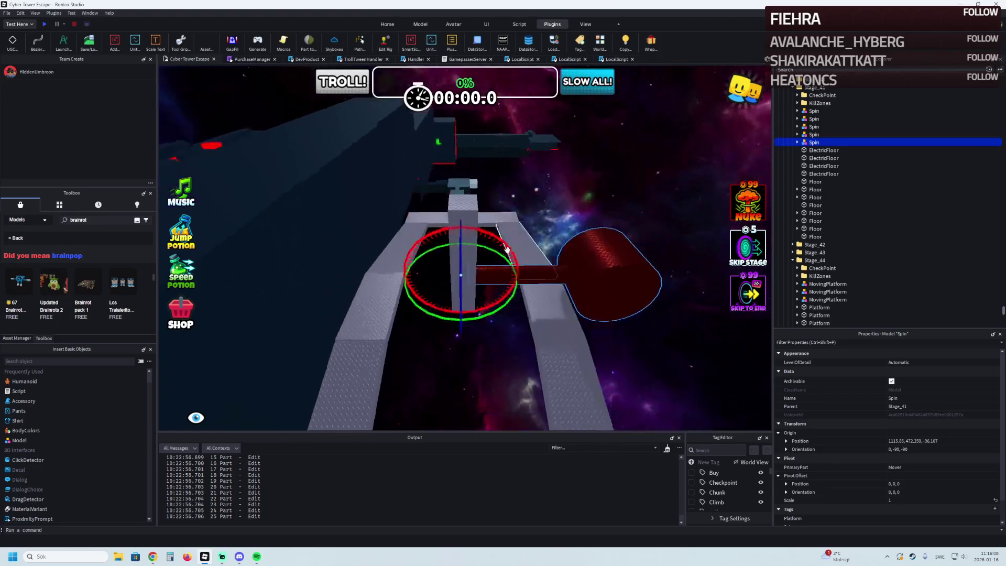
{"action": "mouse_move", "coordinate": [502, 303]}
{"action": "left_mouse_down"}
{"action": "mouse_move", "coordinate": [474, 319]}
{"action": "mouse_move", "coordinate": [412, 313]}
{"action": "mouse_move", "coordinate": [422, 242]}
{"action": "left_mouse_up"}
{"action": "key", "text": "ctrl+z"}
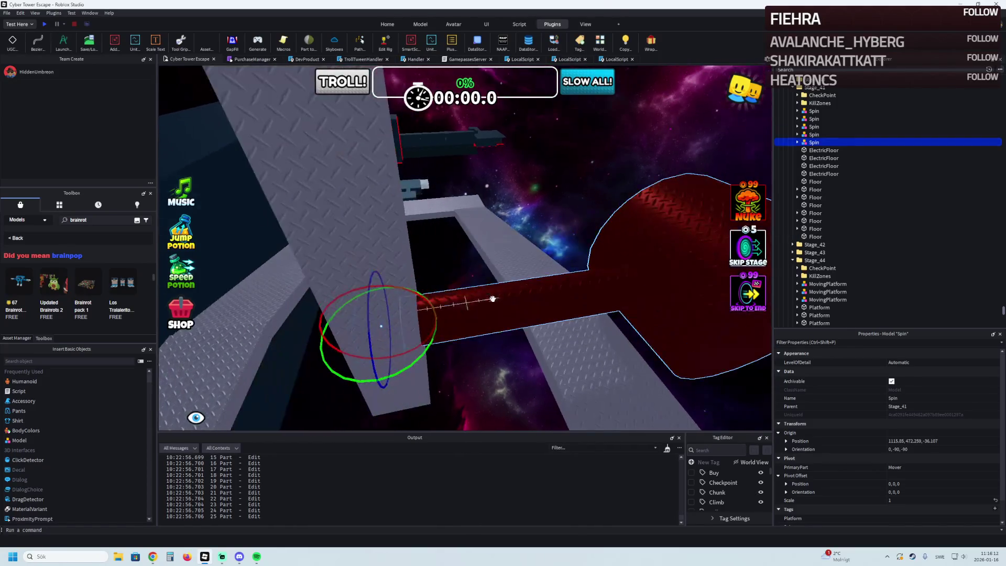
{"action": "left_click", "coordinate": [492, 305]}
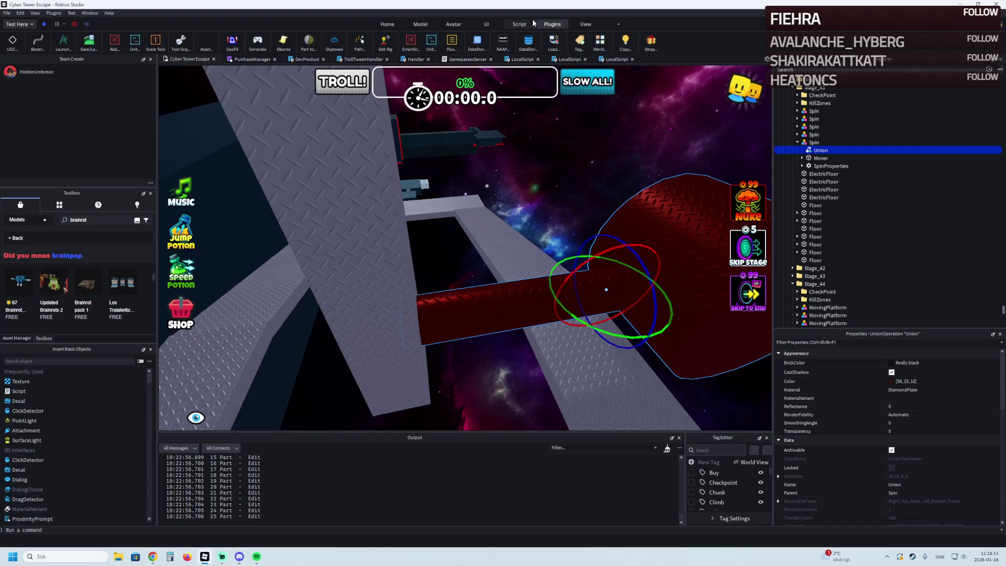
Step: Separate the Spin union, trim the handle to 10, shift both Brown parts 3 studs, recolour 58,23,18
{"action": "left_click", "coordinate": [560, 24]}
{"action": "key", "text": "ctrl+shift+u"}
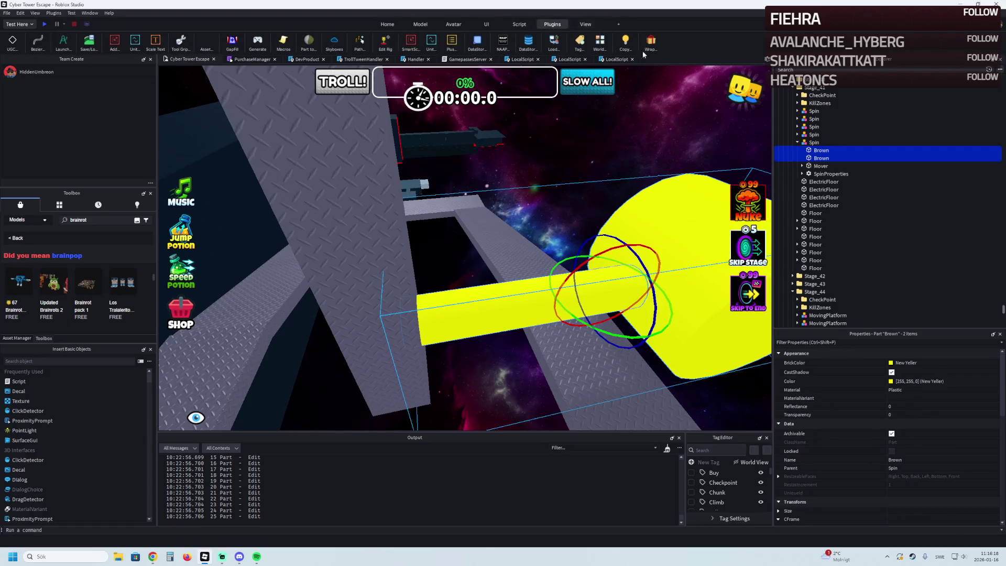
{"action": "left_click", "coordinate": [461, 316]}
{"action": "left_click_drag", "start_coordinate": [385, 324], "coordinate": [443, 317]}
{"action": "left_click", "coordinate": [827, 159], "text": "ctrl"}
{"action": "key", "text": "ctrl+2"}
{"action": "mouse_move", "coordinate": [526, 262]}
{"action": "left_mouse_down"}
{"action": "mouse_move", "coordinate": [470, 273]}
{"action": "mouse_move", "coordinate": [471, 285]}
{"action": "left_mouse_up"}
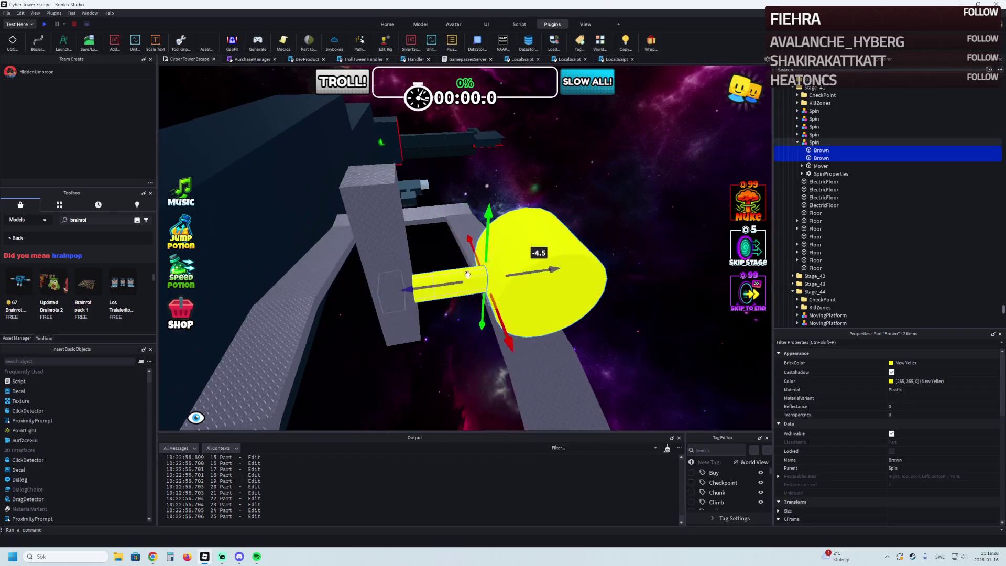
{"action": "key", "text": "ctrl+4"}
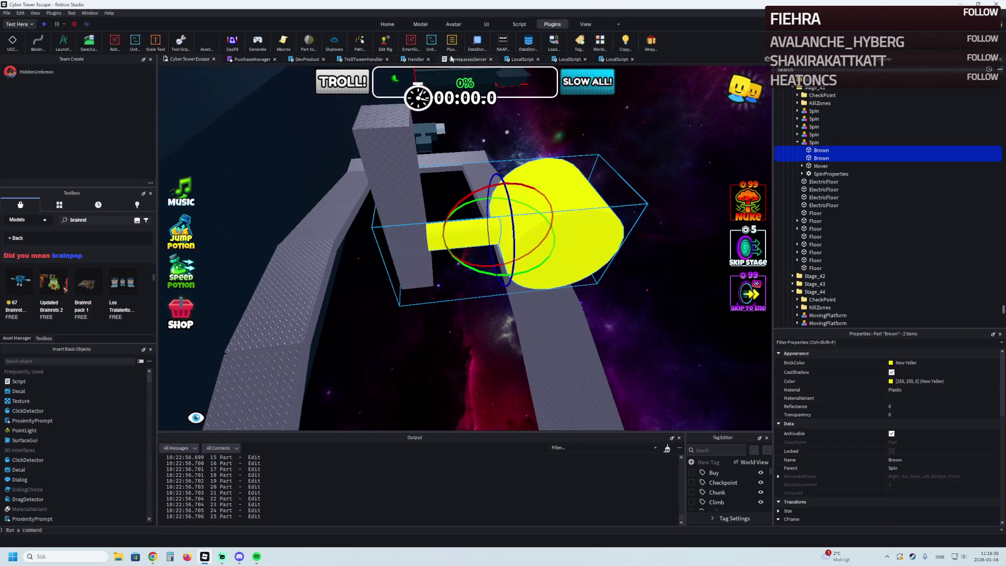
{"action": "left_click", "coordinate": [420, 25]}
{"action": "left_click", "coordinate": [481, 42]}
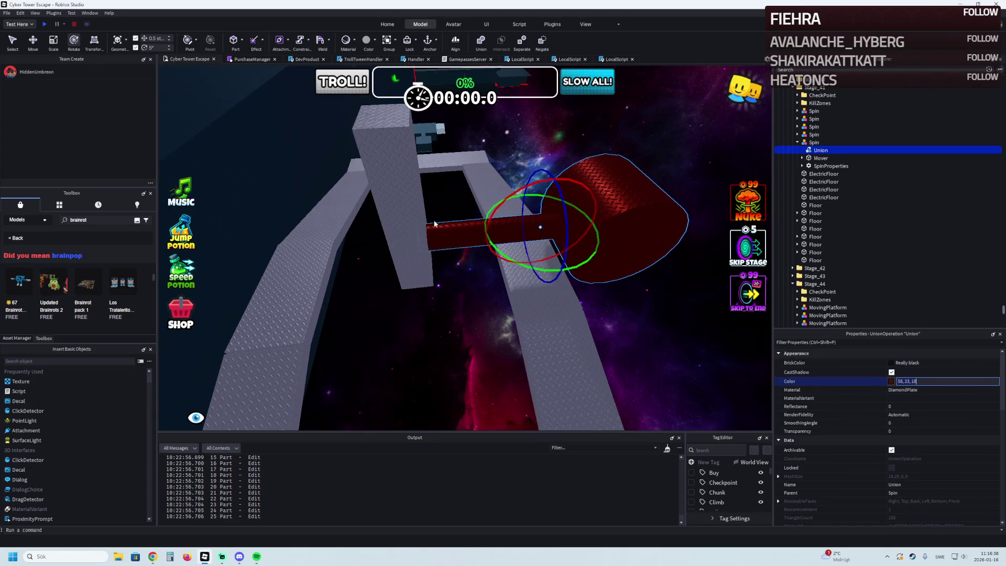
{"action": "key", "text": "Return"}
Step: Re-separate the paddle, apply dark red DiamondPlate, shorten the handle to 7, move both parts 3.5 toward the wall
{"action": "key", "text": "a"}
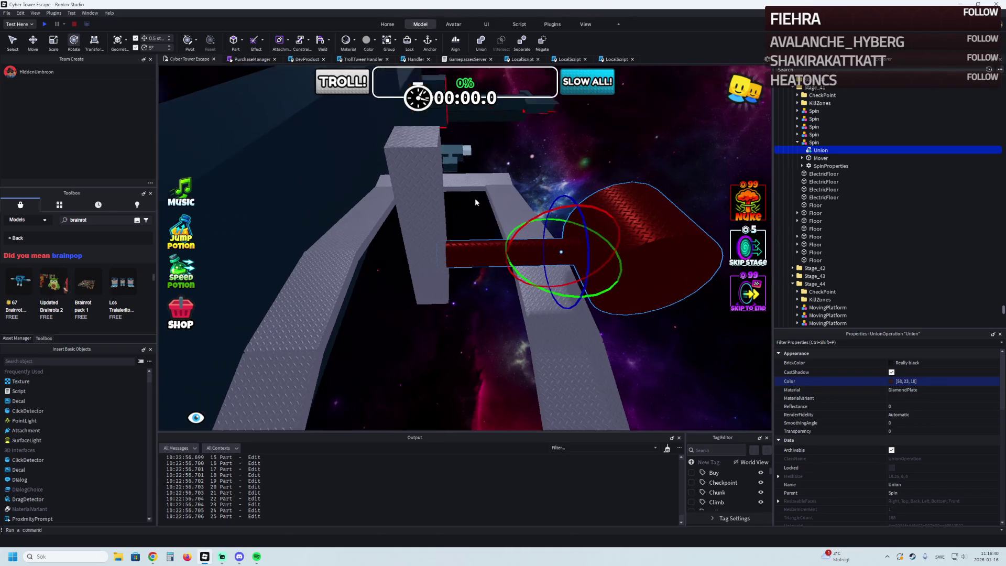
{"action": "key", "text": "ctrl+shift+u"}
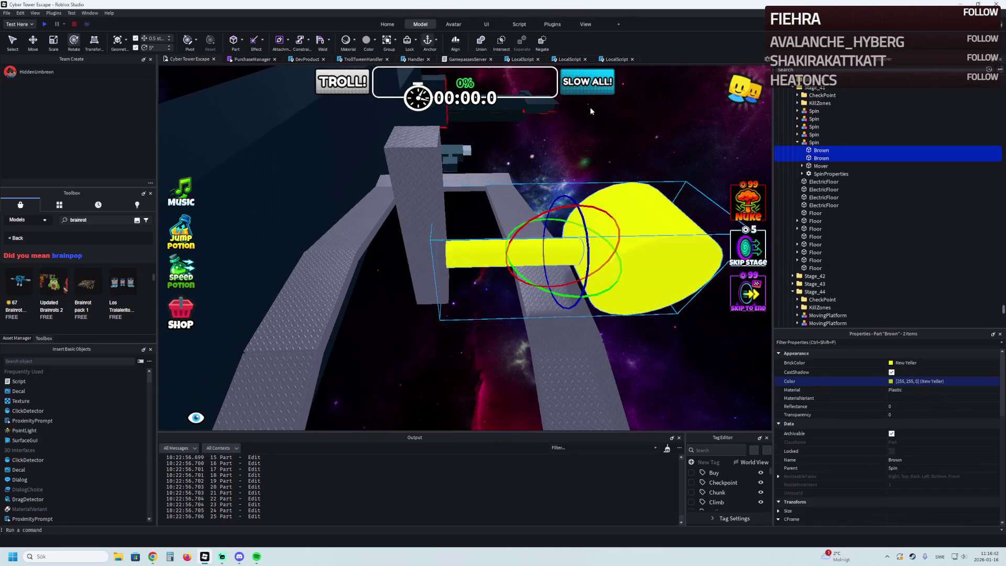
{"action": "left_click", "coordinate": [935, 392]}
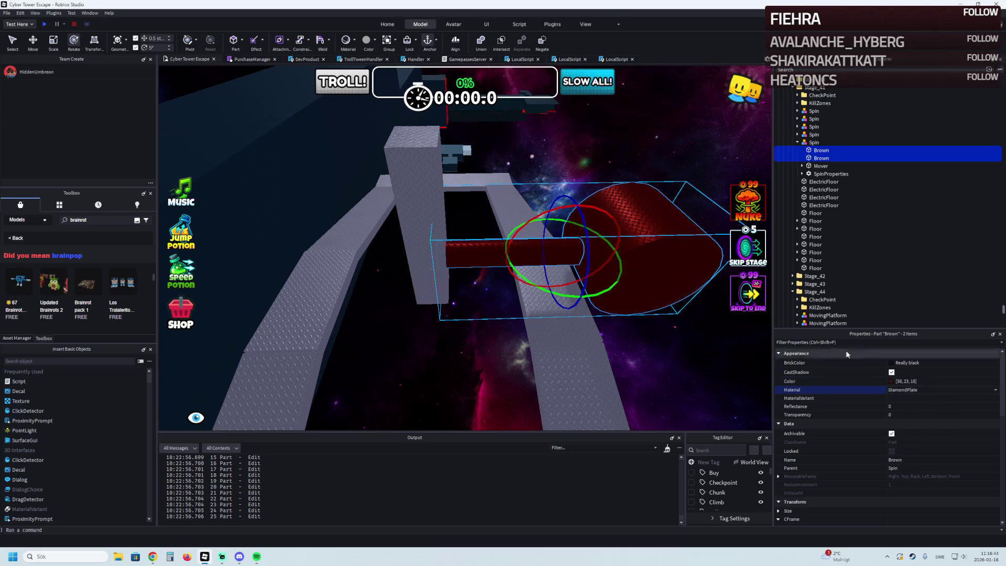
{"action": "left_click", "coordinate": [470, 250]}
{"action": "key", "text": "ctrl+1"}
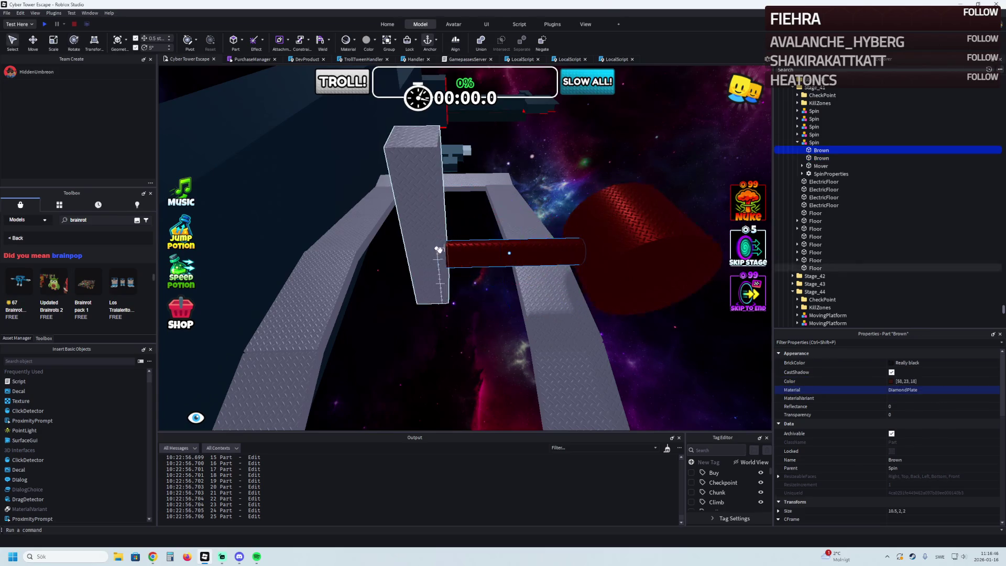
{"action": "left_click_drag", "start_coordinate": [430, 254], "coordinate": [477, 255]}
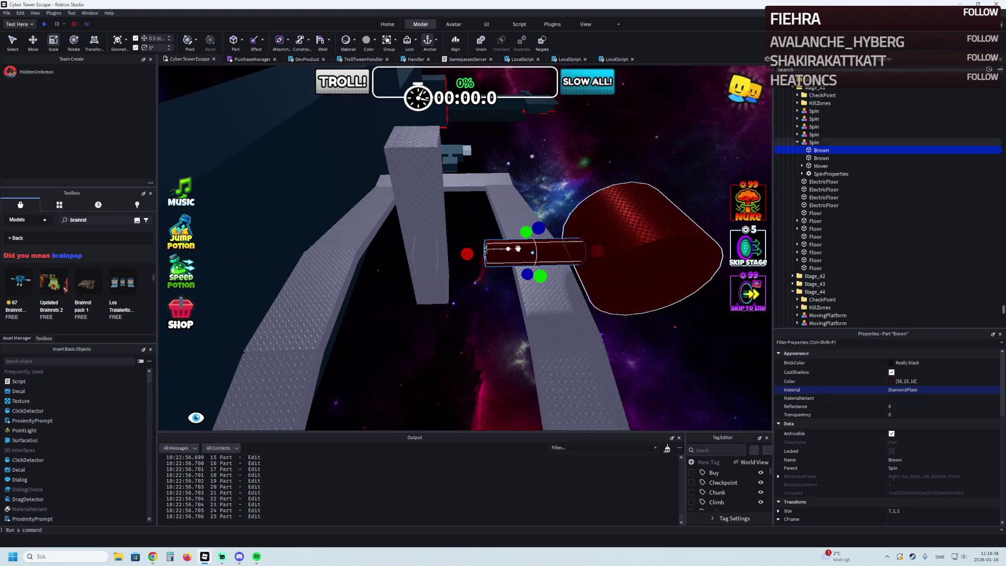
{"action": "left_click", "coordinate": [625, 223]}
{"action": "key", "text": "ctrl+2"}
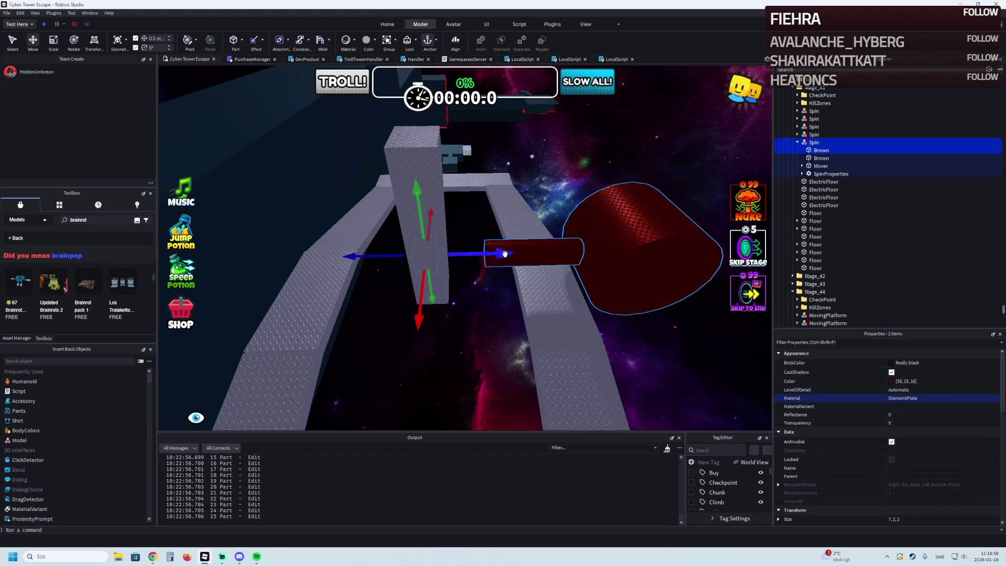
{"action": "left_click", "coordinate": [817, 151]}
{"action": "left_click", "coordinate": [817, 158], "text": "shift"}
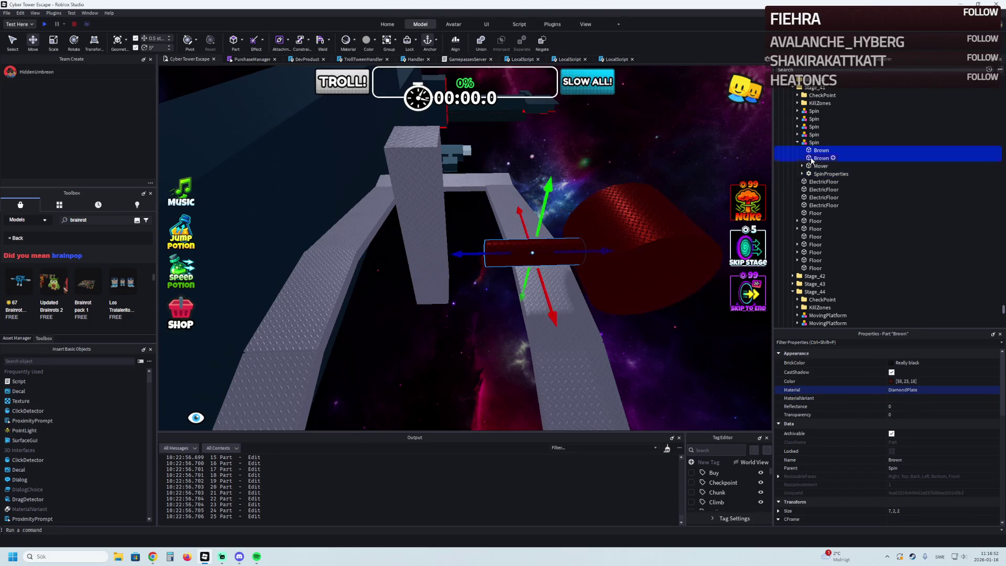
{"action": "left_click_drag", "start_coordinate": [514, 251], "coordinate": [457, 260]}
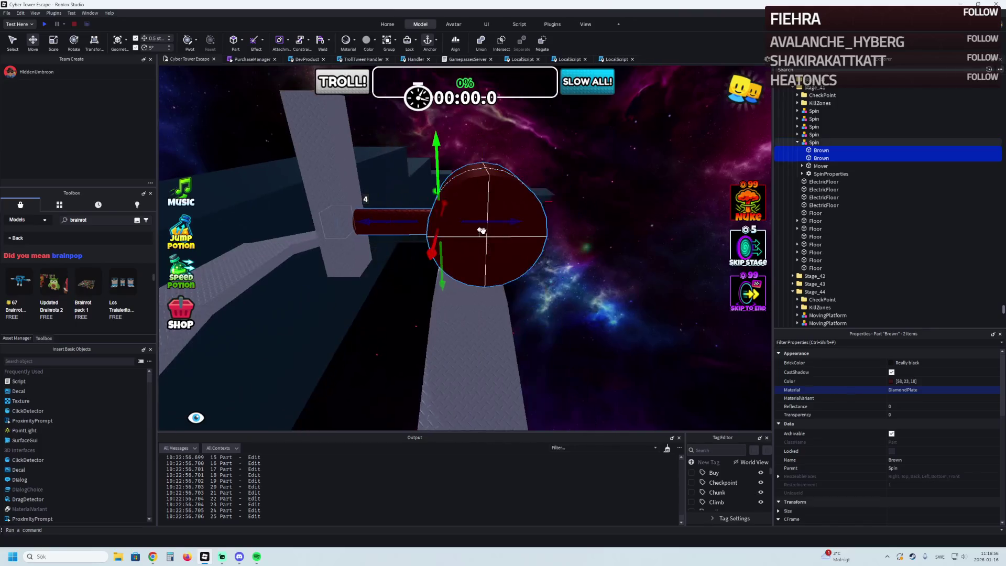
{"action": "left_click_drag", "start_coordinate": [514, 158], "coordinate": [513, 147]}
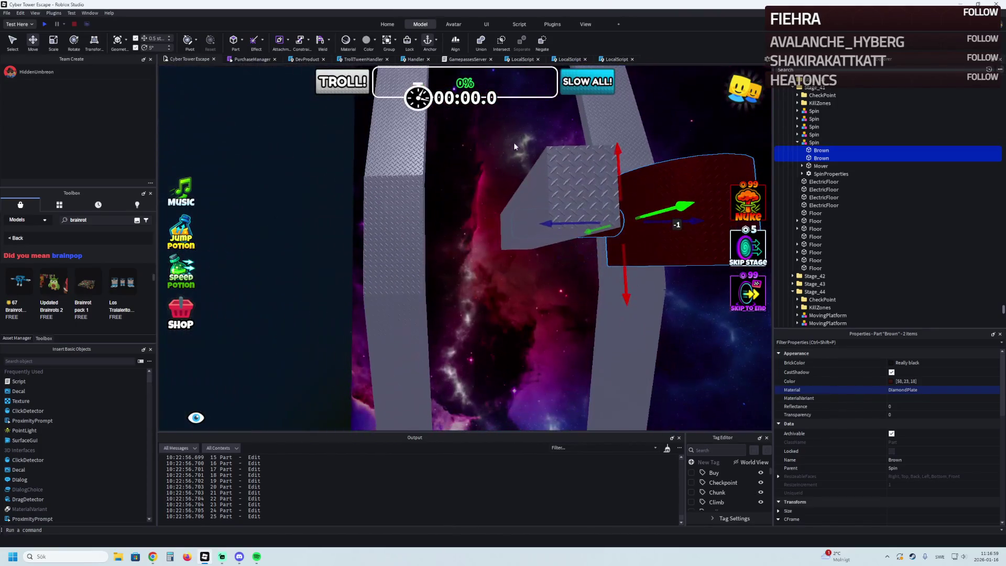
Step: Re-union the two Brown parts and inspect the Mover part and its weld
{"action": "left_click", "coordinate": [480, 45]}
{"action": "key", "text": "ctrl+4"}
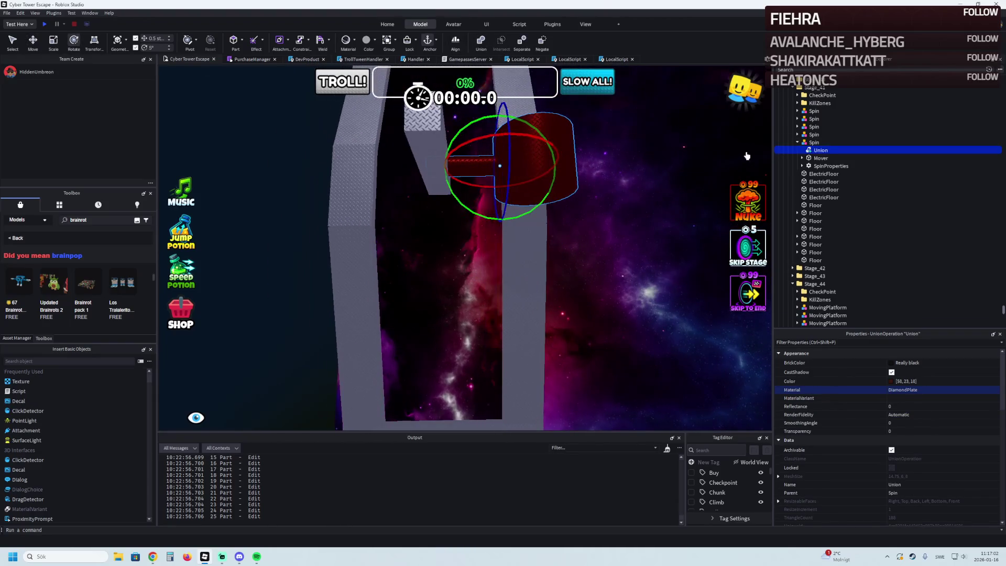
{"action": "left_click", "coordinate": [820, 157]}
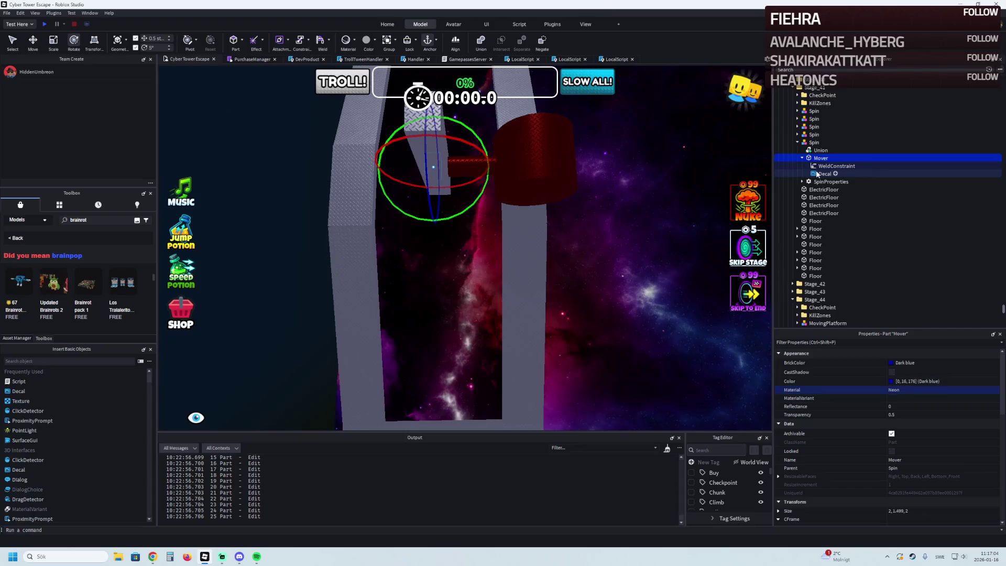
{"action": "left_click", "coordinate": [819, 168]}
{"action": "left_click", "coordinate": [913, 451]}
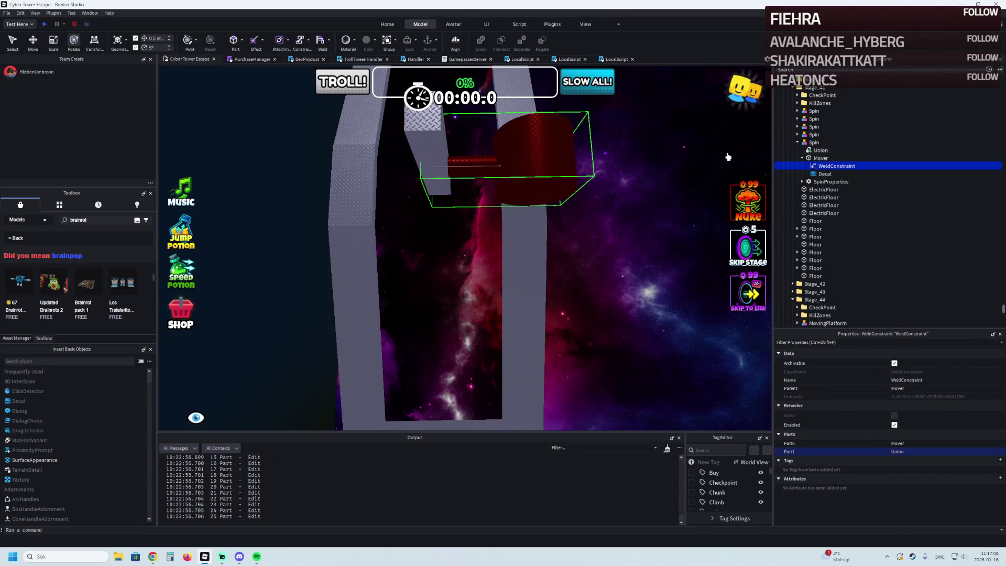
{"action": "key", "text": "f"}
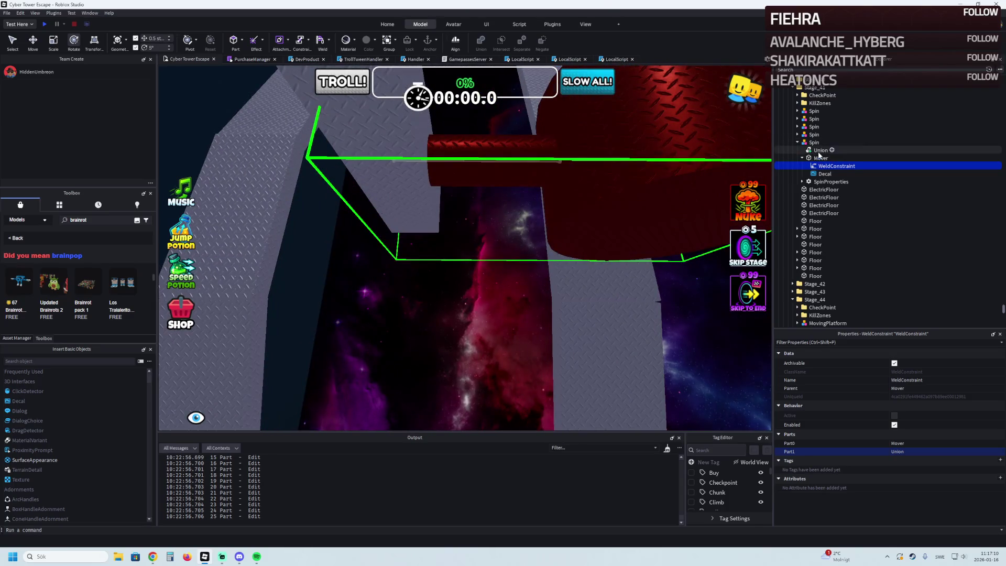
{"action": "left_click", "coordinate": [820, 157]}
{"action": "key", "text": "f"}
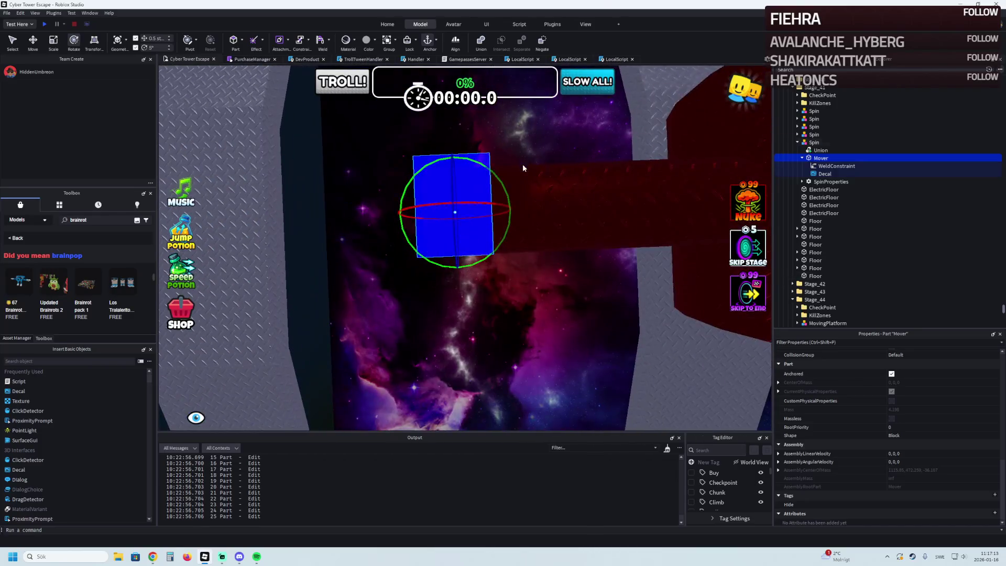
{"action": "key", "text": "ctrl+2"}
{"action": "left_click_drag", "start_coordinate": [521, 209], "coordinate": [520, 209]}
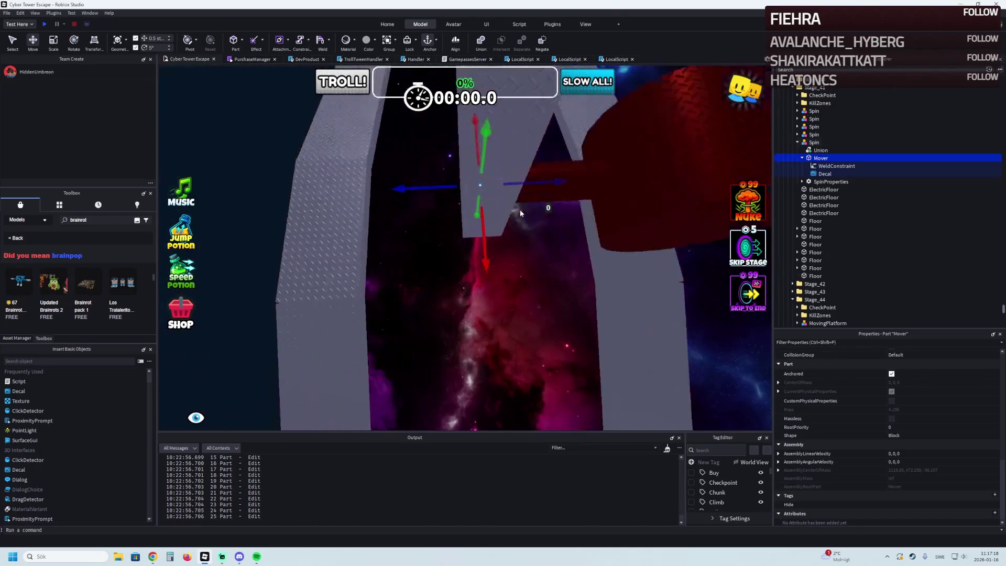
Step: Swing the Spin model around to the other side of its pillar
{"action": "left_click", "coordinate": [520, 209]}
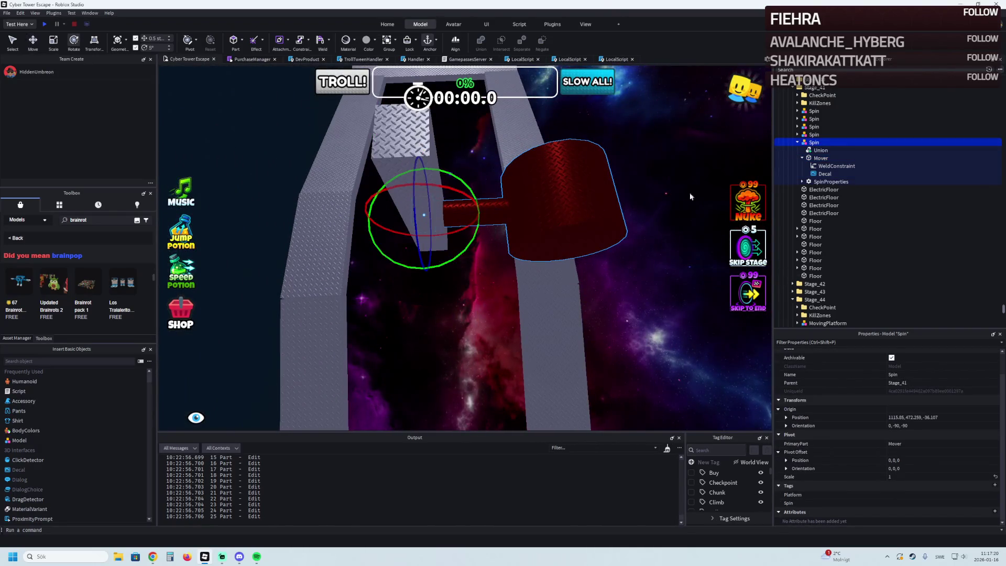
{"action": "left_click", "coordinate": [820, 159]}
{"action": "left_click", "coordinate": [813, 142]}
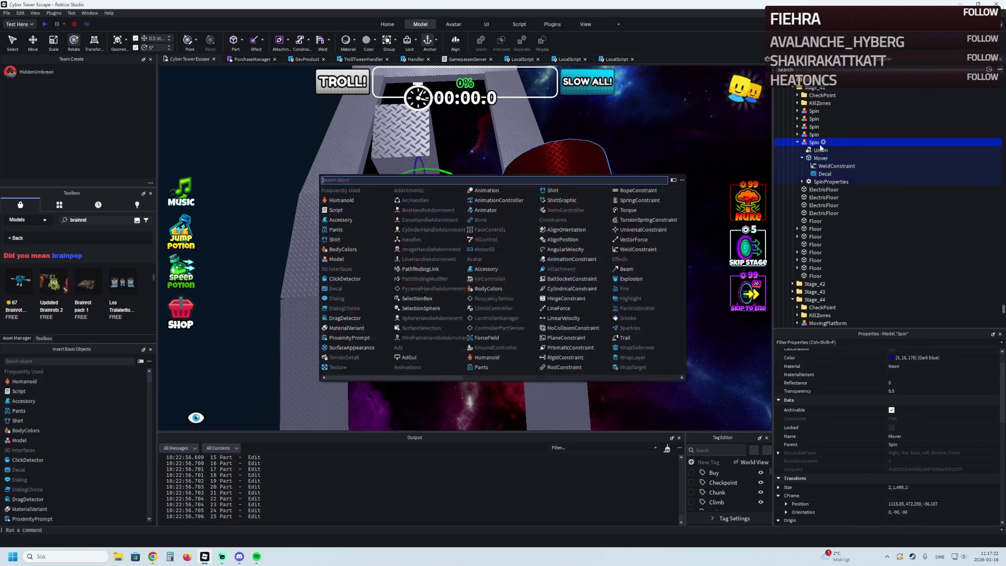
{"action": "key", "text": "ctrl+2"}
{"action": "mouse_move", "coordinate": [463, 242]}
{"action": "left_mouse_down"}
{"action": "mouse_move", "coordinate": [387, 257]}
{"action": "mouse_move", "coordinate": [367, 215]}
{"action": "mouse_move", "coordinate": [377, 171]}
{"action": "mouse_move", "coordinate": [388, 169]}
{"action": "left_mouse_up"}
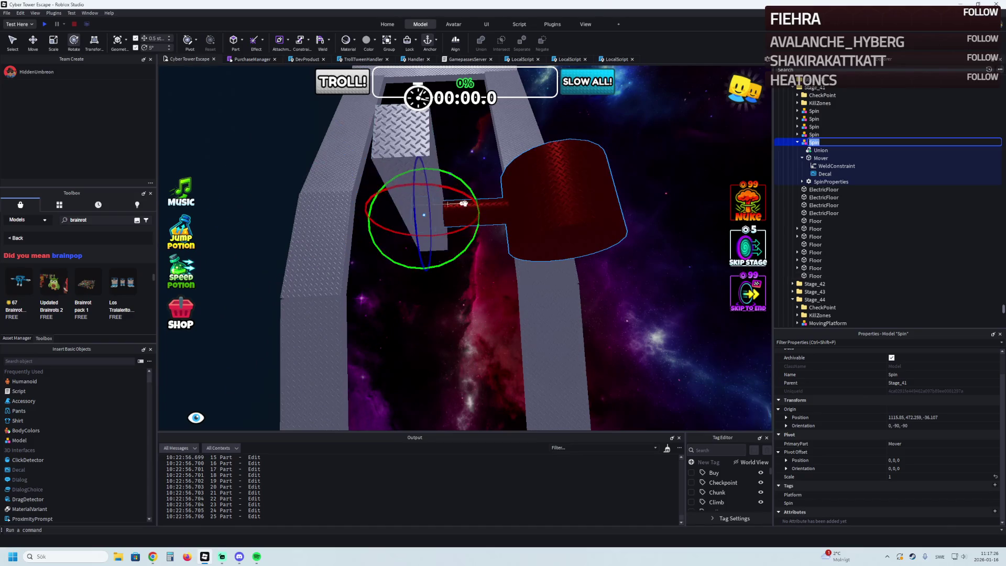
{"action": "key", "text": "s"}
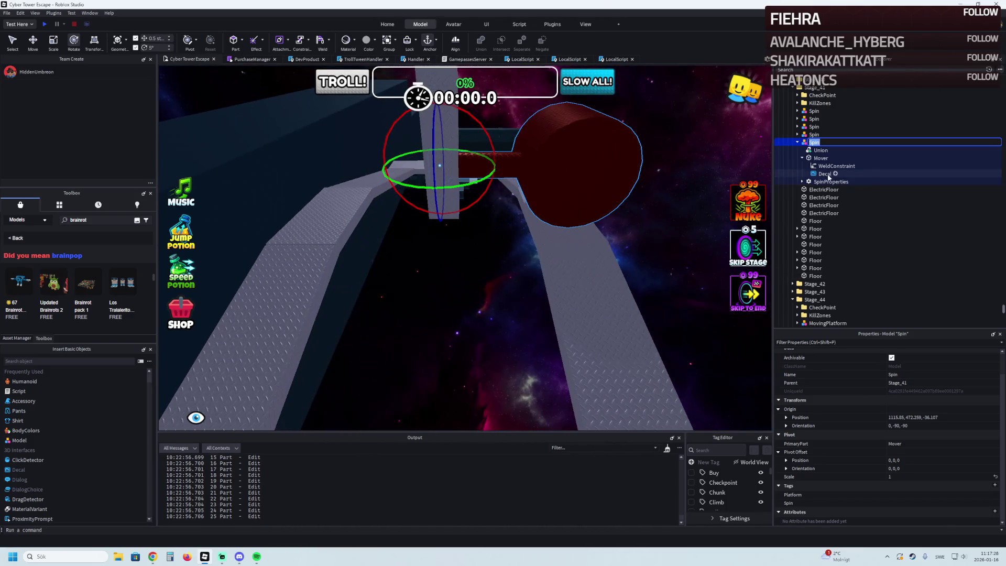
{"action": "left_click", "coordinate": [817, 151]}
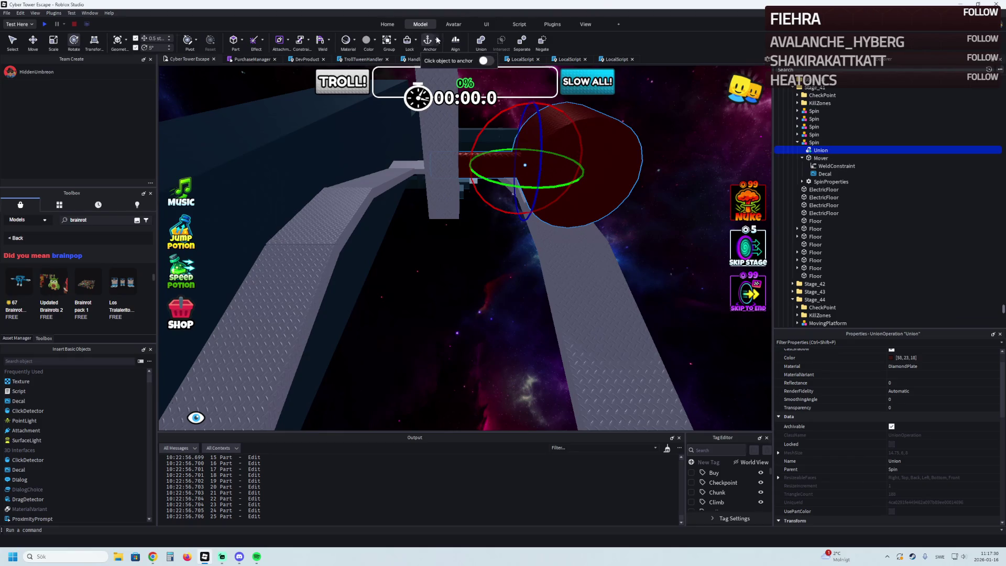
{"action": "key", "text": "s"}
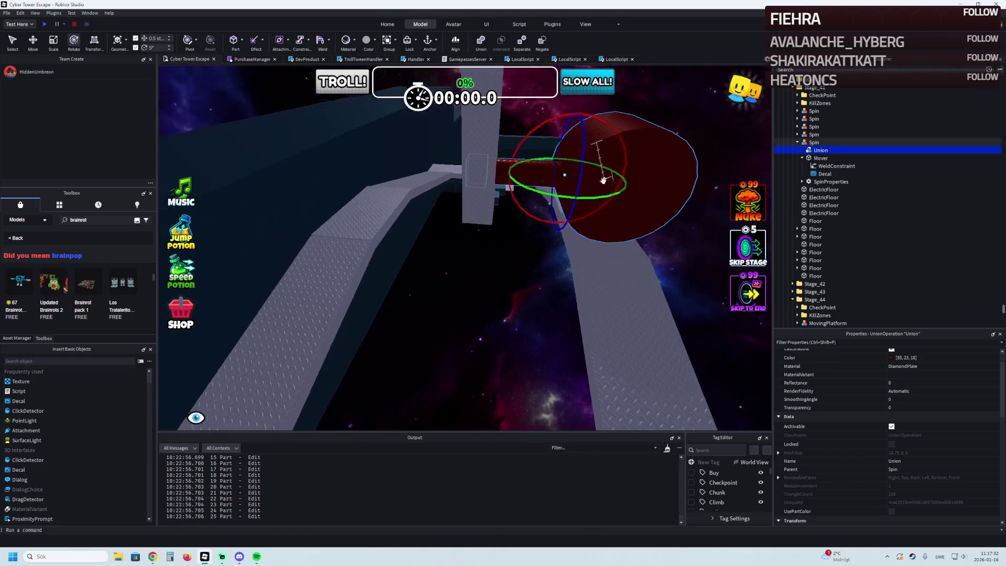
Step: Resize the grey Floor pillar from 26 down to 19 studs tall (5×19×2.6)
{"action": "left_click", "coordinate": [441, 180]}
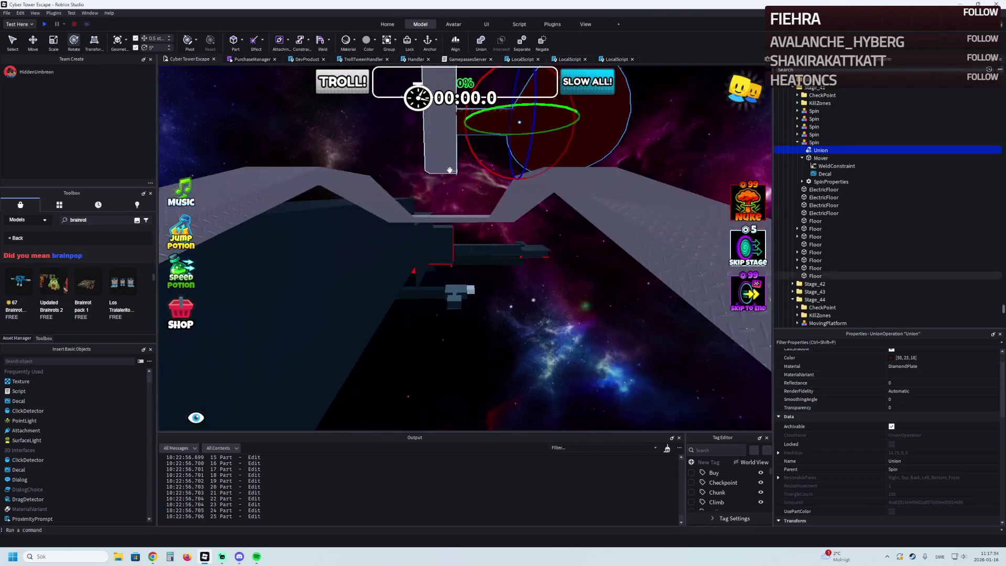
{"action": "left_click_drag", "start_coordinate": [427, 220], "coordinate": [428, 238]}
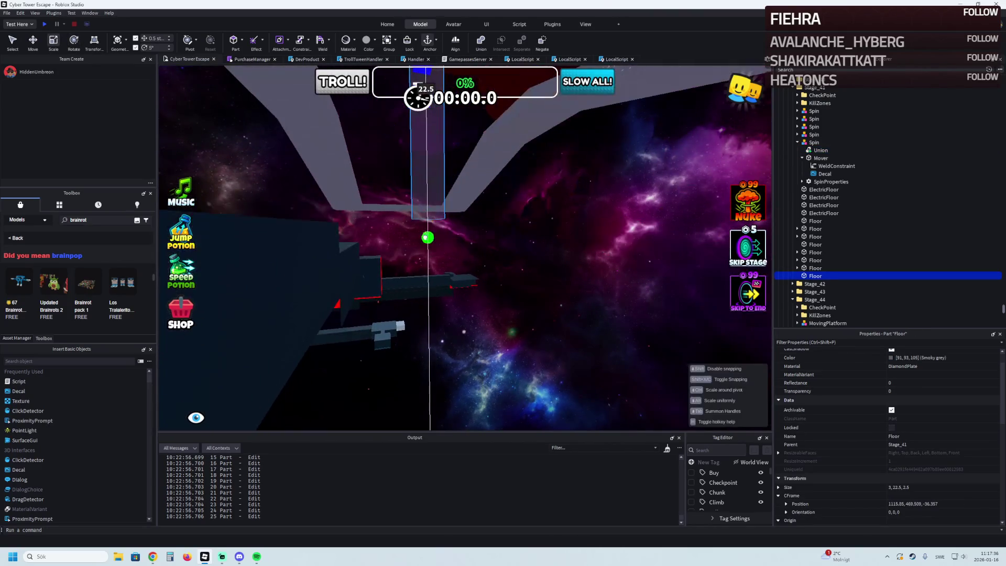
{"action": "key", "text": "s"}
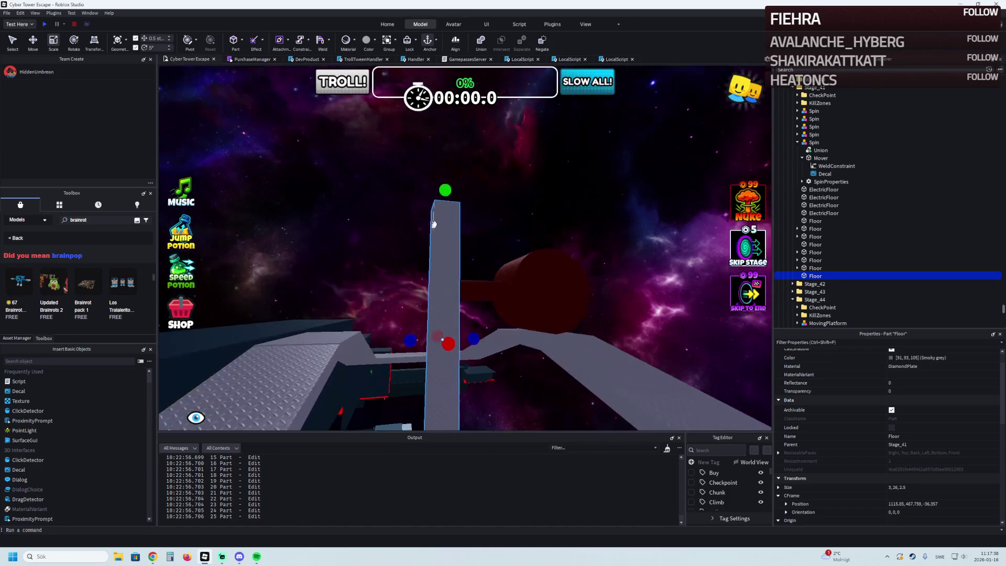
{"action": "left_click_drag", "start_coordinate": [449, 189], "coordinate": [441, 254]}
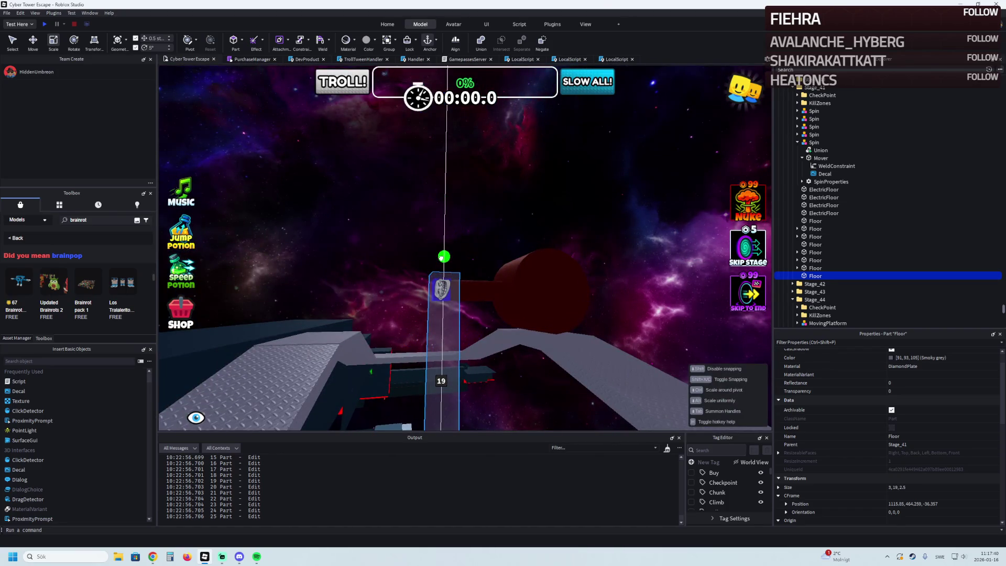
Step: Thin the pillar to 2 studs wide and lengthen the red ElectricFloor beneath the stage
{"action": "key", "text": "e"}
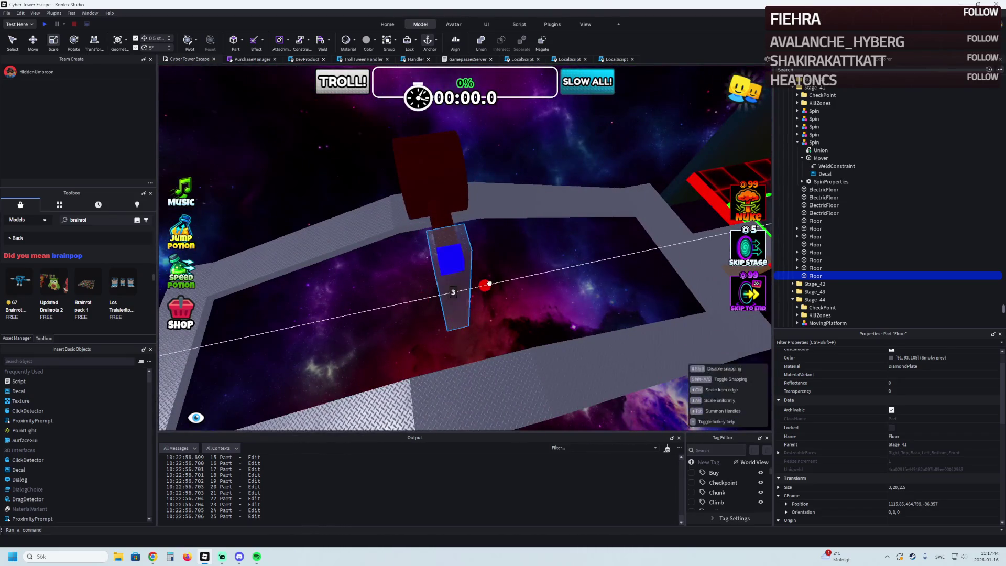
{"action": "left_click_drag", "start_coordinate": [485, 283], "coordinate": [485, 284]}
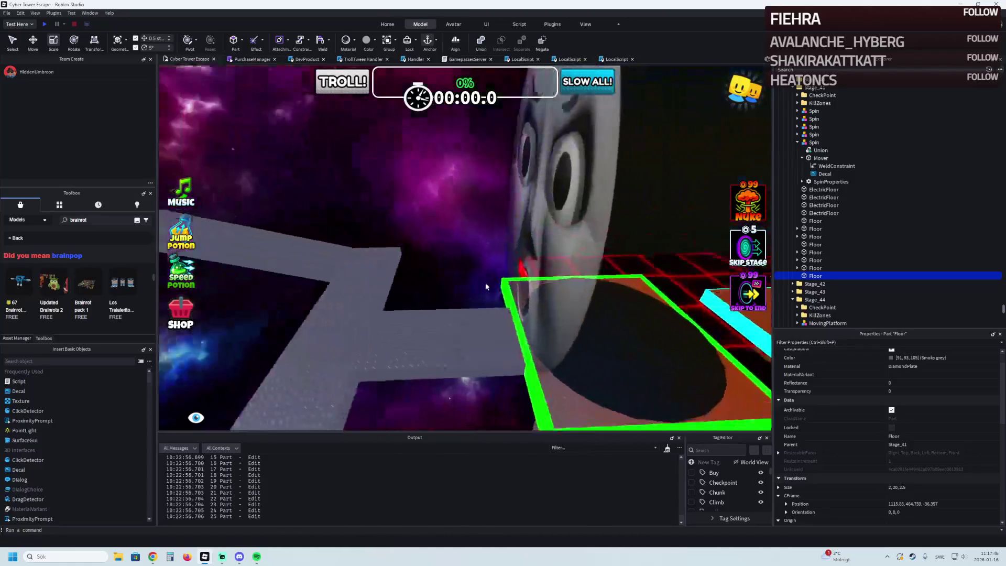
{"action": "left_click", "coordinate": [545, 293]}
{"action": "key", "text": "f"}
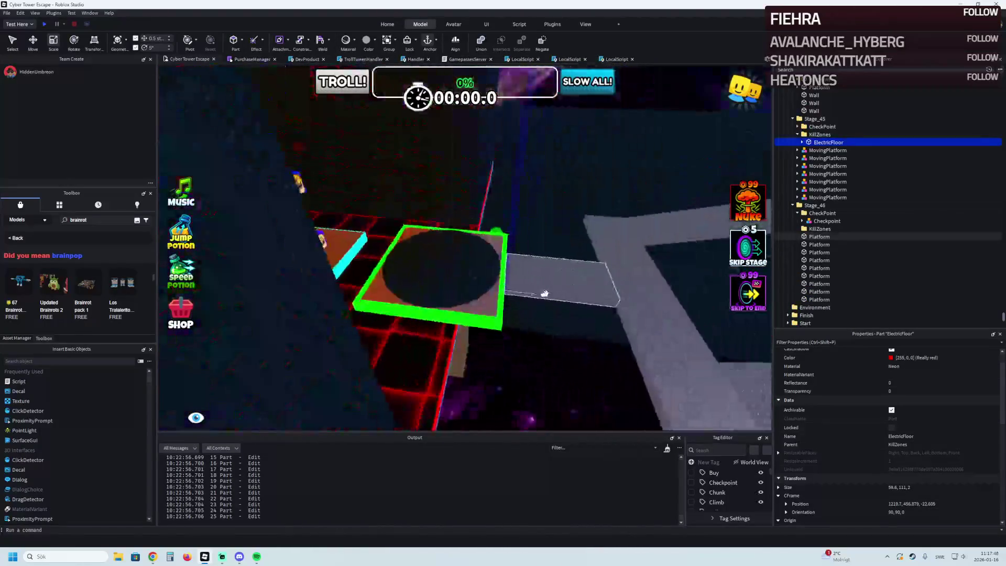
{"action": "mouse_move", "coordinate": [445, 247]}
{"action": "left_mouse_down"}
{"action": "mouse_move", "coordinate": [462, 260]}
{"action": "mouse_move", "coordinate": [522, 269]}
{"action": "left_mouse_up"}
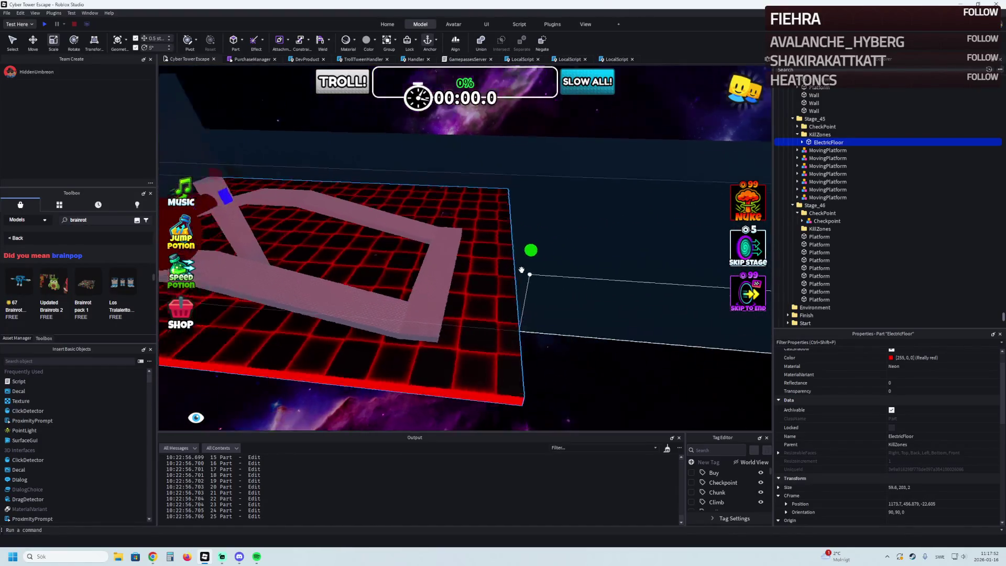
Step: Frame the Stage_46 Checkpoint and start a playtest of the game
{"action": "key", "text": "w"}
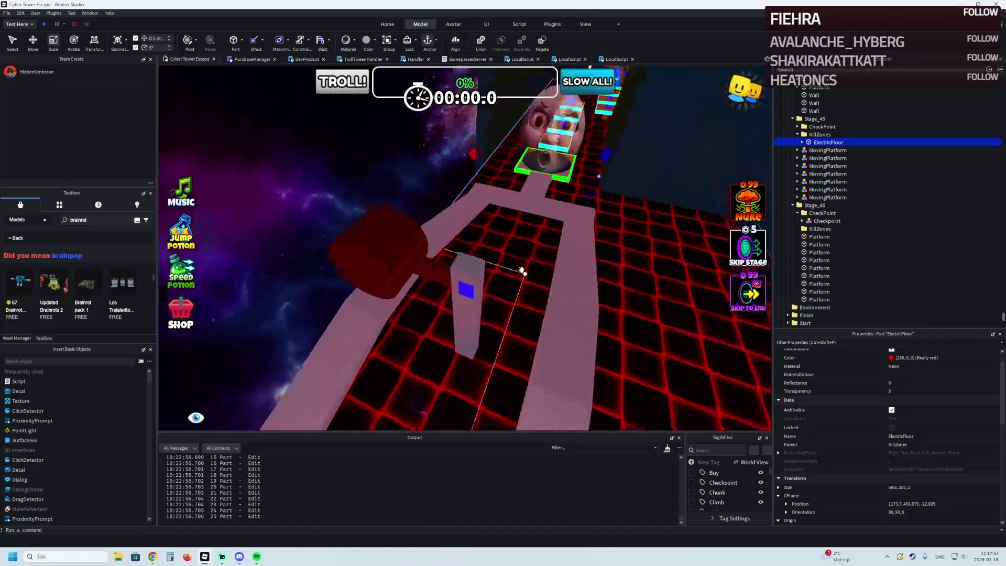
{"action": "key", "text": "w"}
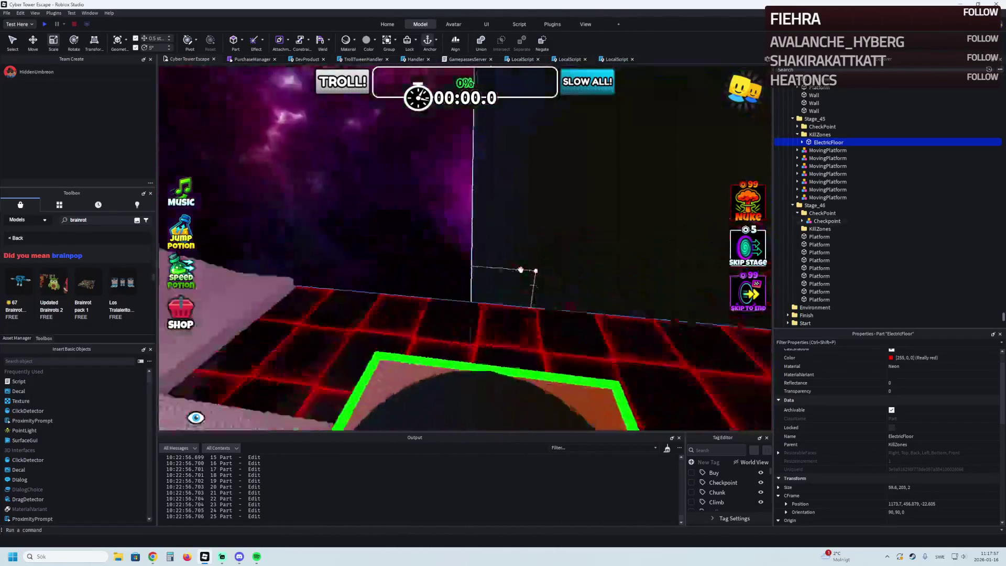
{"action": "left_click", "coordinate": [539, 388]}
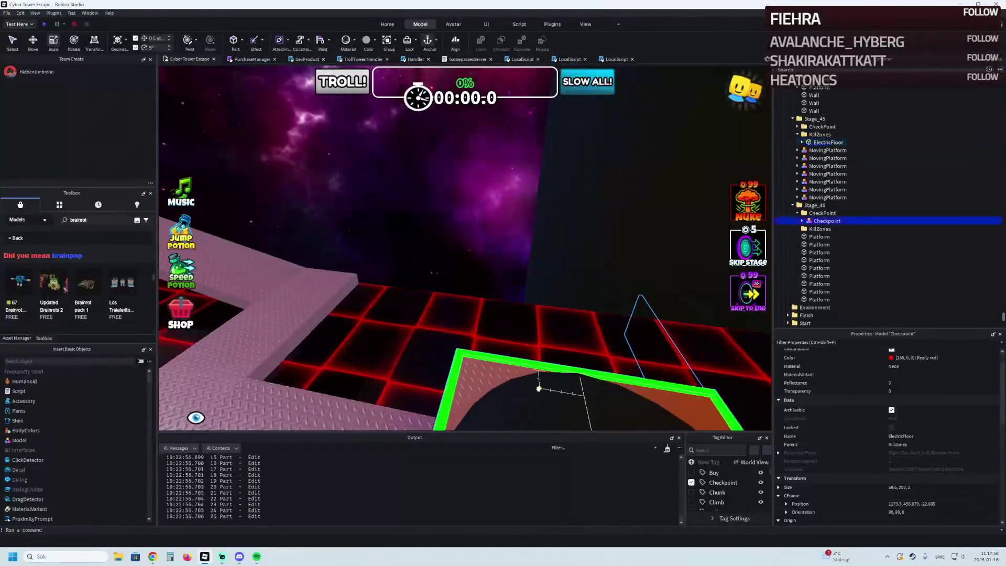
{"action": "key", "text": "f"}
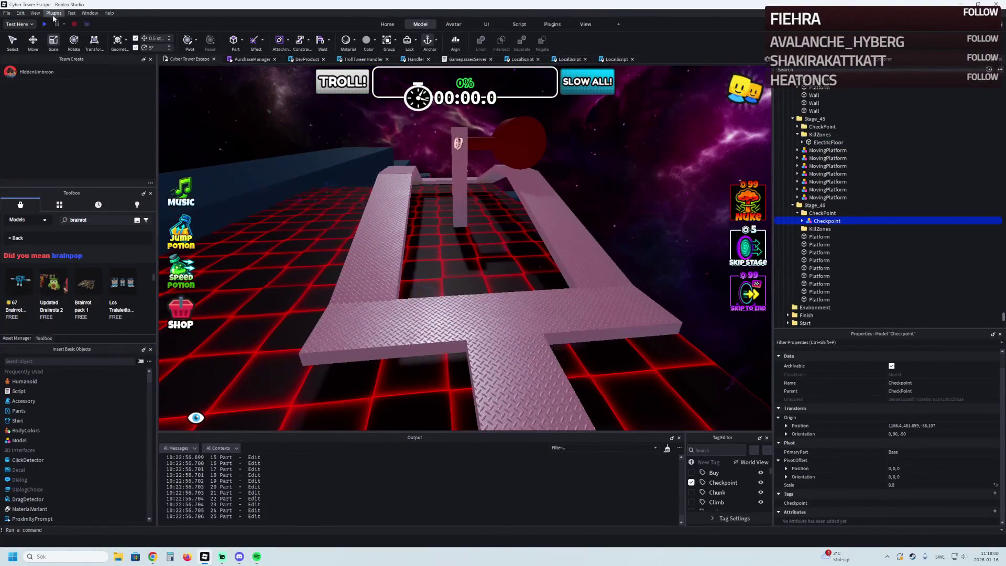
{"action": "left_click", "coordinate": [45, 25]}
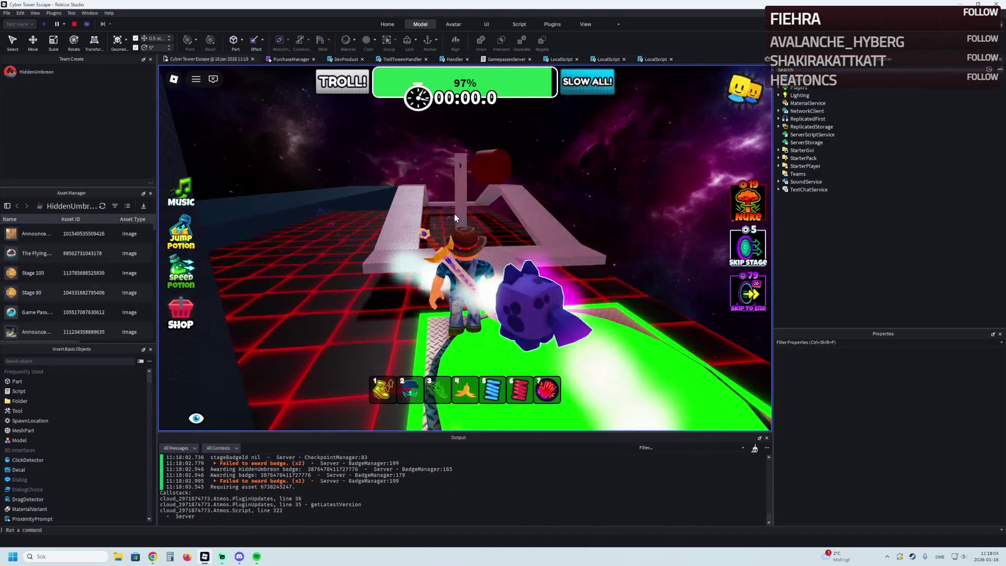
{"action": "key", "text": "w"}
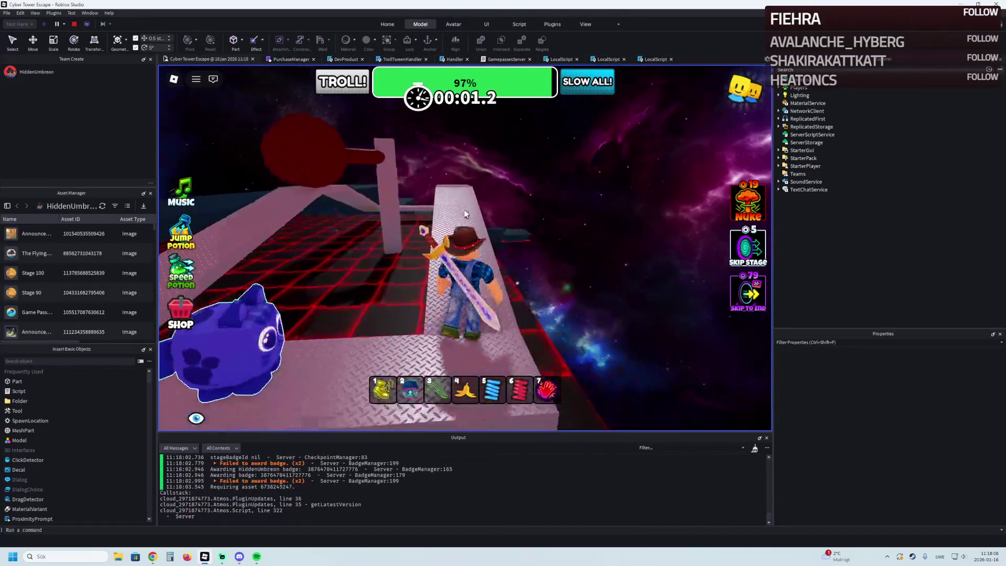
{"action": "key", "text": "w"}
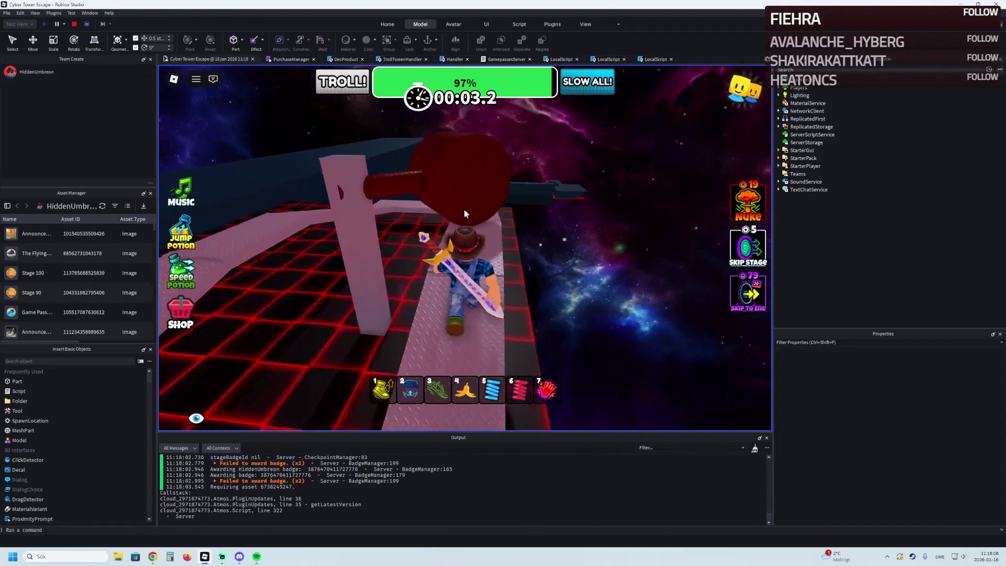
{"action": "key", "text": "w"}
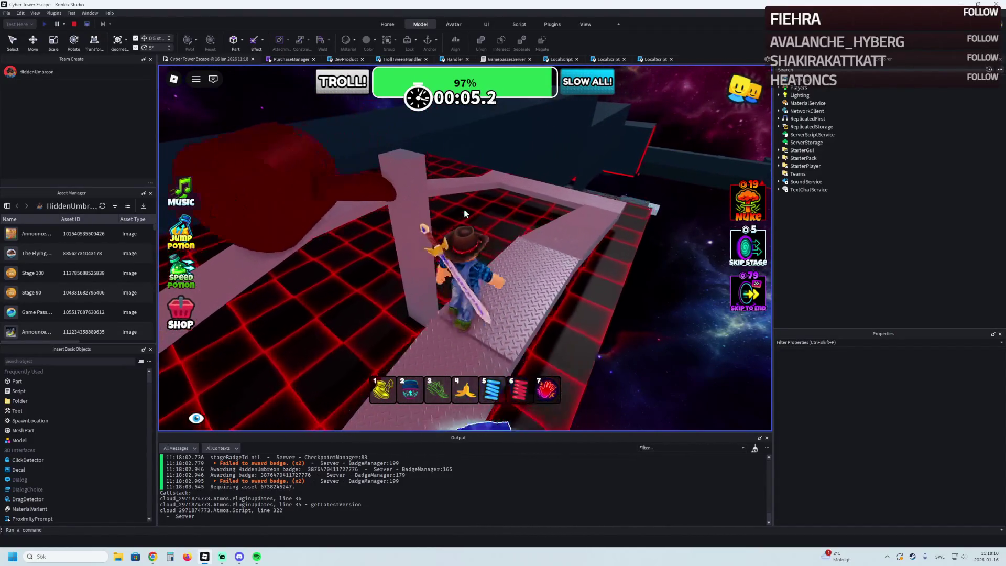
{"action": "key", "text": "w"}
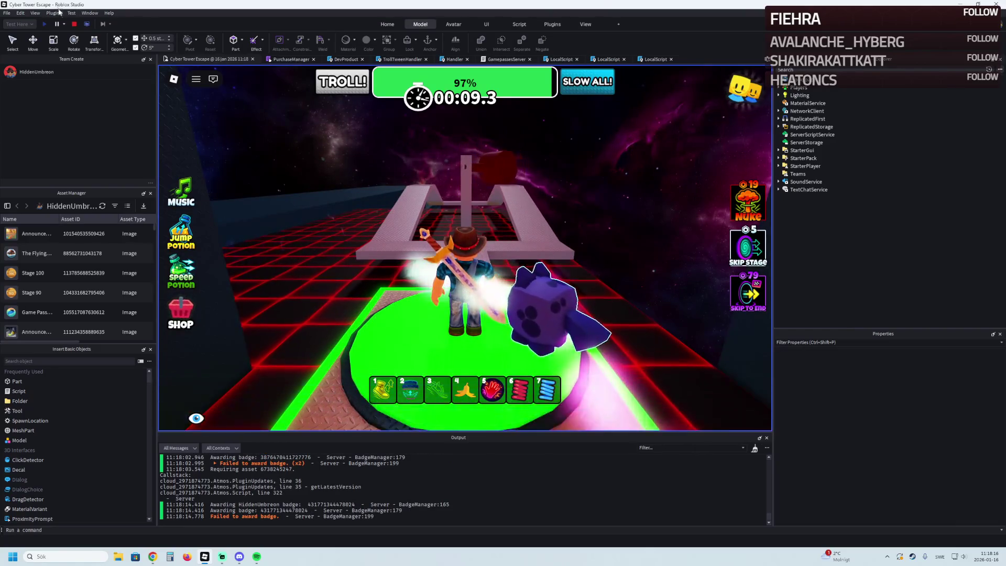
{"action": "left_click", "coordinate": [75, 24]}
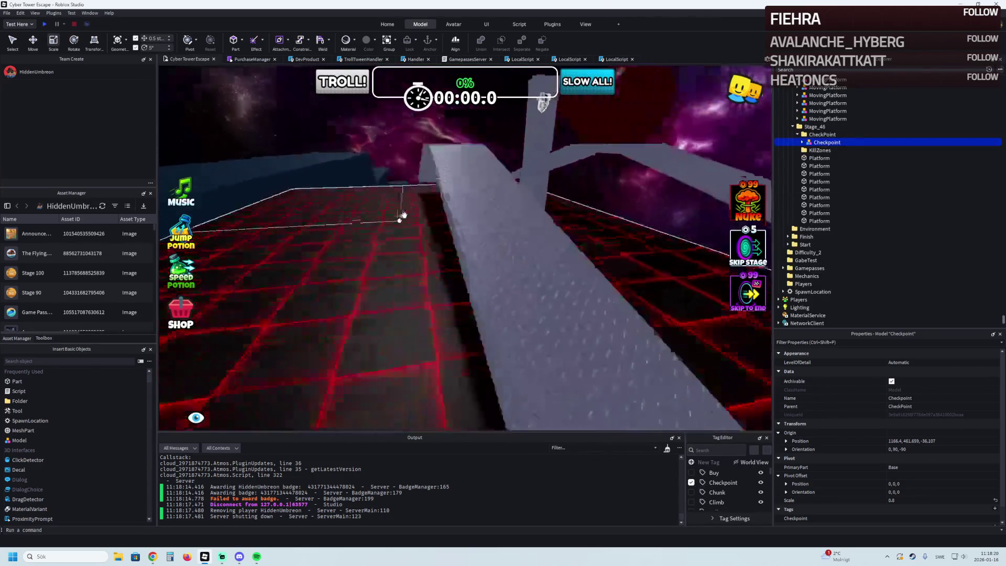
Step: Select the Stage_44 Wall and MovingPlatform and drag them onto the pink Stage_46 walkway
{"action": "left_click", "coordinate": [457, 189]}
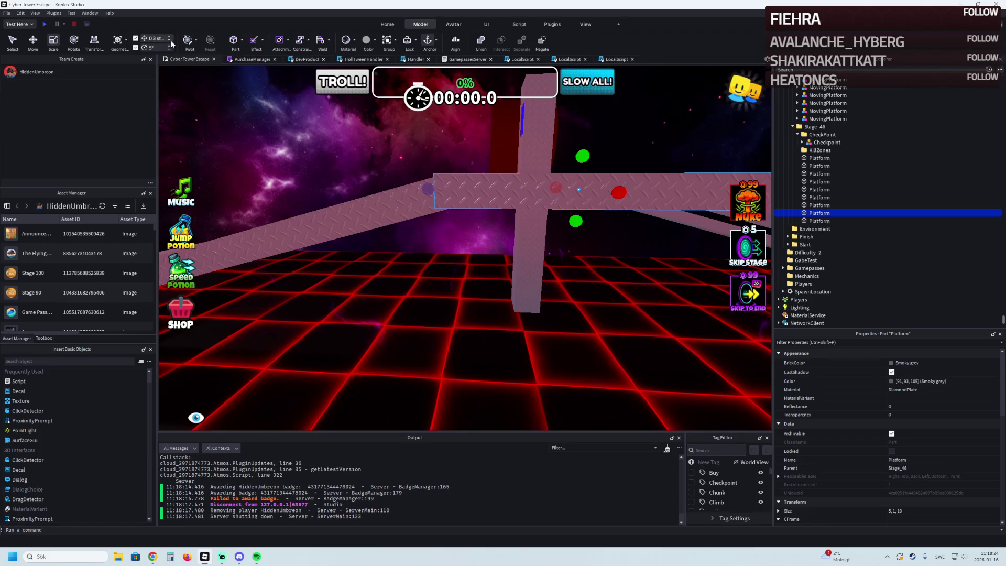
{"action": "key", "text": "f"}
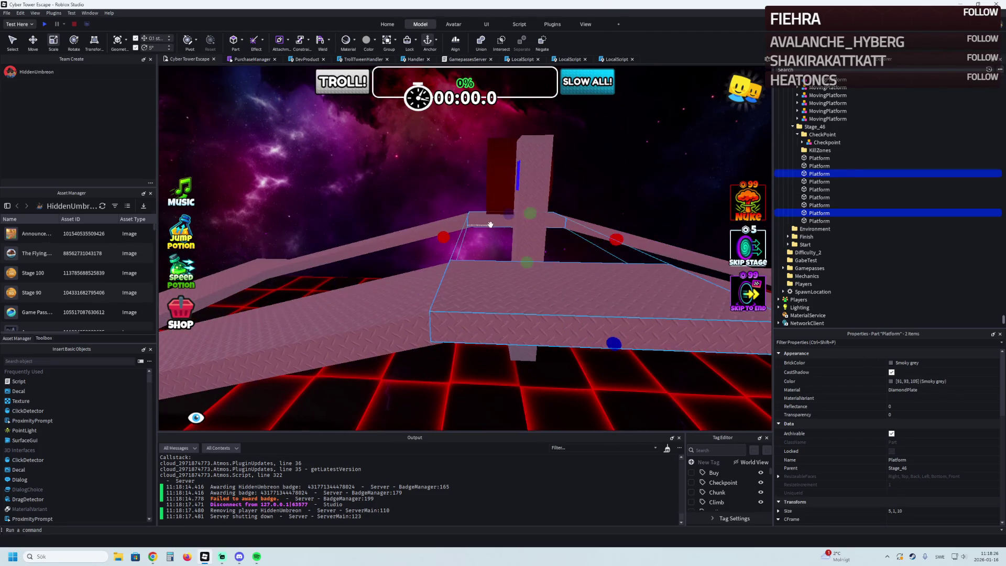
{"action": "key", "text": "ctrl+2"}
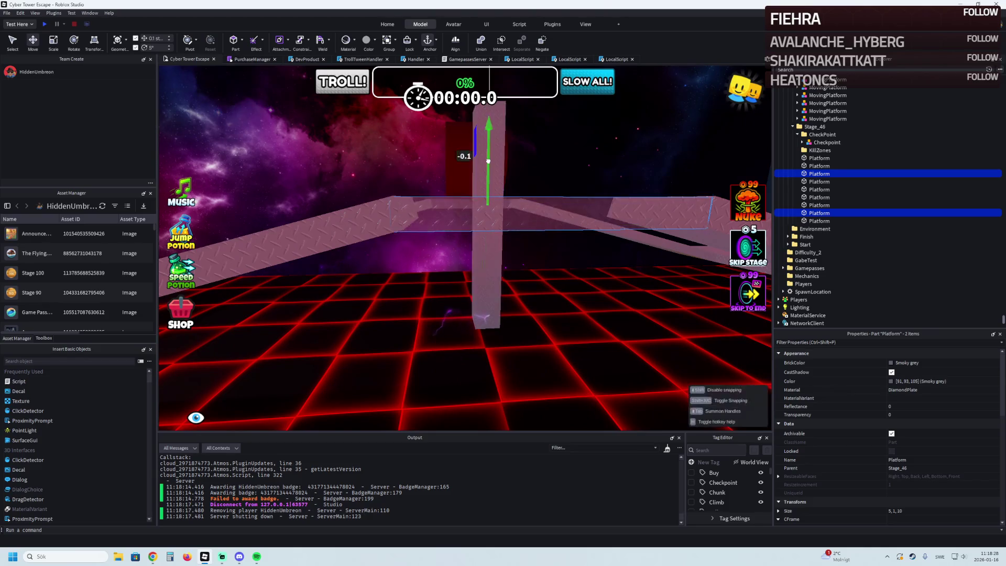
{"action": "key", "text": "f"}
{"action": "left_click_drag", "start_coordinate": [489, 160], "coordinate": [488, 160]}
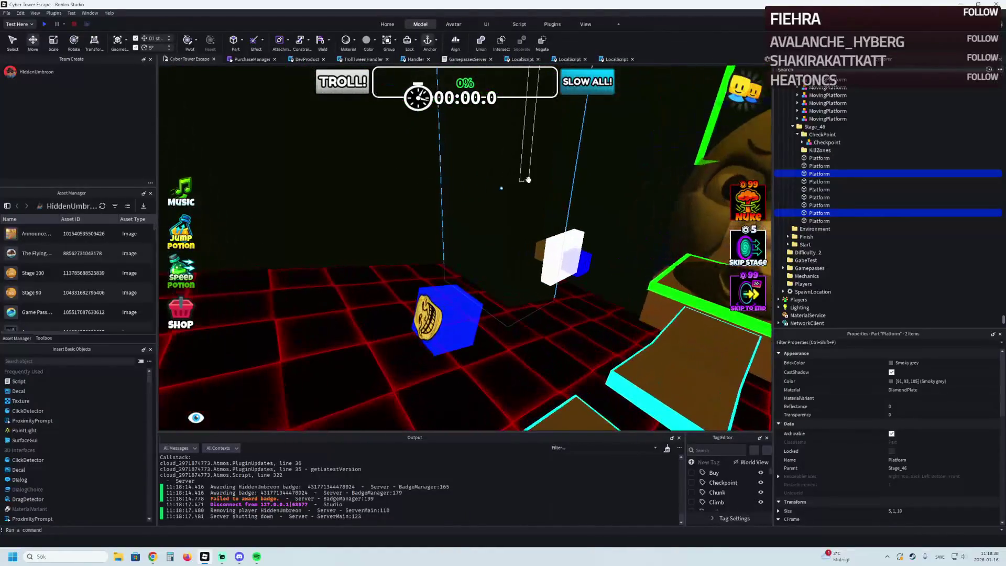
{"action": "left_click", "coordinate": [545, 231]}
{"action": "left_click", "coordinate": [540, 246], "text": "ctrl"}
{"action": "mouse_move", "coordinate": [540, 246]}
{"action": "left_mouse_down"}
{"action": "mouse_move", "coordinate": [518, 216]}
{"action": "mouse_move", "coordinate": [497, 222]}
{"action": "left_mouse_up"}
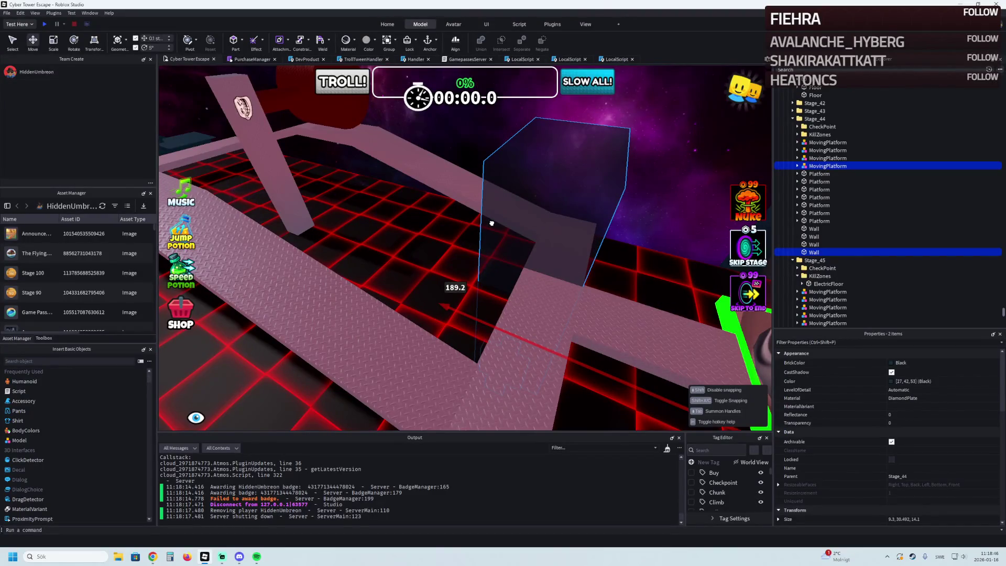
Step: Drop the wall and moving platform beside the walkway, parent them into Stage_46, and lift them
{"action": "left_click_drag", "start_coordinate": [491, 224], "coordinate": [484, 233]}
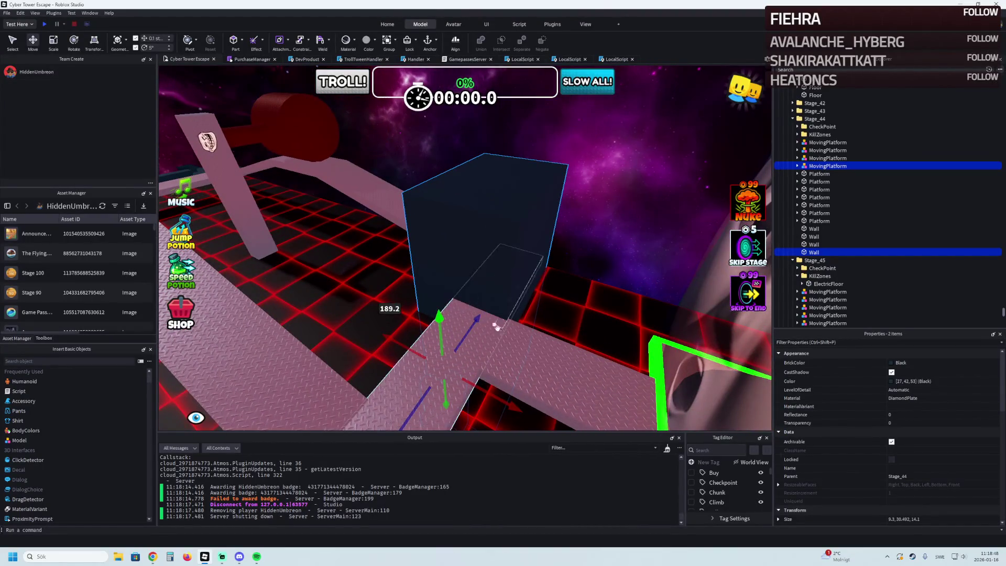
{"action": "left_click", "coordinate": [562, 347], "text": "ctrl"}
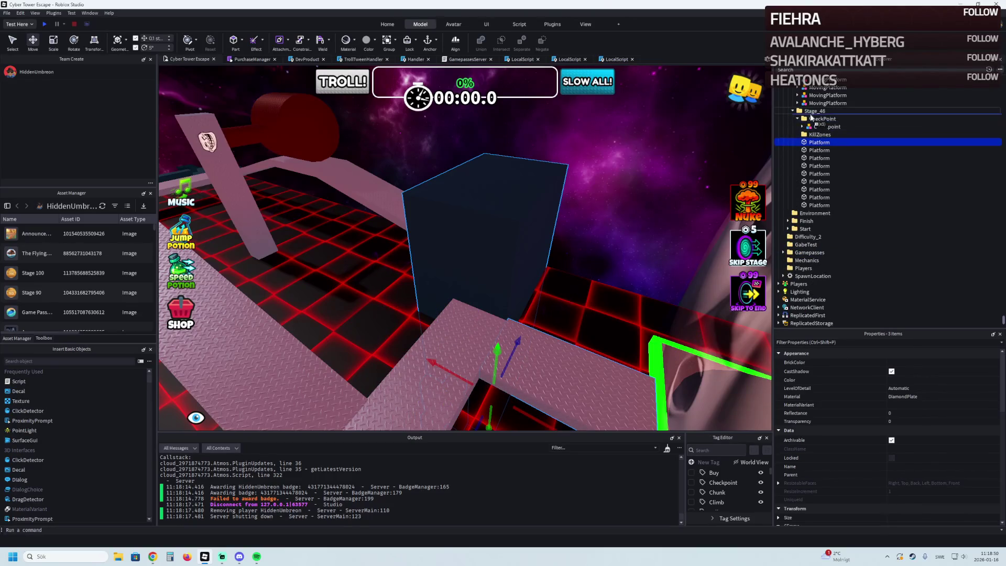
{"action": "left_click_drag", "start_coordinate": [811, 117], "coordinate": [811, 114]}
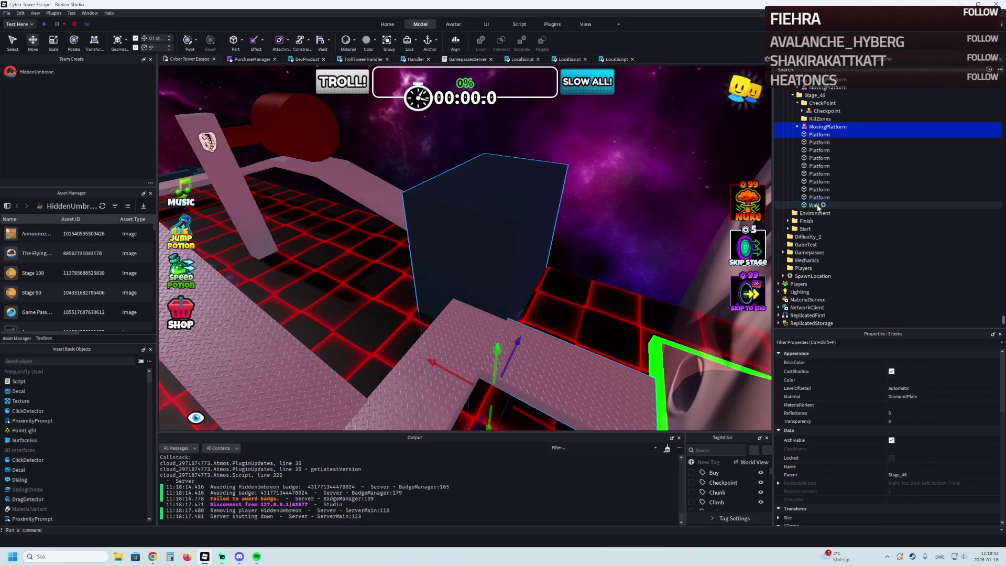
{"action": "left_click", "coordinate": [505, 364]}
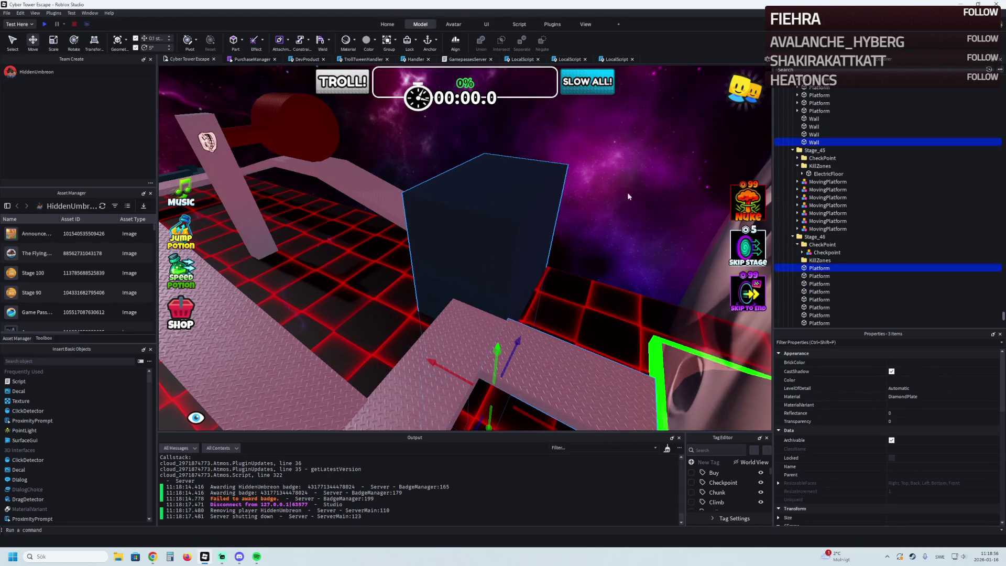
{"action": "left_click", "coordinate": [496, 348]}
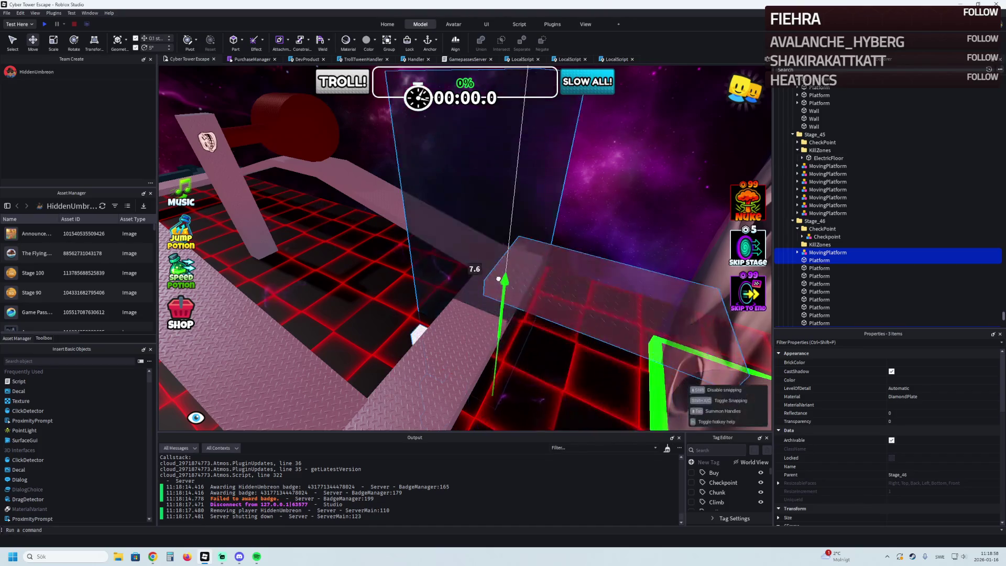
{"action": "left_click", "coordinate": [573, 382], "text": "ctrl"}
{"action": "left_click_drag", "start_coordinate": [439, 336], "coordinate": [438, 333]}
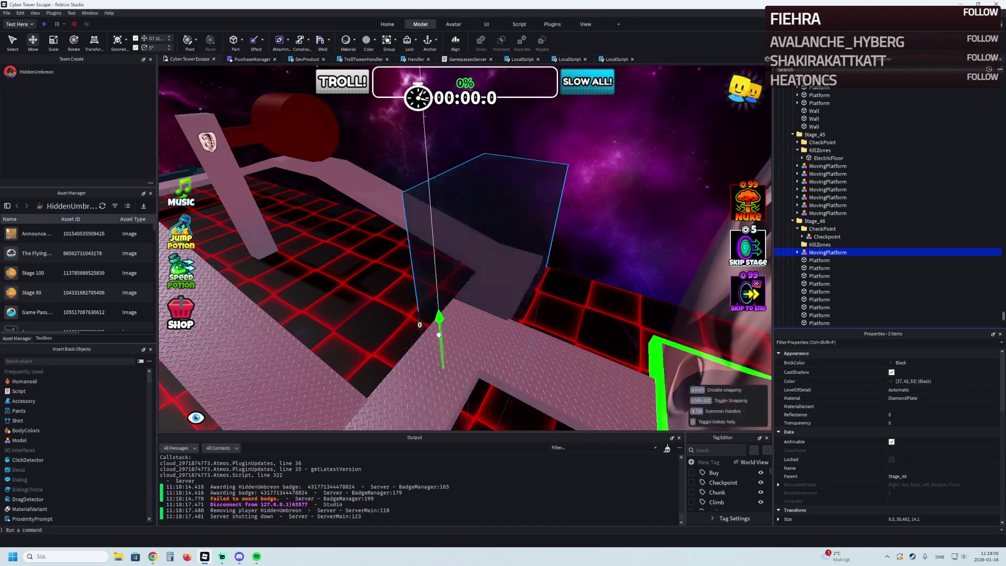
Step: Slide the wall and platform along the blue axis toward the walkway and select the central wall
{"action": "key", "text": "w"}
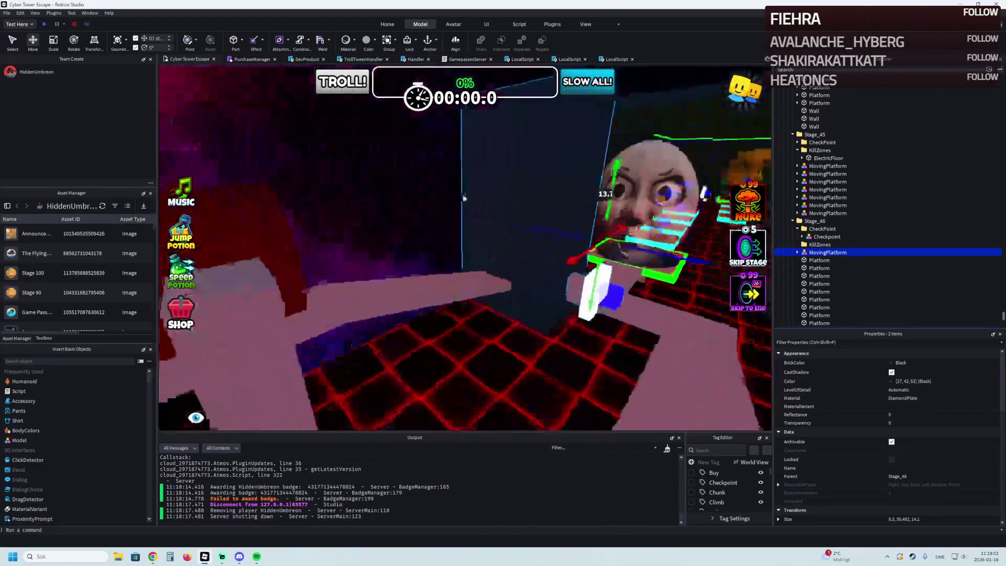
{"action": "key", "text": "s"}
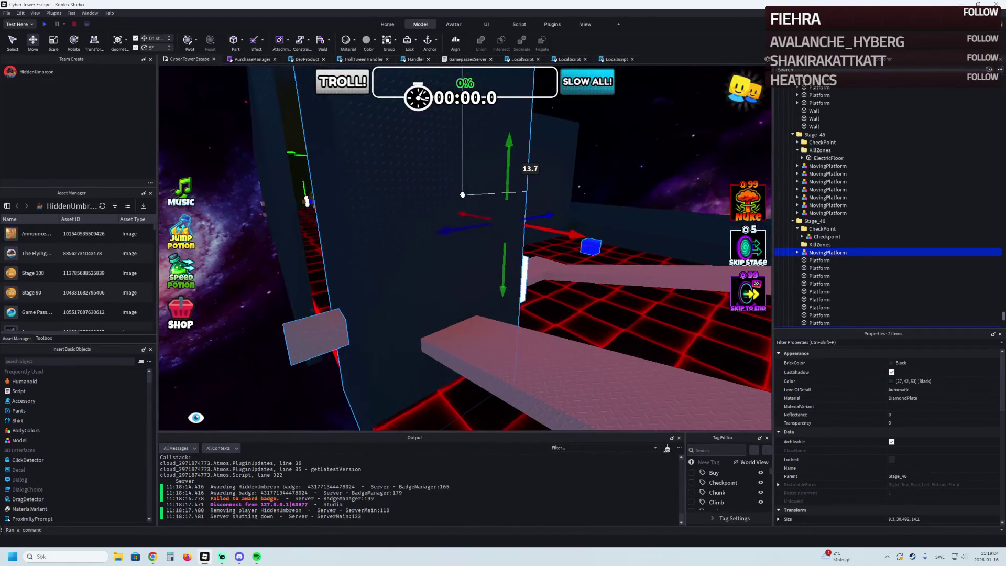
{"action": "key", "text": "e"}
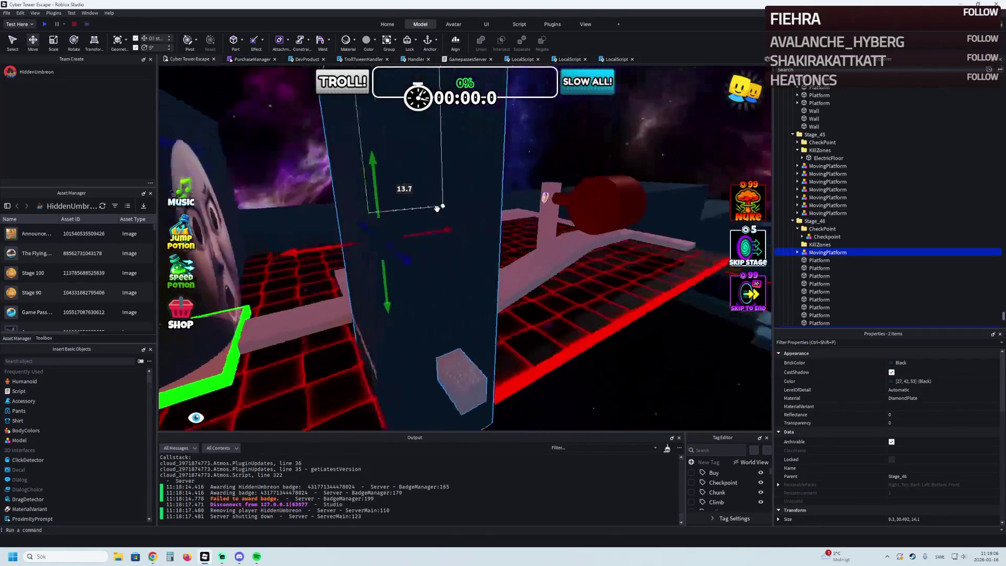
{"action": "key", "text": "w"}
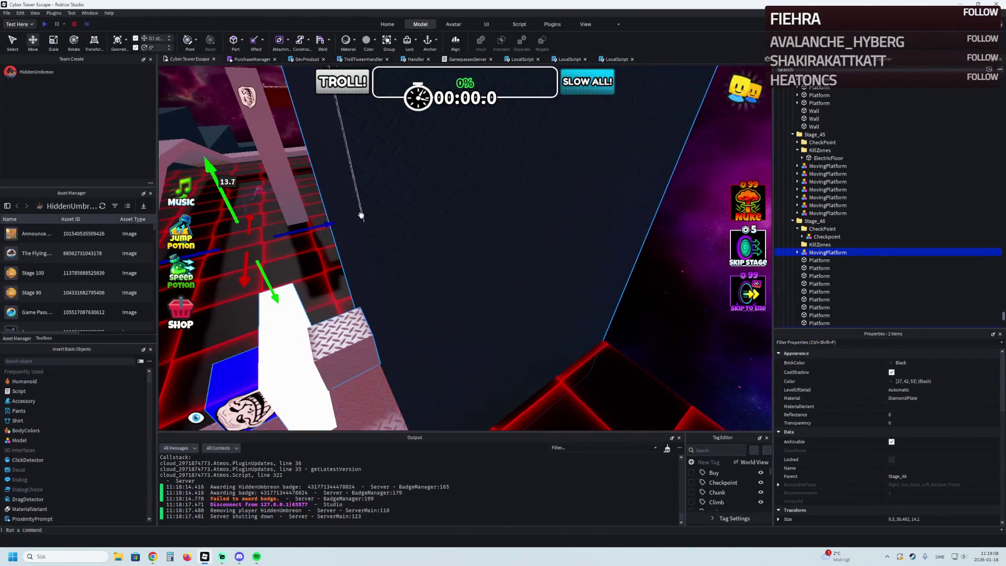
{"action": "key", "text": "s"}
{"action": "mouse_move", "coordinate": [323, 226]}
{"action": "left_mouse_down"}
{"action": "mouse_move", "coordinate": [461, 259]}
{"action": "mouse_move", "coordinate": [540, 204]}
{"action": "mouse_move", "coordinate": [553, 177]}
{"action": "mouse_move", "coordinate": [519, 190]}
{"action": "mouse_move", "coordinate": [558, 178]}
{"action": "mouse_move", "coordinate": [477, 196]}
{"action": "mouse_move", "coordinate": [474, 255]}
{"action": "mouse_move", "coordinate": [487, 288]}
{"action": "mouse_move", "coordinate": [427, 257]}
{"action": "mouse_move", "coordinate": [346, 287]}
{"action": "left_mouse_up"}
{"action": "key", "text": "a"}
{"action": "key", "text": "s"}
{"action": "key", "text": "w"}
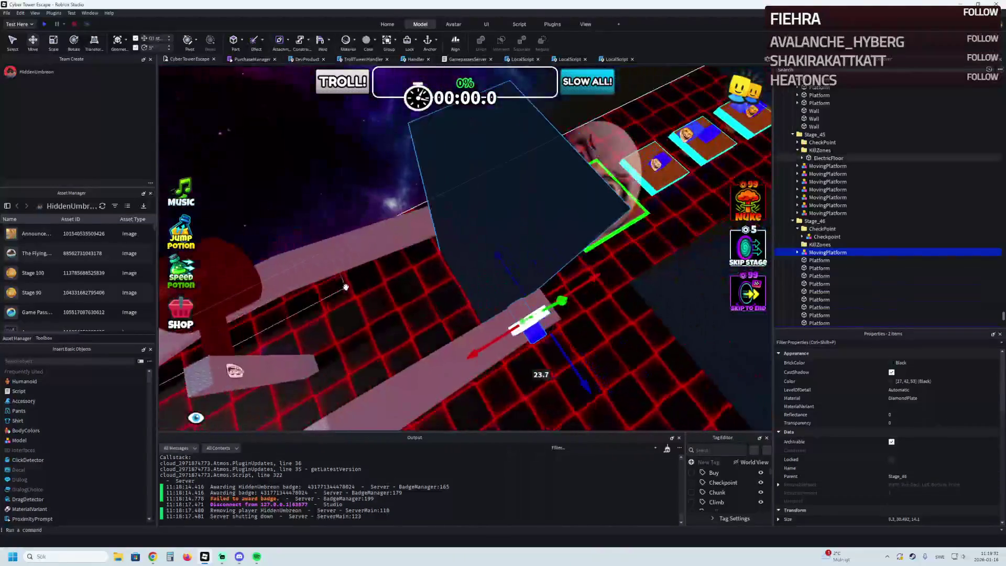
{"action": "mouse_move", "coordinate": [492, 341]}
{"action": "left_mouse_down"}
{"action": "mouse_move", "coordinate": [452, 352]}
{"action": "mouse_move", "coordinate": [469, 335]}
{"action": "left_mouse_up"}
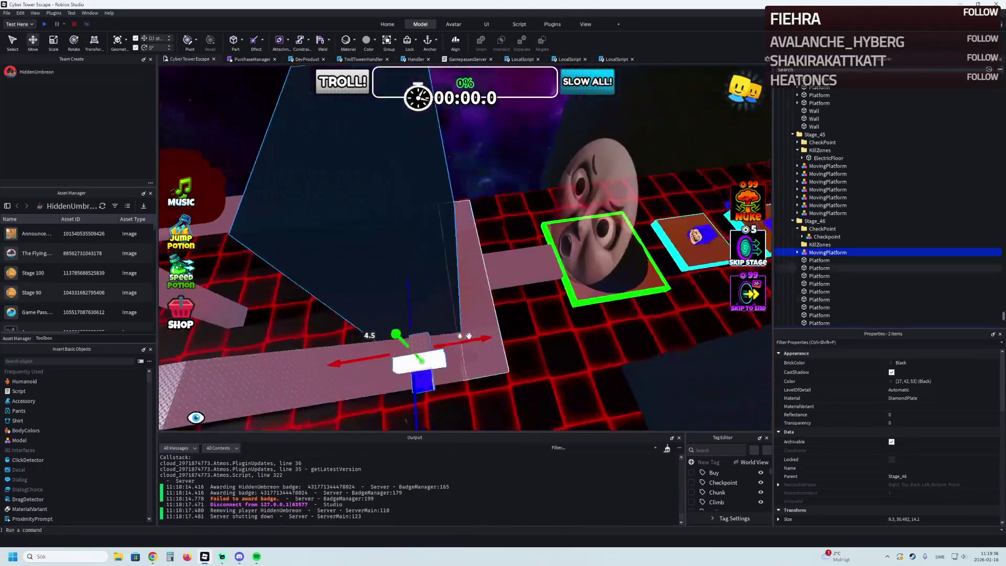
{"action": "left_click", "coordinate": [476, 275]}
{"action": "mouse_move", "coordinate": [486, 255]}
{"action": "left_mouse_down"}
{"action": "mouse_move", "coordinate": [491, 249]}
{"action": "mouse_move", "coordinate": [454, 275]}
{"action": "left_mouse_up"}
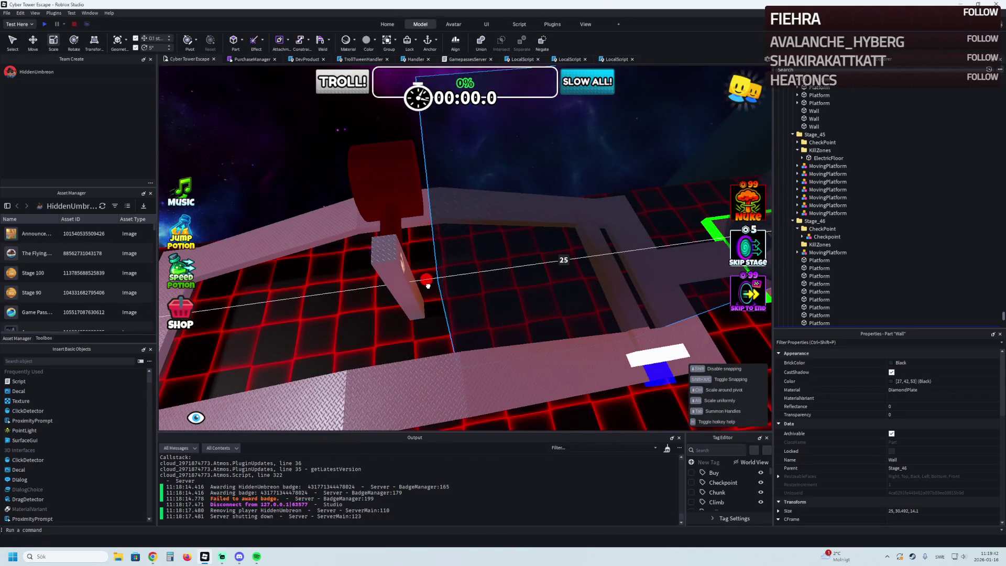
Step: Position the MovingPlatform beside the wall at Z -26.5
{"action": "key", "text": "ctrl+2"}
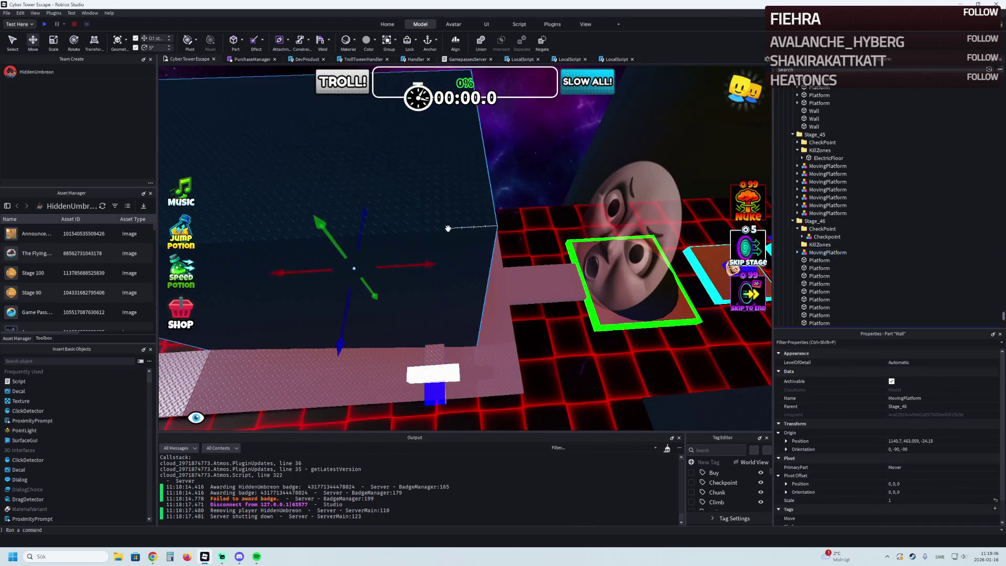
{"action": "scroll", "coordinate": [941, 504], "scroll_direction": "down", "scroll_amount": 1}
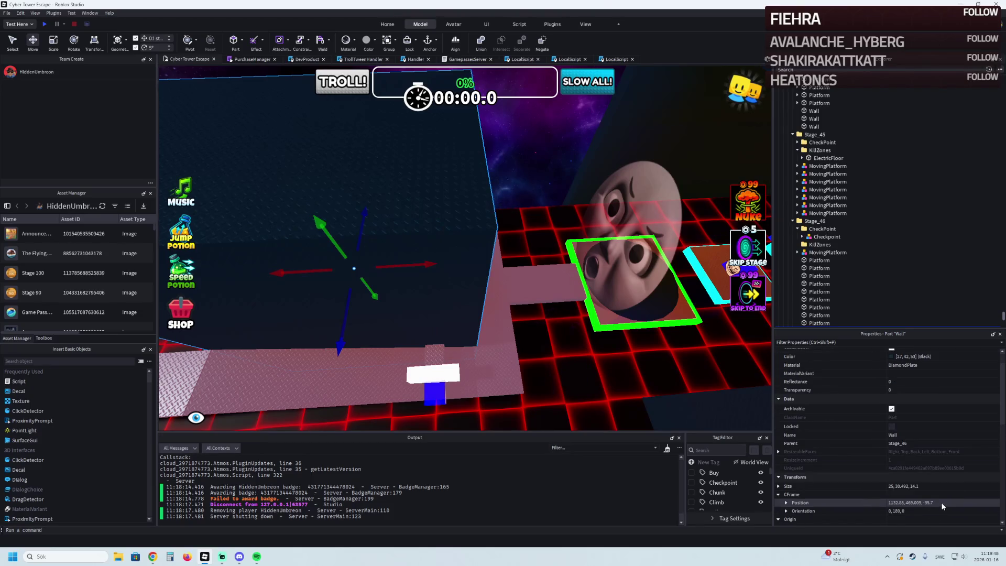
{"action": "left_click", "coordinate": [435, 390]}
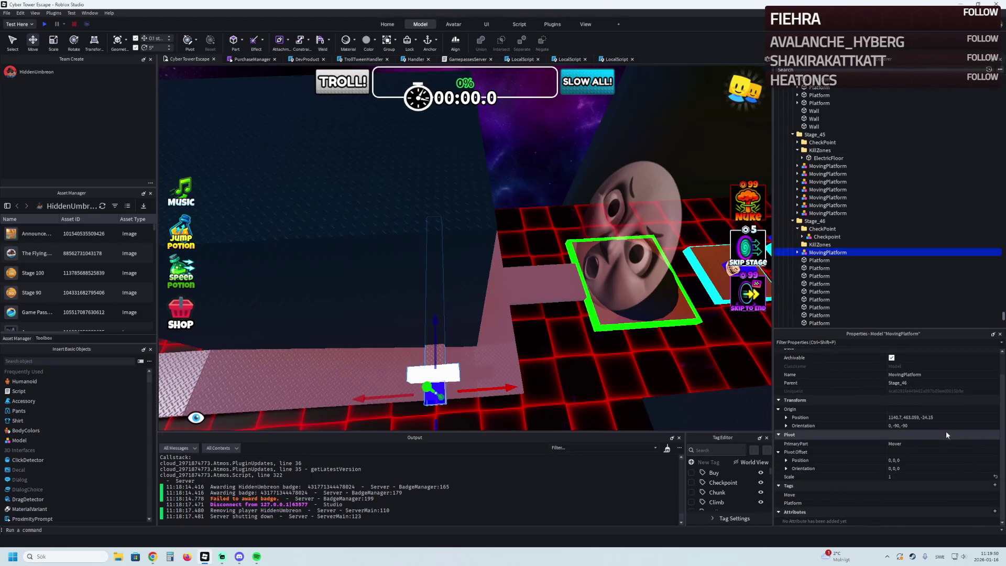
{"action": "key", "text": "Return"}
{"action": "key", "text": "f"}
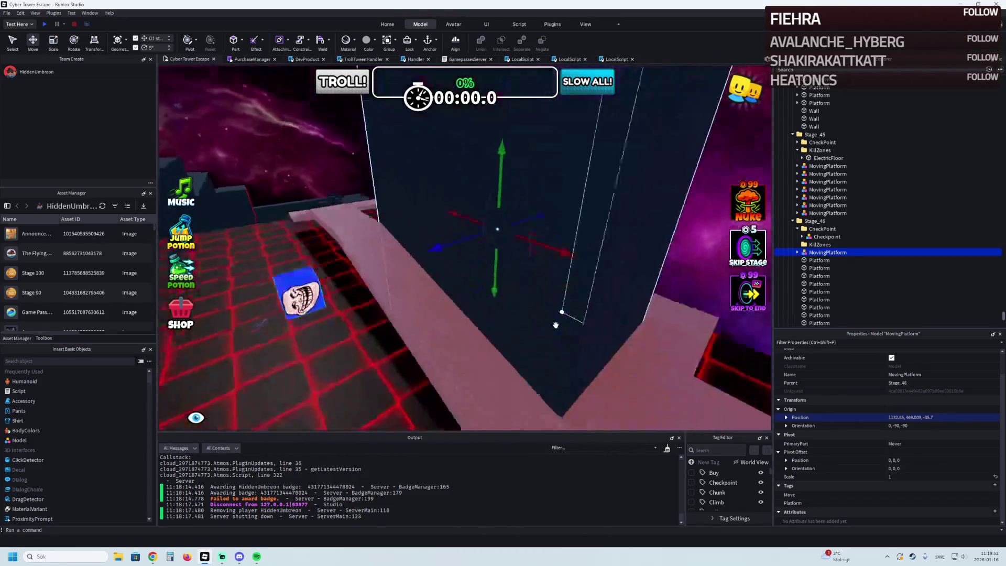
{"action": "left_click_drag", "start_coordinate": [482, 300], "coordinate": [476, 306]}
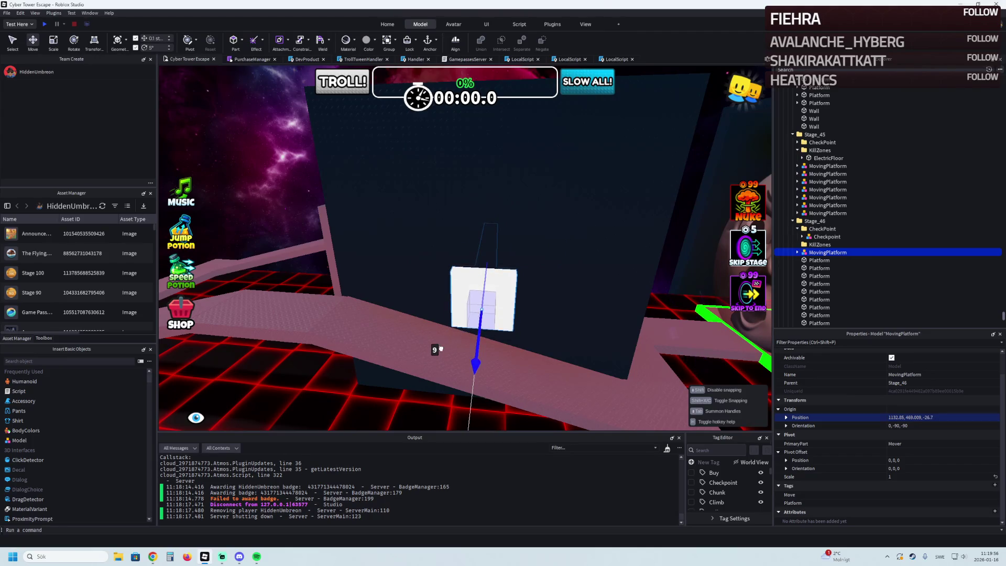
{"action": "left_click_drag", "start_coordinate": [439, 351], "coordinate": [439, 351]}
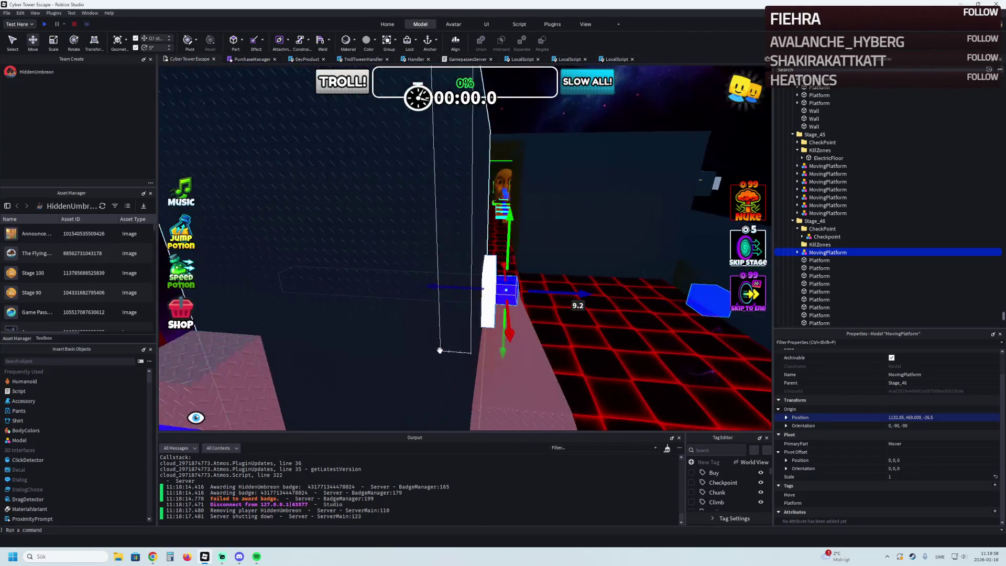
Step: Thin the central black wall to about 5 studs deep (25×30.492×5)
{"action": "left_click", "coordinate": [485, 345]}
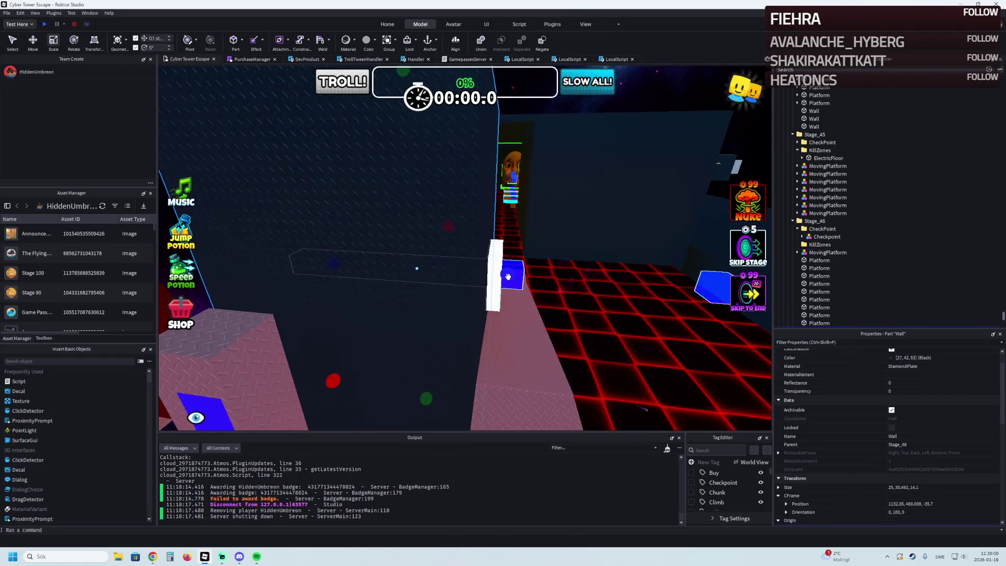
{"action": "left_click_drag", "start_coordinate": [509, 277], "coordinate": [464, 282]}
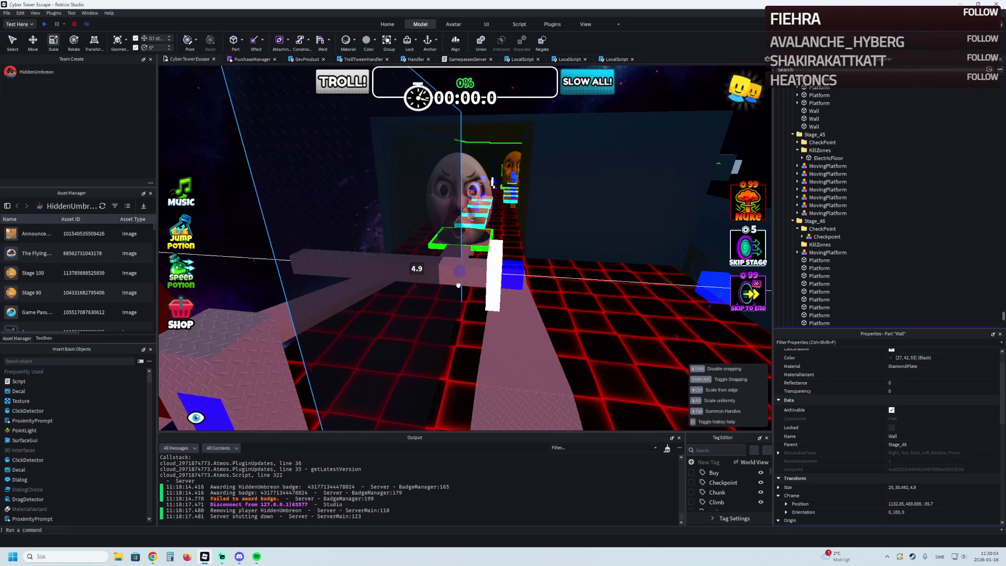
{"action": "left_click_drag", "start_coordinate": [458, 285], "coordinate": [458, 286]}
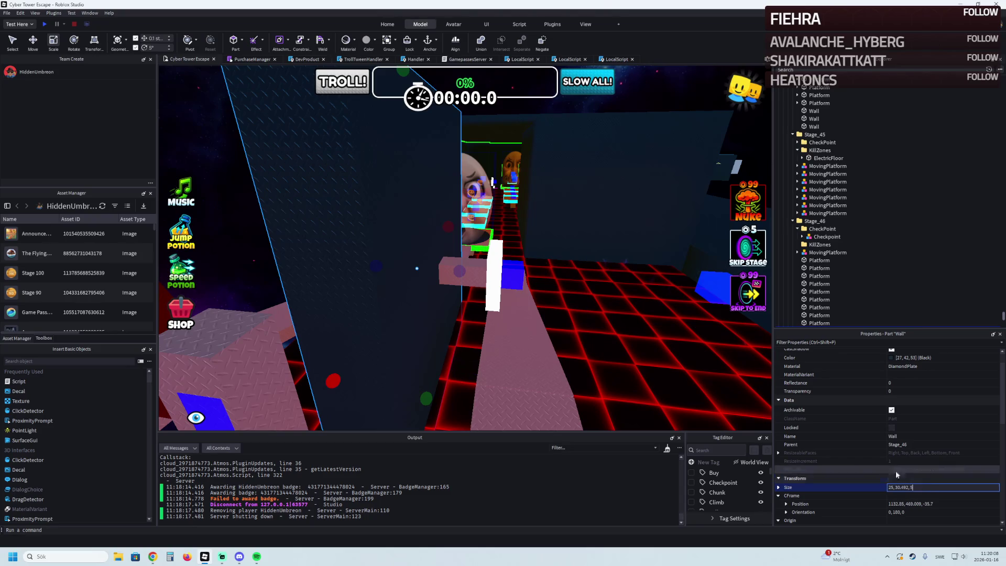
{"action": "left_click", "coordinate": [487, 278]}
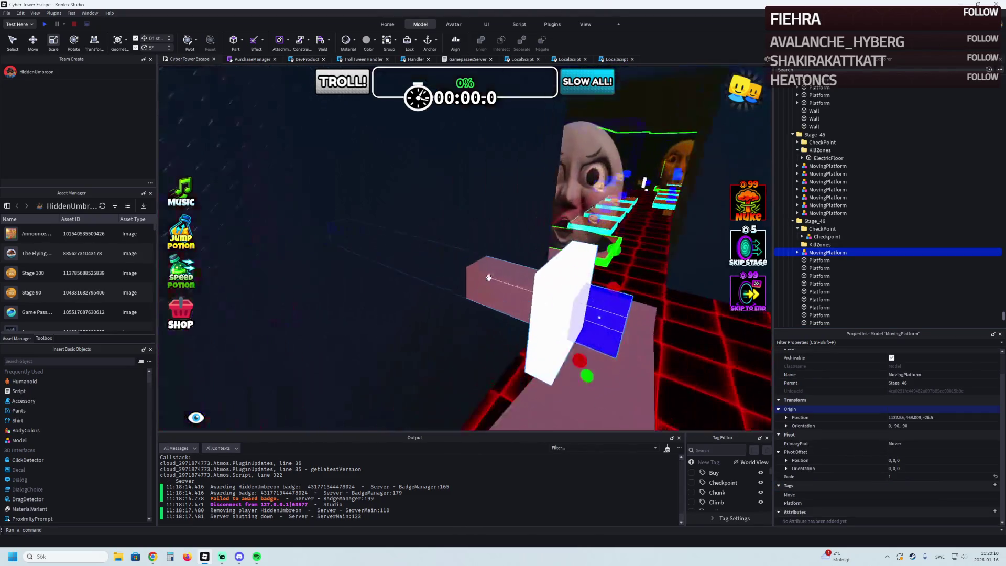
{"action": "key", "text": "f"}
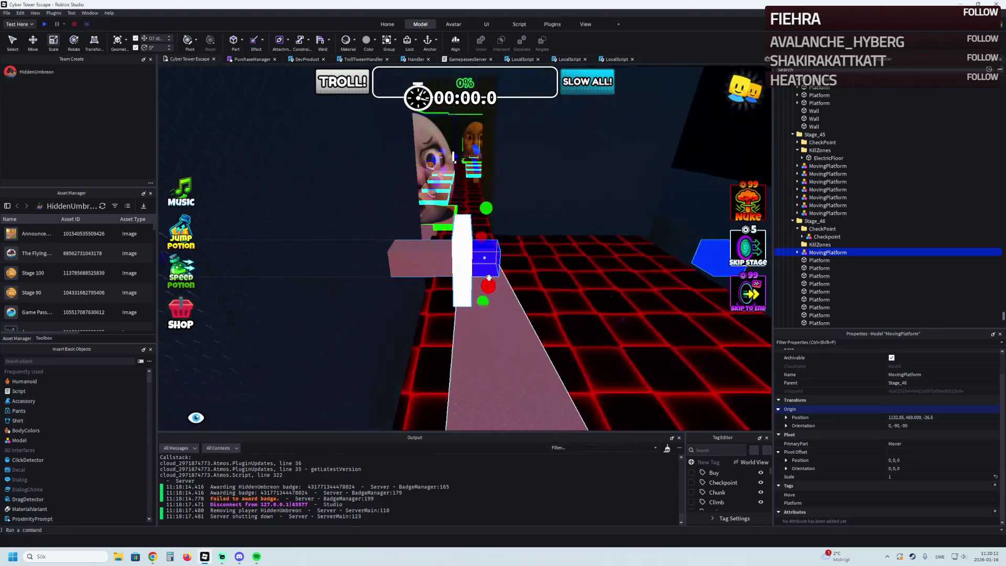
Step: Nudge the MovingPlatform back and forth along Z to settle its position
{"action": "left_click_drag", "start_coordinate": [502, 254], "coordinate": [480, 258]}
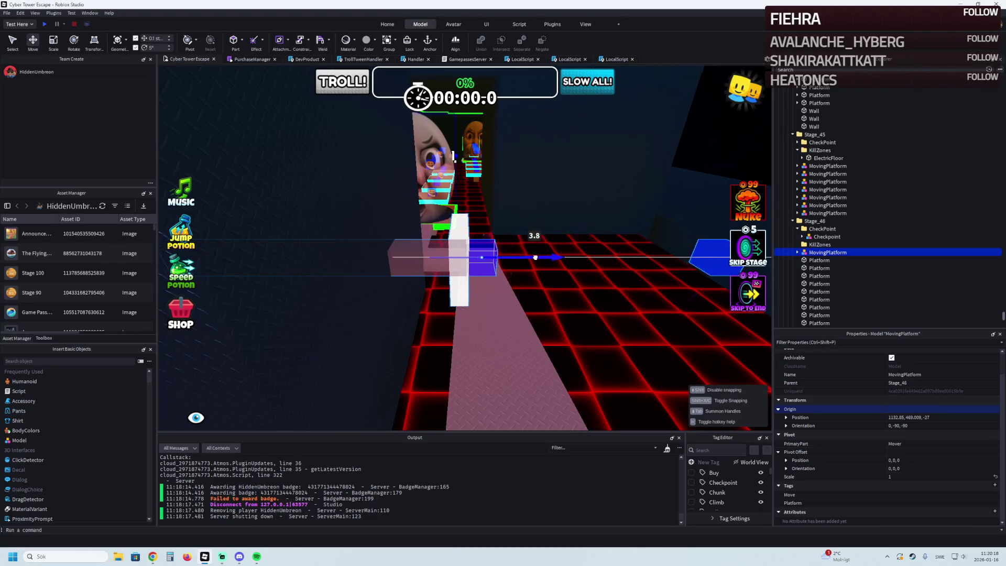
{"action": "left_click_drag", "start_coordinate": [591, 256], "coordinate": [560, 259]}
{"action": "left_click_drag", "start_coordinate": [493, 258], "coordinate": [502, 254]}
{"action": "key", "text": "a"}
Step: Shorten the TestSurface beam and slide MoveDestination closer, to Z -22.257
{"action": "left_click", "coordinate": [439, 257]}
{"action": "left_click_drag", "start_coordinate": [251, 236], "coordinate": [376, 250]}
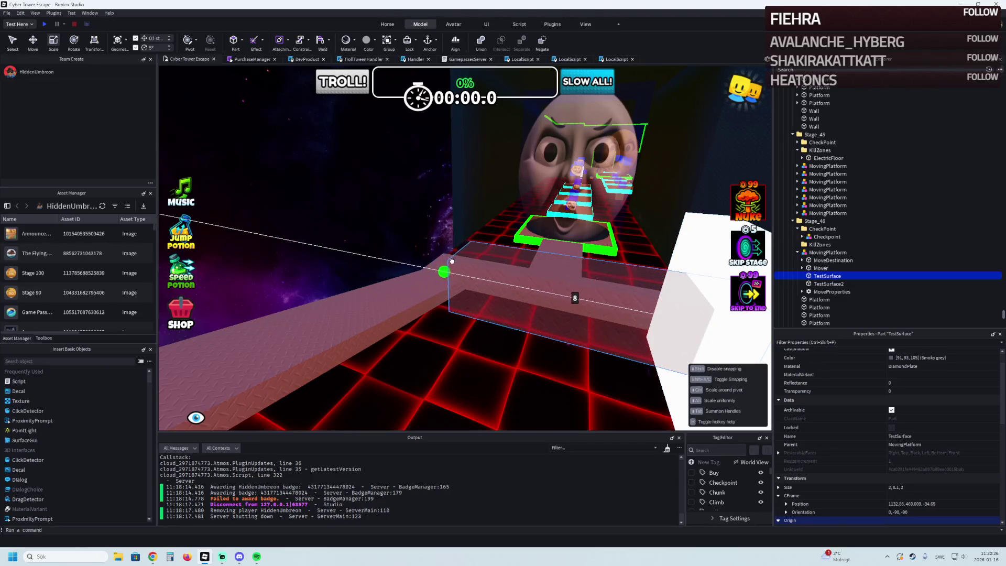
{"action": "left_click_drag", "start_coordinate": [463, 265], "coordinate": [463, 265]}
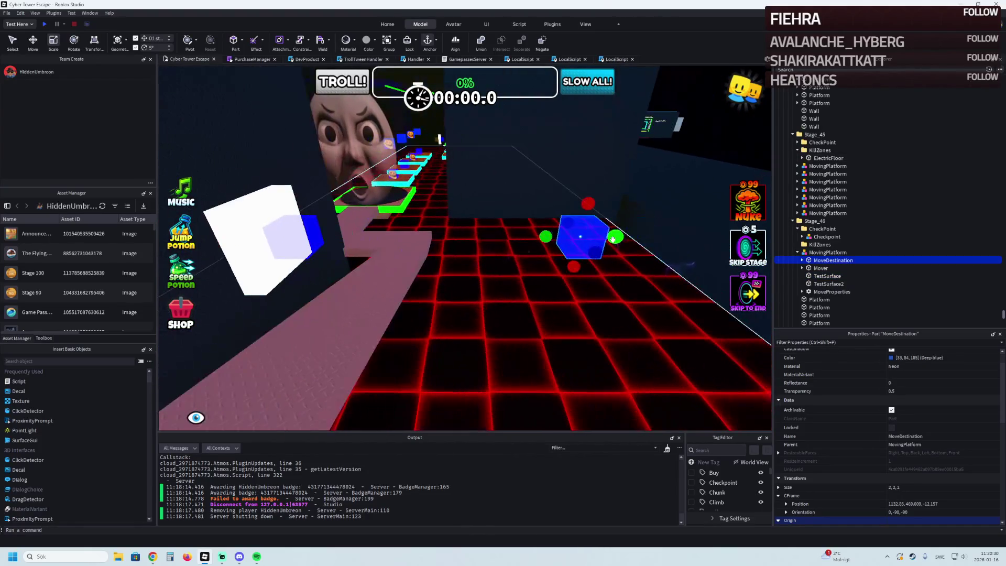
{"action": "mouse_move", "coordinate": [629, 239]}
{"action": "left_mouse_down"}
{"action": "mouse_move", "coordinate": [559, 256]}
{"action": "mouse_move", "coordinate": [548, 269]}
{"action": "left_mouse_up"}
{"action": "left_click", "coordinate": [370, 245]}
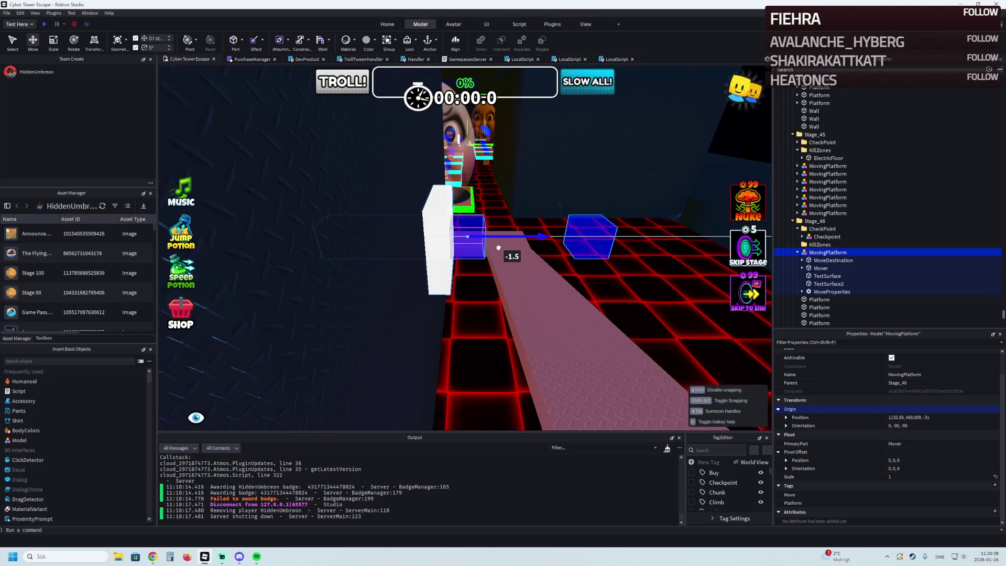
Step: Set the platform at Z -31, then slide its copy past the black wall to Z -42.057
{"action": "left_click_drag", "start_coordinate": [498, 247], "coordinate": [498, 248]}
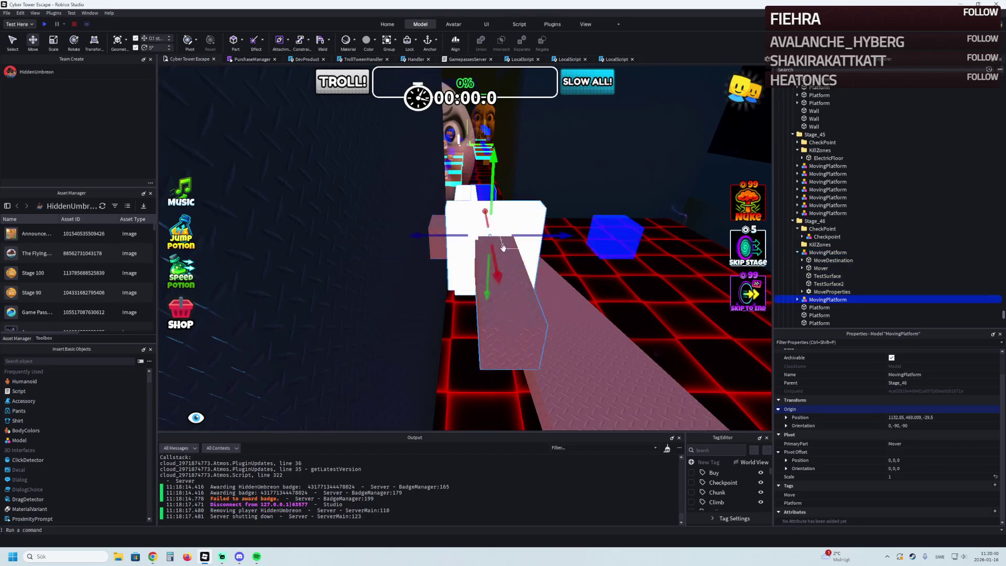
{"action": "left_click_drag", "start_coordinate": [552, 238], "coordinate": [551, 244]}
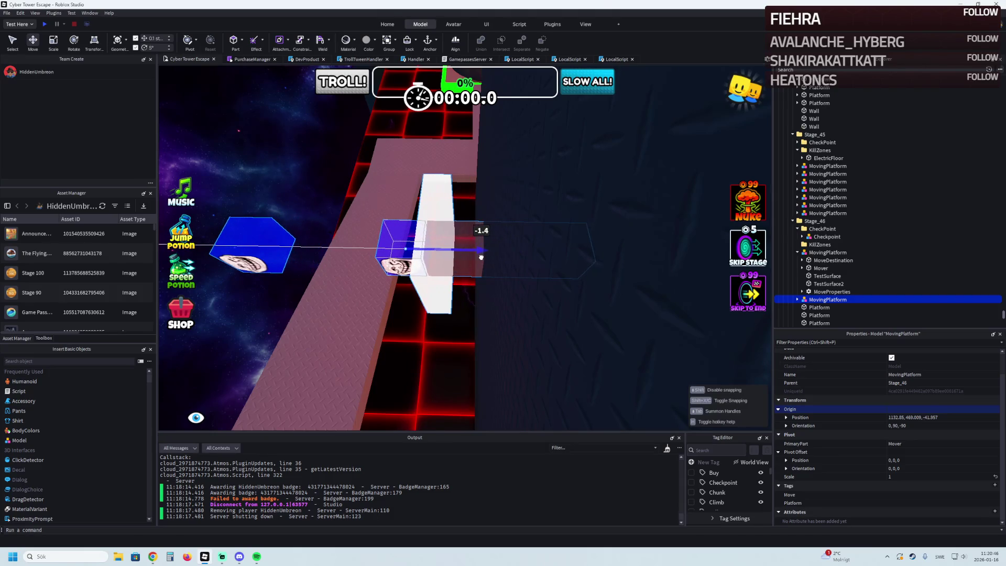
{"action": "left_click_drag", "start_coordinate": [480, 259], "coordinate": [480, 259]}
{"action": "scroll", "coordinate": [481, 258], "scroll_direction": "up", "scroll_amount": 5}
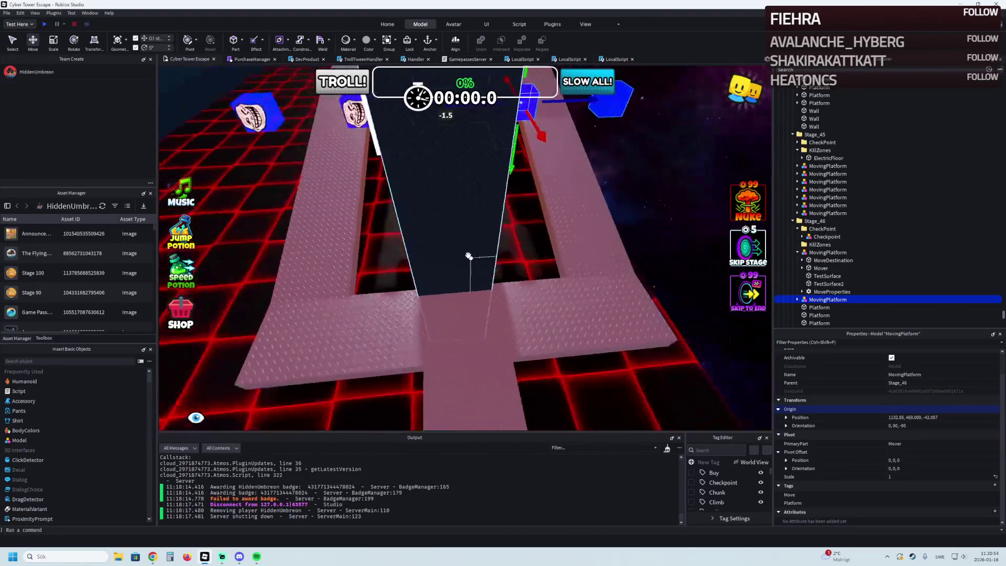
Step: Slim the central black wall to a 5 by 5 stud pillar, 30.492 tall
{"action": "left_click", "coordinate": [463, 252]}
{"action": "left_click_drag", "start_coordinate": [463, 252], "coordinate": [539, 254]}
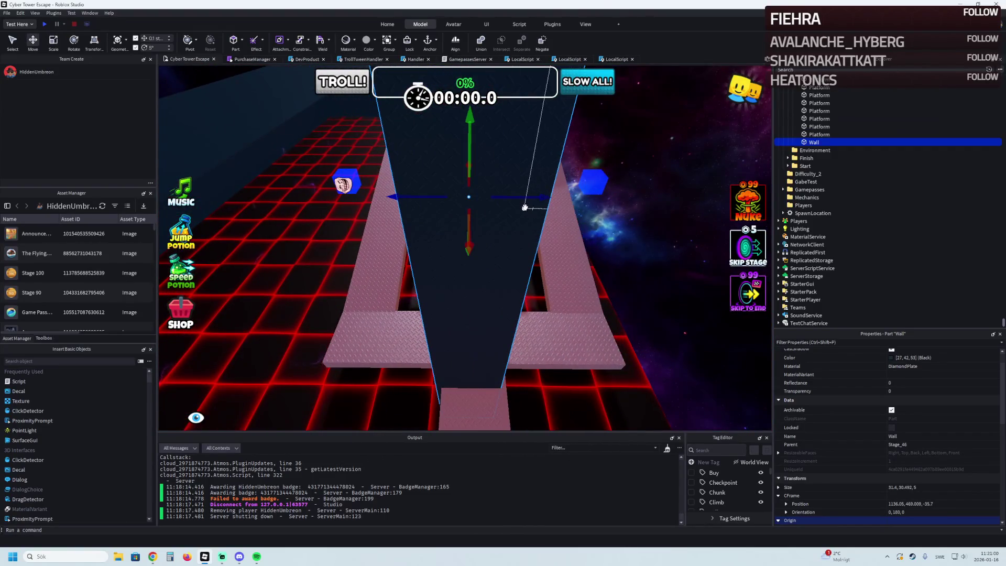
{"action": "left_click_drag", "start_coordinate": [525, 196], "coordinate": [527, 198]}
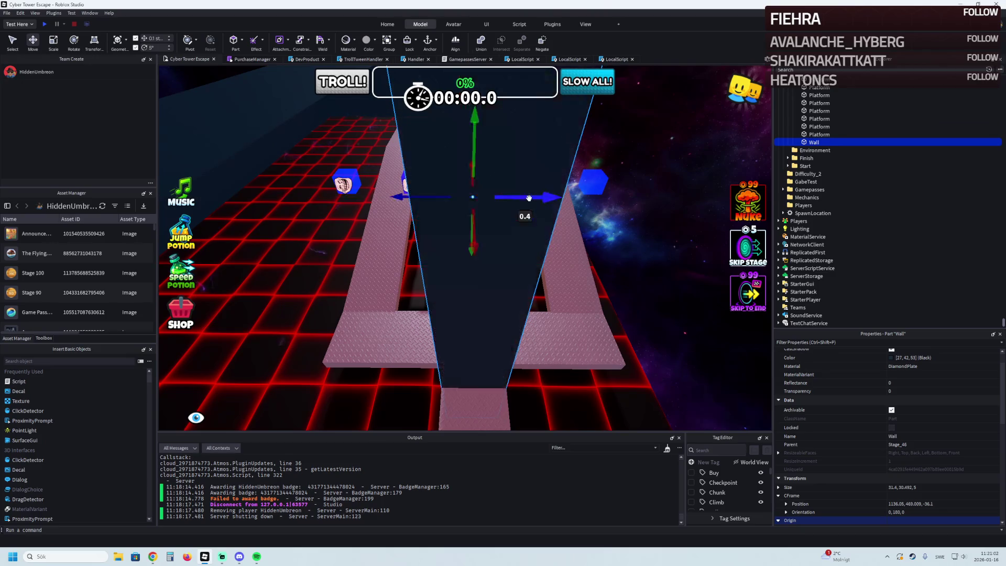
{"action": "left_click_drag", "start_coordinate": [517, 275], "coordinate": [528, 277]}
{"action": "mouse_move", "coordinate": [574, 306]}
{"action": "left_mouse_down"}
{"action": "mouse_move", "coordinate": [467, 306]}
{"action": "mouse_move", "coordinate": [521, 298]}
{"action": "mouse_move", "coordinate": [583, 321]}
{"action": "mouse_move", "coordinate": [483, 319]}
{"action": "mouse_move", "coordinate": [469, 292]}
{"action": "mouse_move", "coordinate": [494, 317]}
{"action": "mouse_move", "coordinate": [503, 310]}
{"action": "left_mouse_up"}
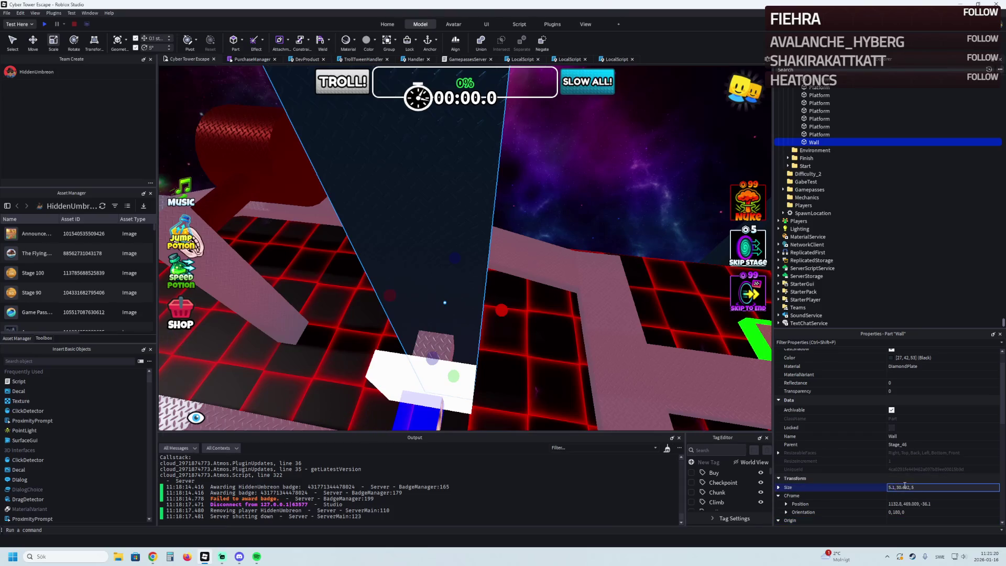
Step: Fly the view past the wall and down over the floor, then start a playtest
{"action": "key", "text": "f"}
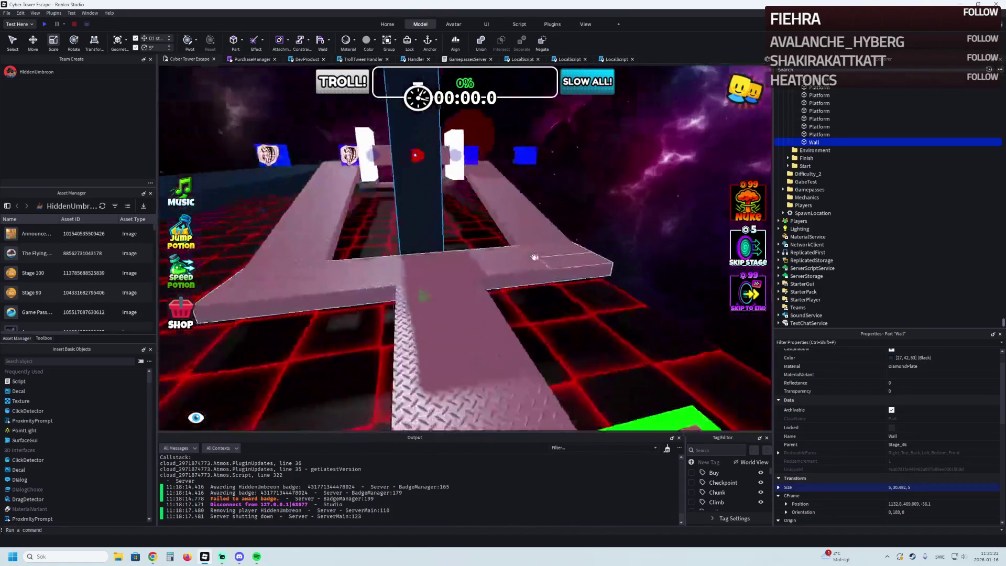
{"action": "key", "text": "w"}
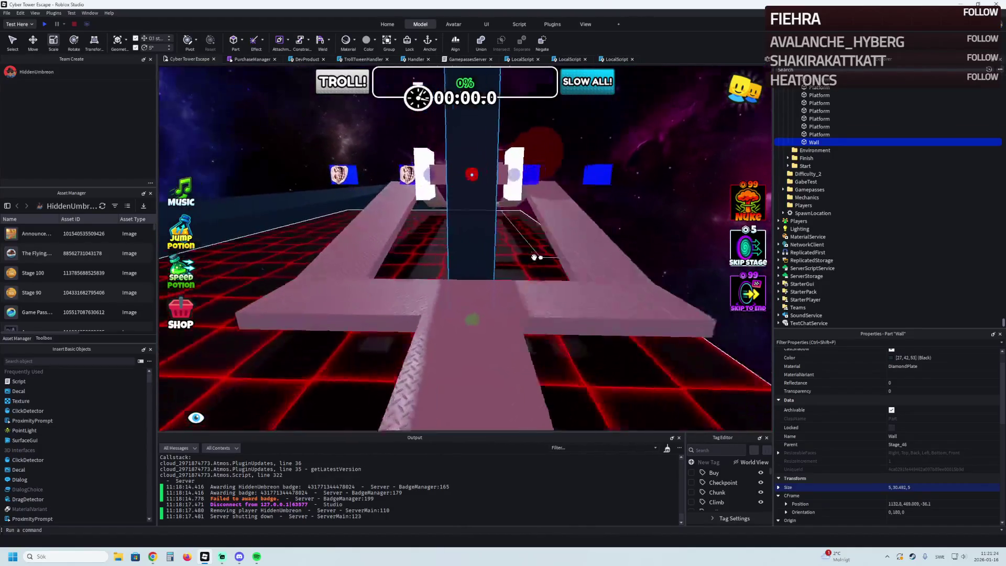
{"action": "key", "text": "w"}
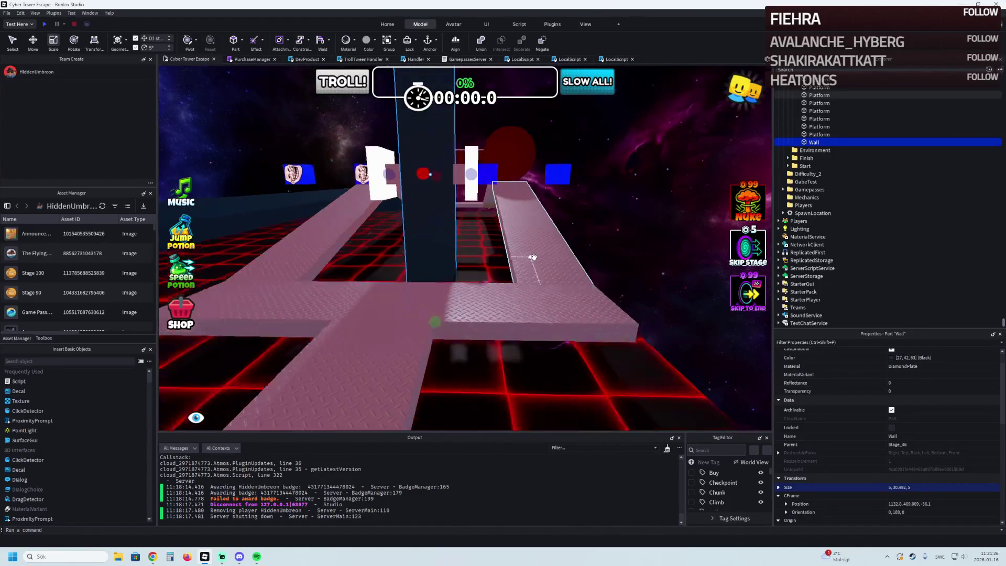
{"action": "key", "text": "q"}
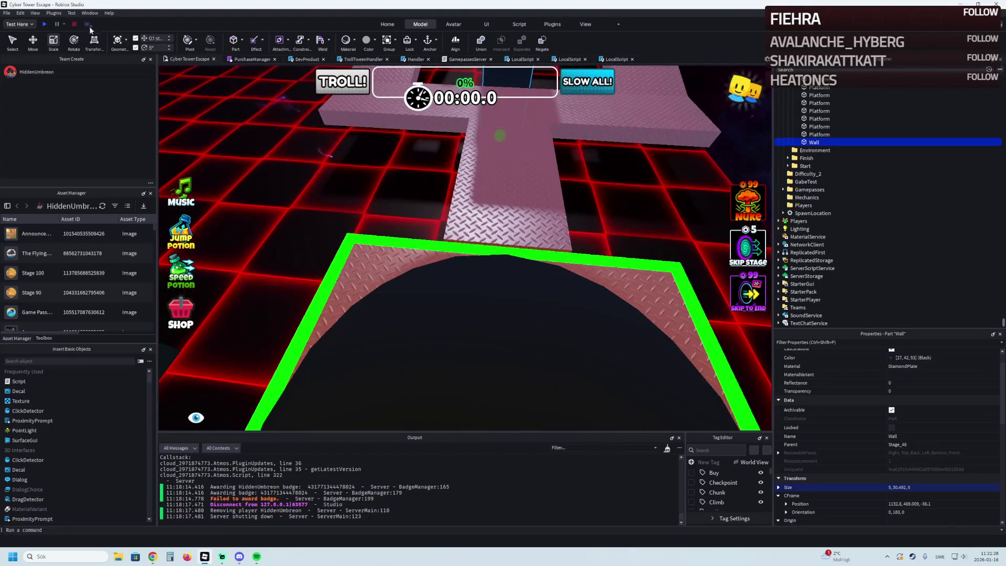
{"action": "left_click", "coordinate": [42, 24]}
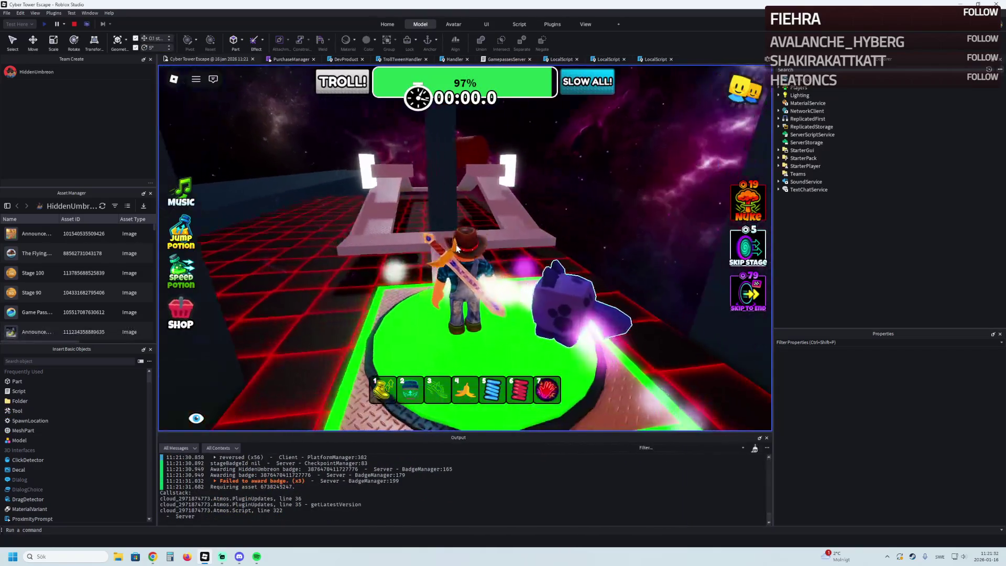
Step: Walk and jump the avatar along the pink path toward the platforms, then stop the playtest
{"action": "key", "text": "w"}
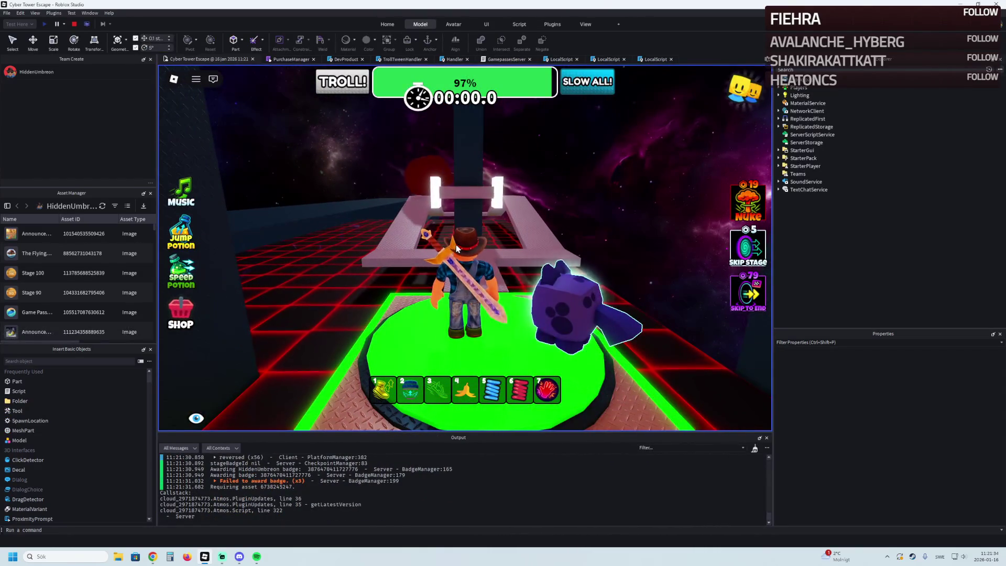
{"action": "key", "text": "space"}
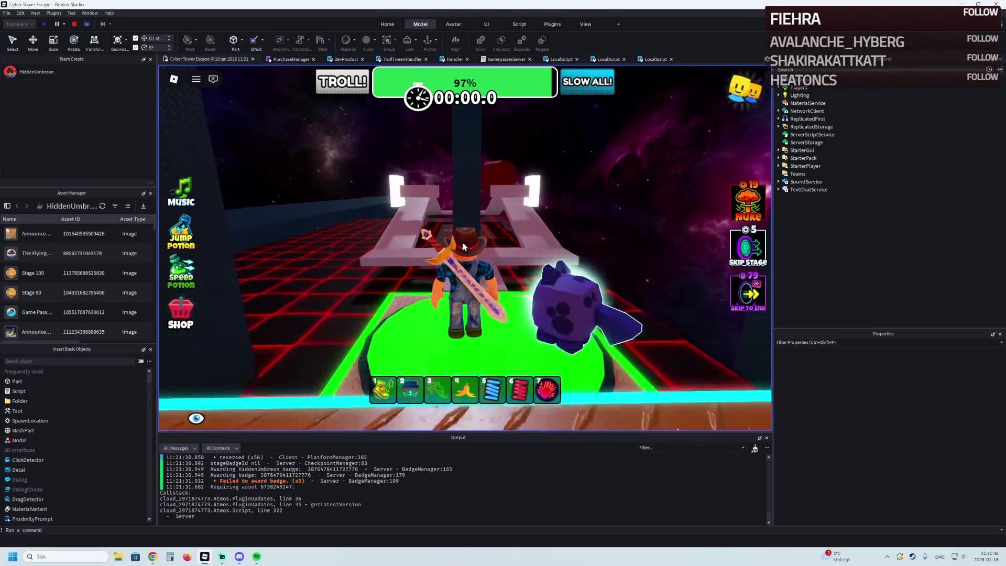
{"action": "key", "text": "w"}
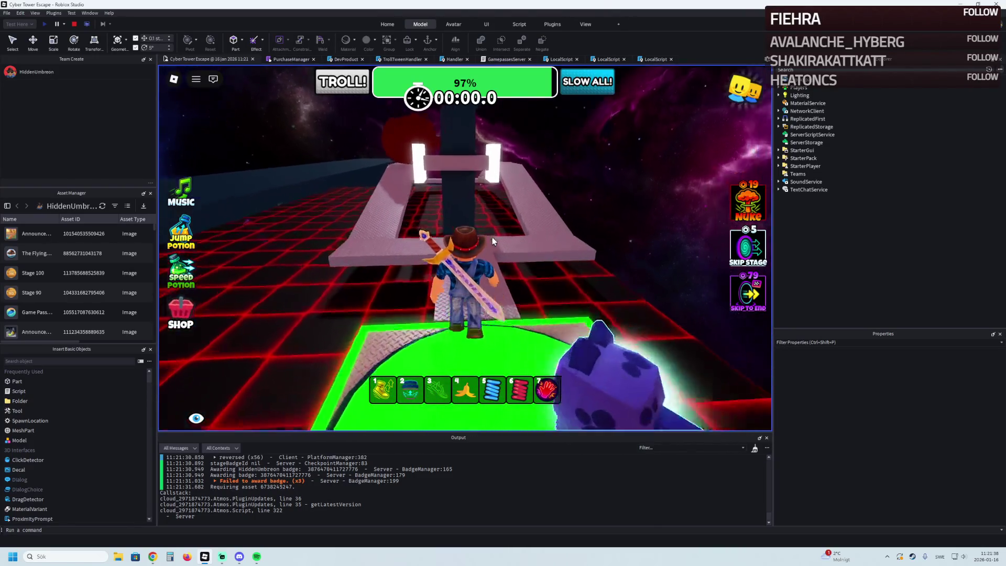
{"action": "key", "text": "w"}
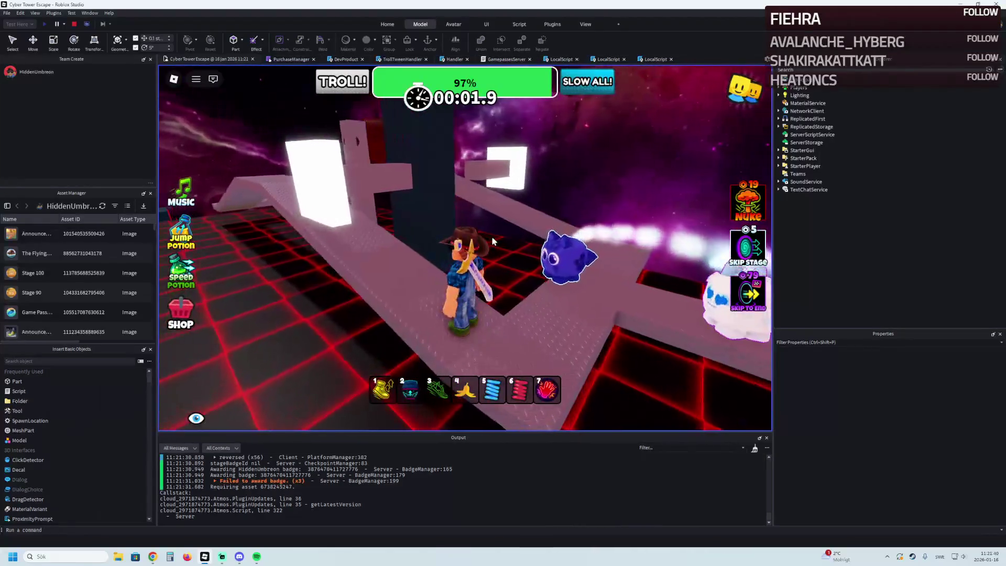
{"action": "key", "text": "w"}
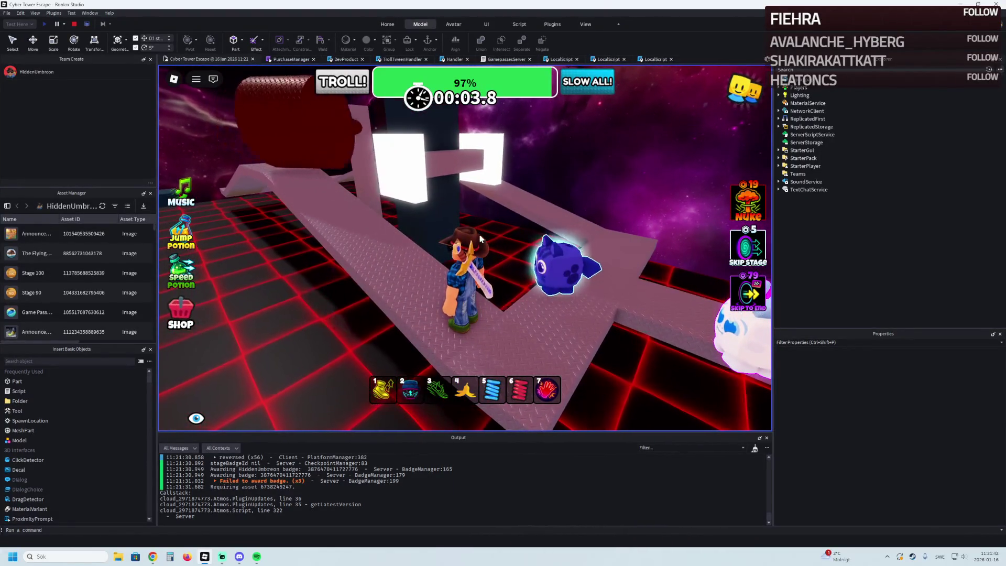
{"action": "key", "text": "w"}
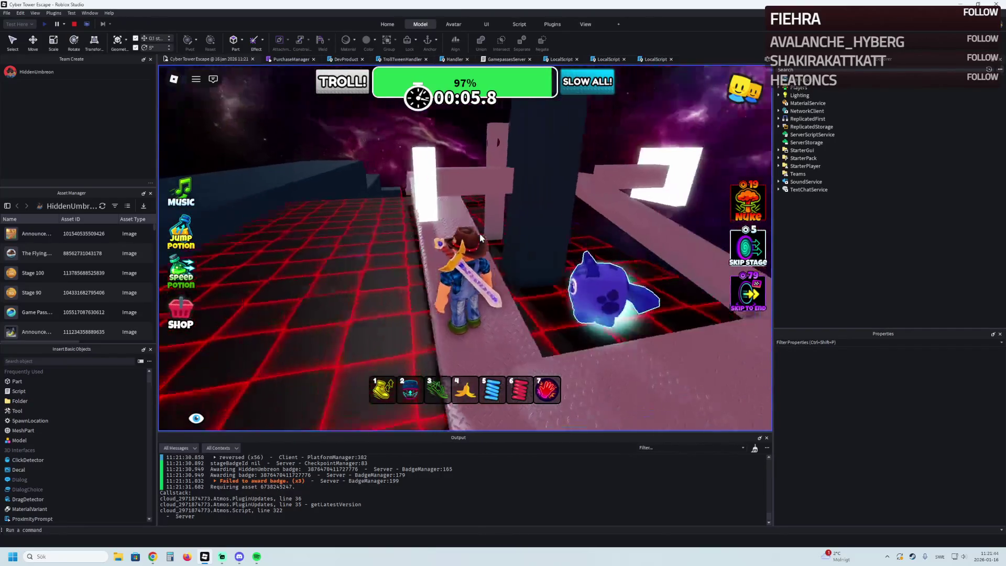
{"action": "key", "text": "w"}
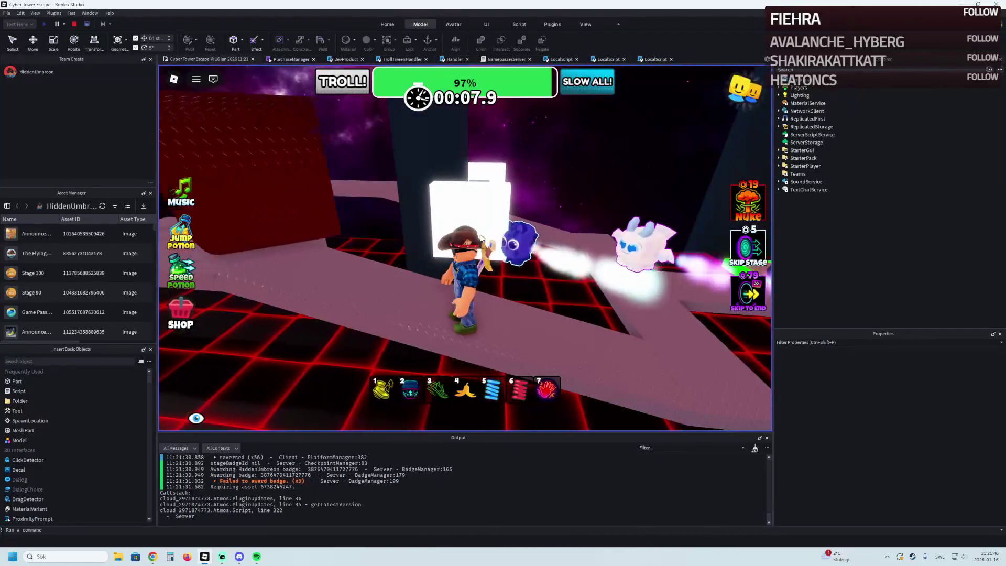
{"action": "key", "text": "w"}
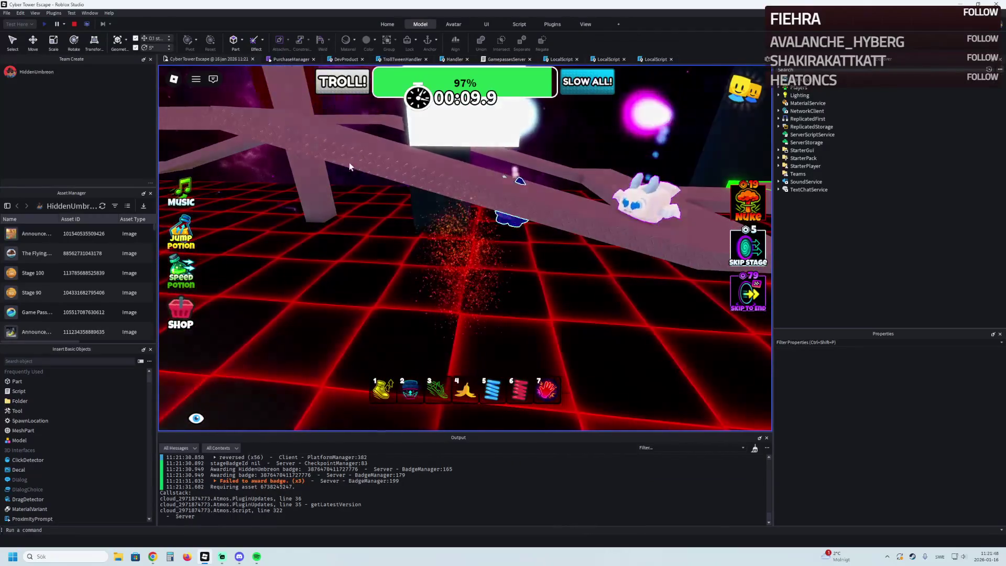
{"action": "key", "text": "shift+F5"}
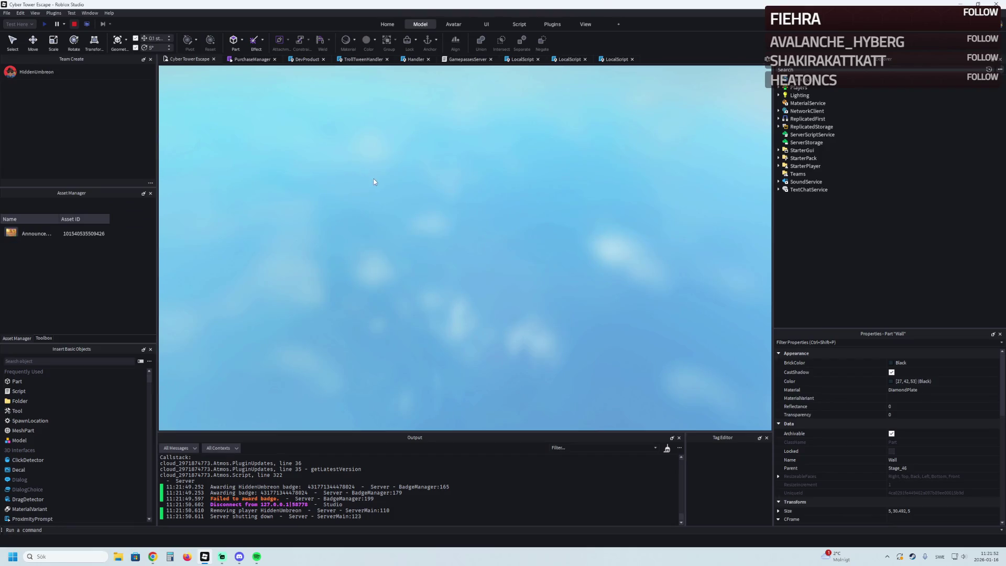
Step: Frame the wall, then run and stop a playtest from the green start pad
{"action": "key", "text": "f"}
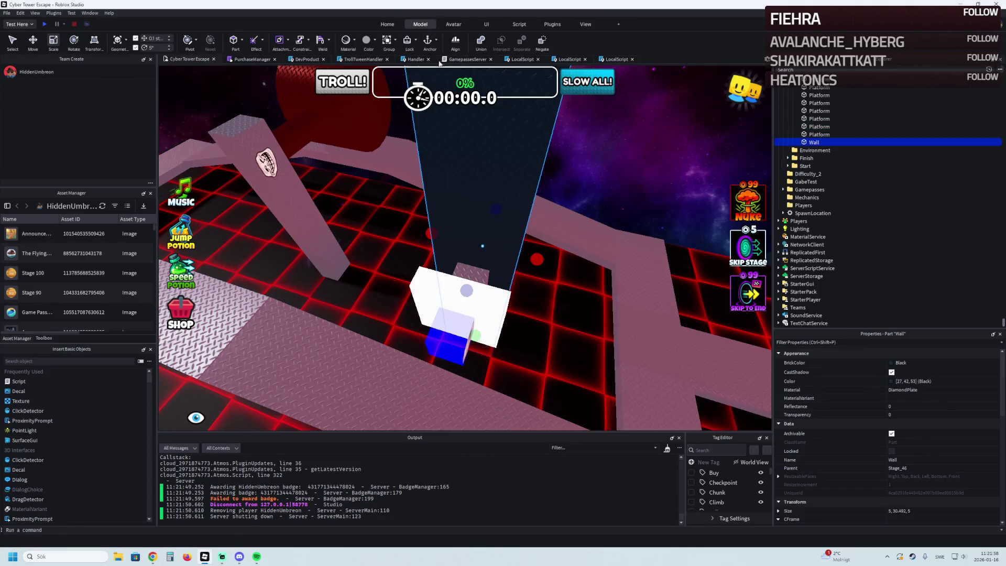
{"action": "key", "text": "w"}
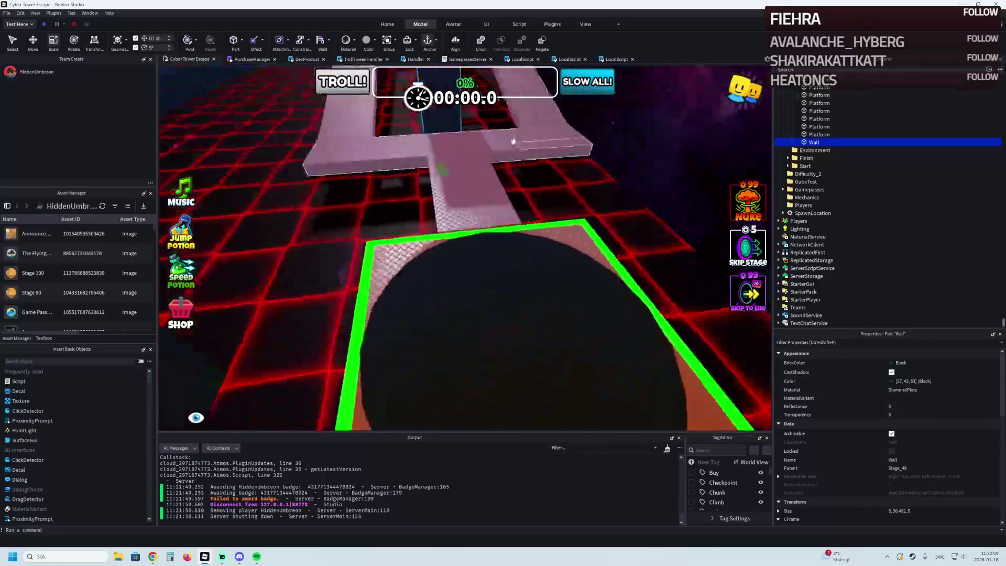
{"action": "left_click", "coordinate": [45, 24]}
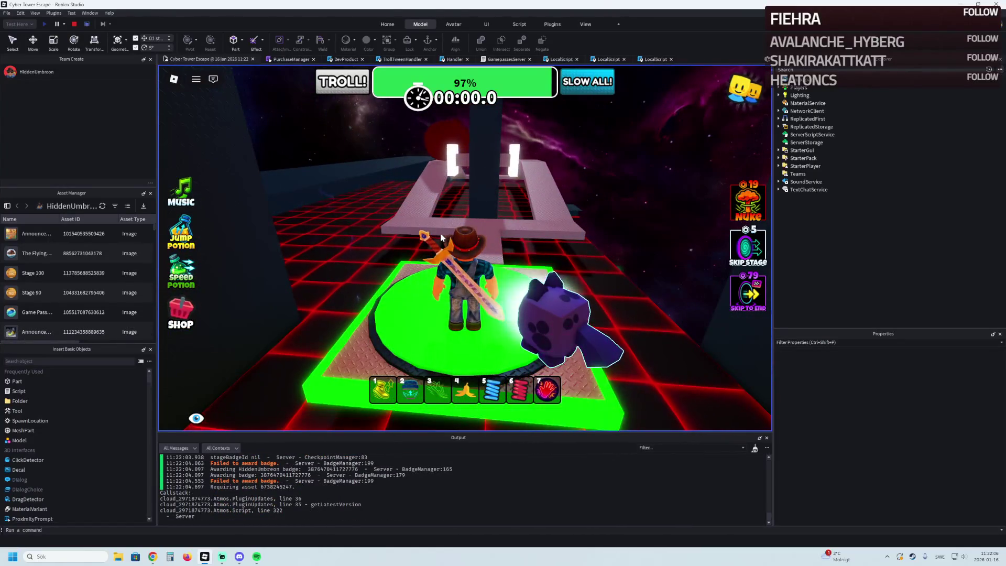
{"action": "key", "text": "w"}
{"action": "key", "text": "w"}
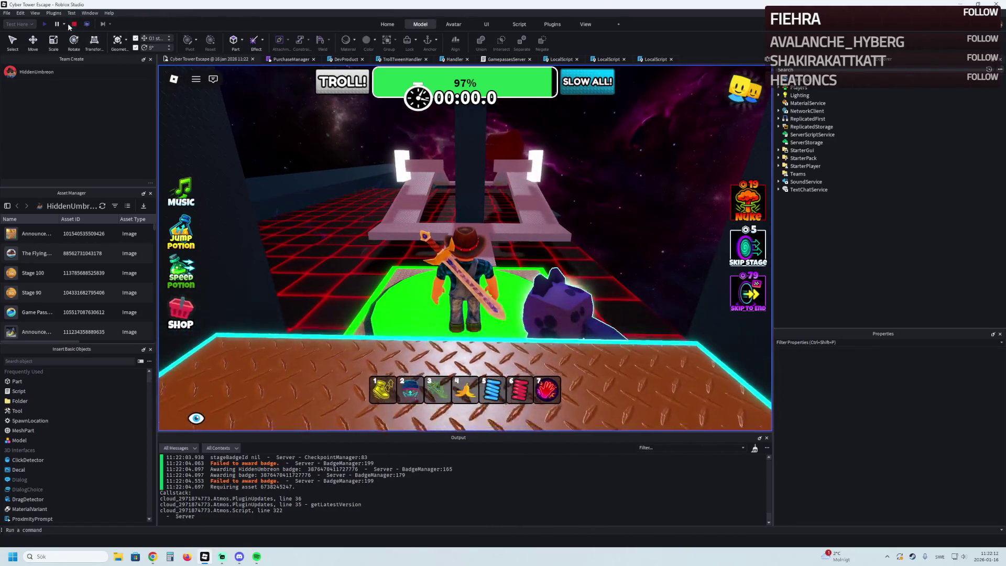
{"action": "left_click", "coordinate": [74, 23]}
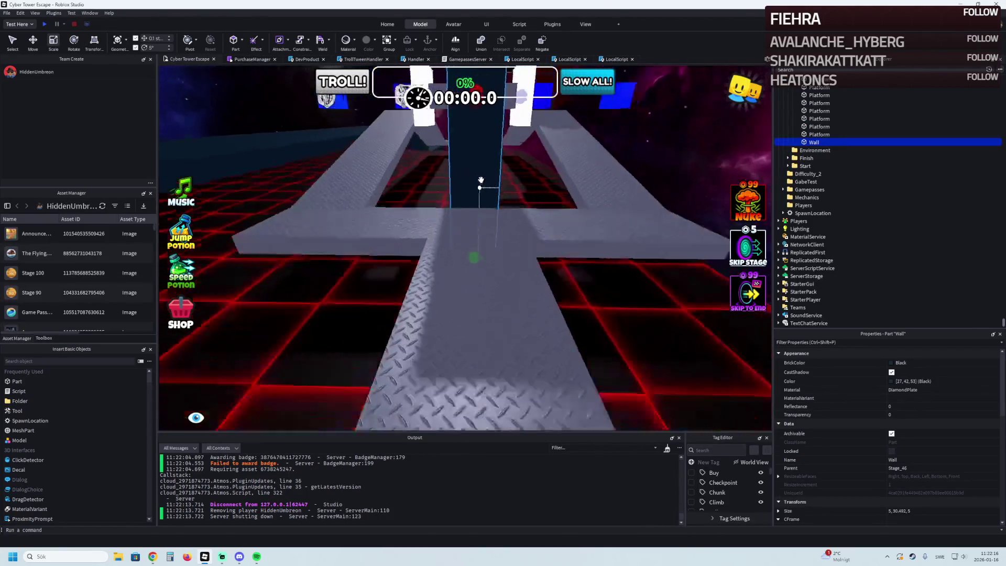
Step: Thicken the black wall's depth from 5 to 7, making it 5×30.492×7
{"action": "left_click_drag", "start_coordinate": [545, 176], "coordinate": [437, 186]}
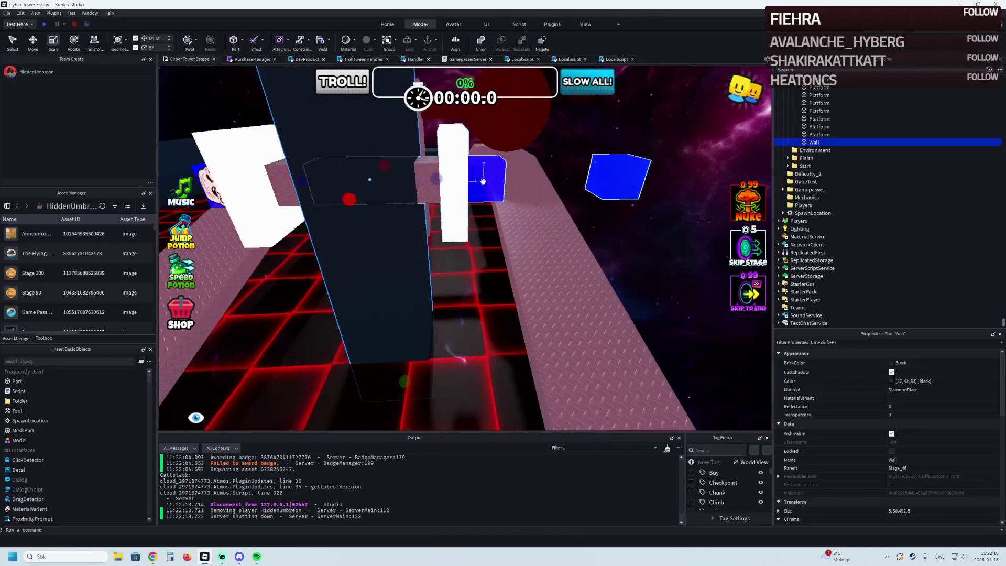
{"action": "scroll", "coordinate": [456, 181], "scroll_direction": "up", "scroll_amount": 5}
{"action": "scroll", "coordinate": [414, 186], "scroll_direction": "down", "scroll_amount": 3}
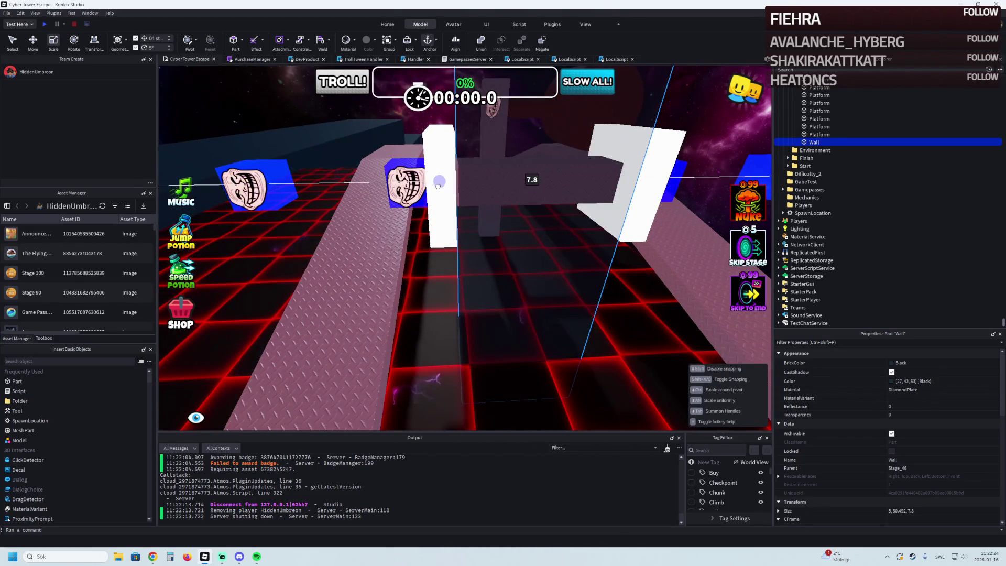
{"action": "scroll", "coordinate": [445, 199], "scroll_direction": "down", "scroll_amount": 3}
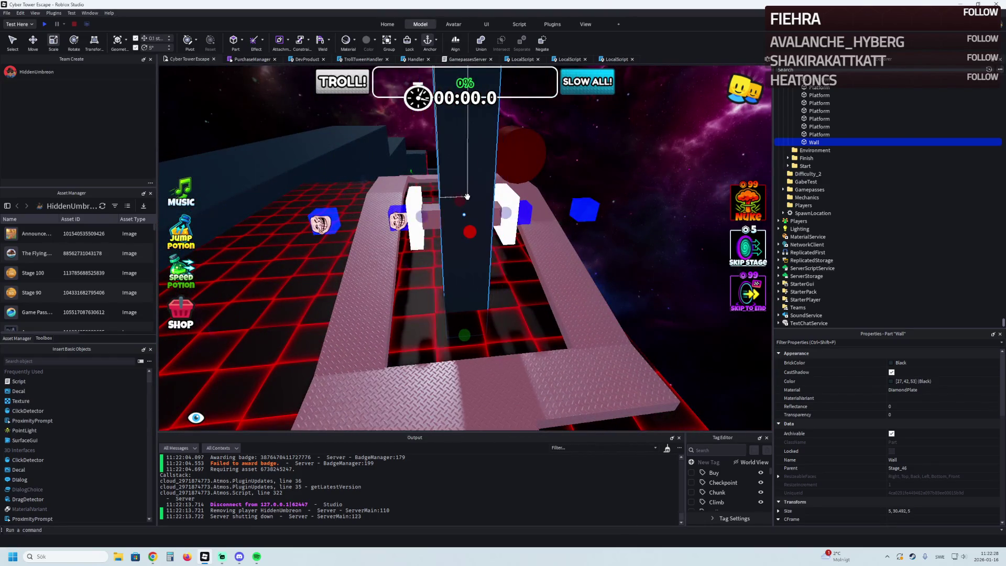
{"action": "left_click_drag", "start_coordinate": [495, 206], "coordinate": [505, 210]}
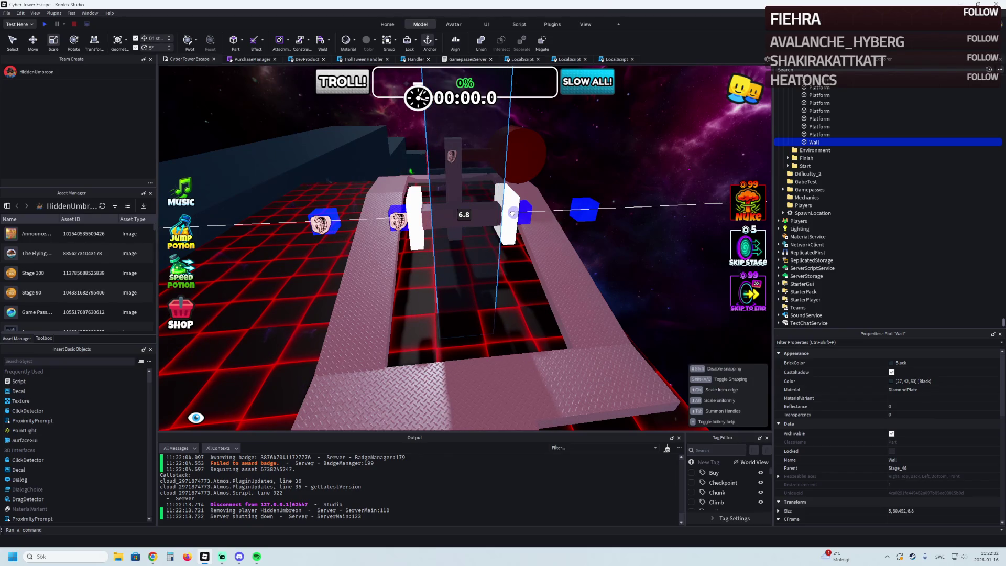
{"action": "left_click_drag", "start_coordinate": [512, 213], "coordinate": [513, 212]}
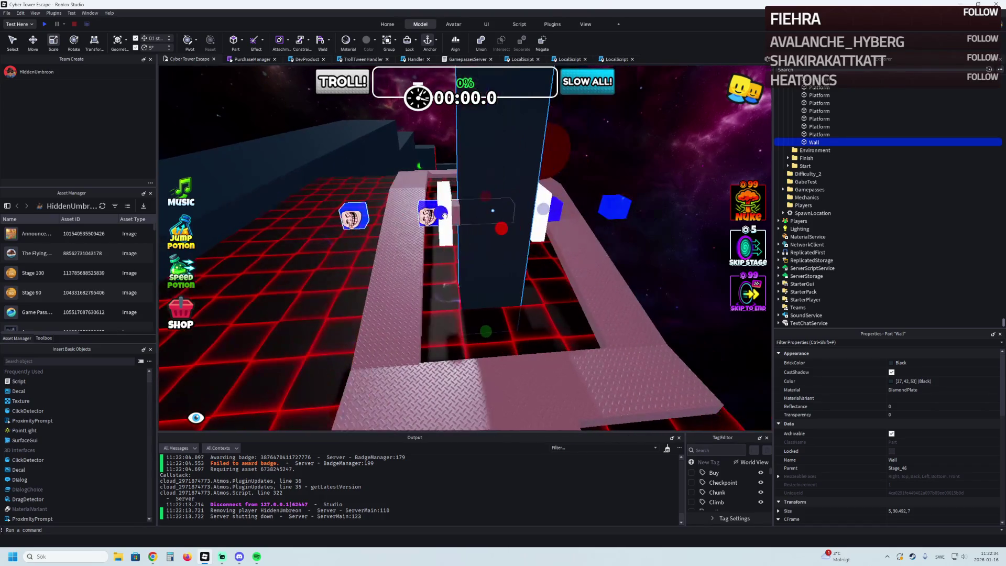
{"action": "left_click", "coordinate": [444, 193]}
{"action": "scroll", "coordinate": [444, 193], "scroll_direction": "up", "scroll_amount": 5}
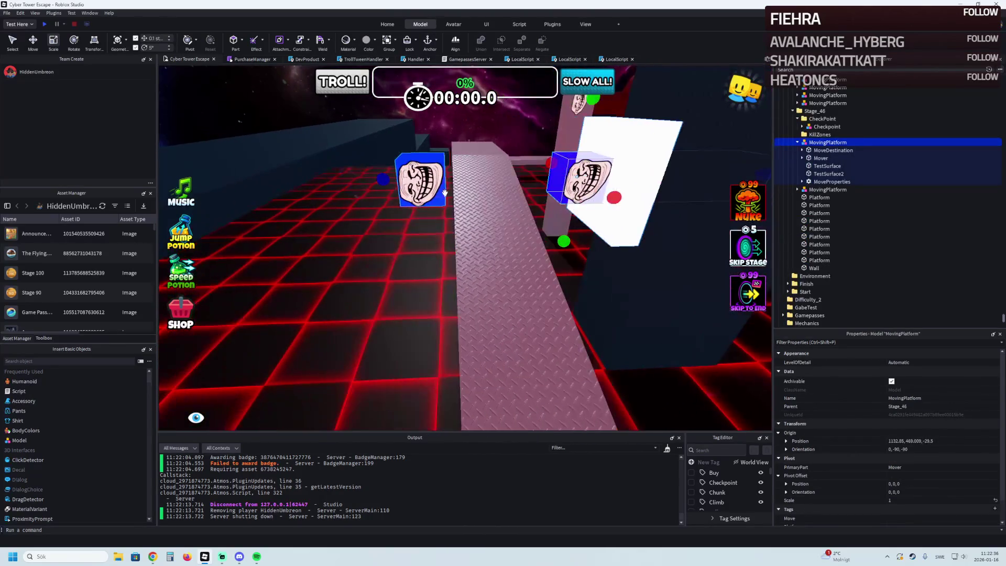
Step: Select the troll-face MovingPlatform model and its MoveDestination marker on the walkway
{"action": "scroll", "coordinate": [556, 166], "scroll_direction": "up", "scroll_amount": 10}
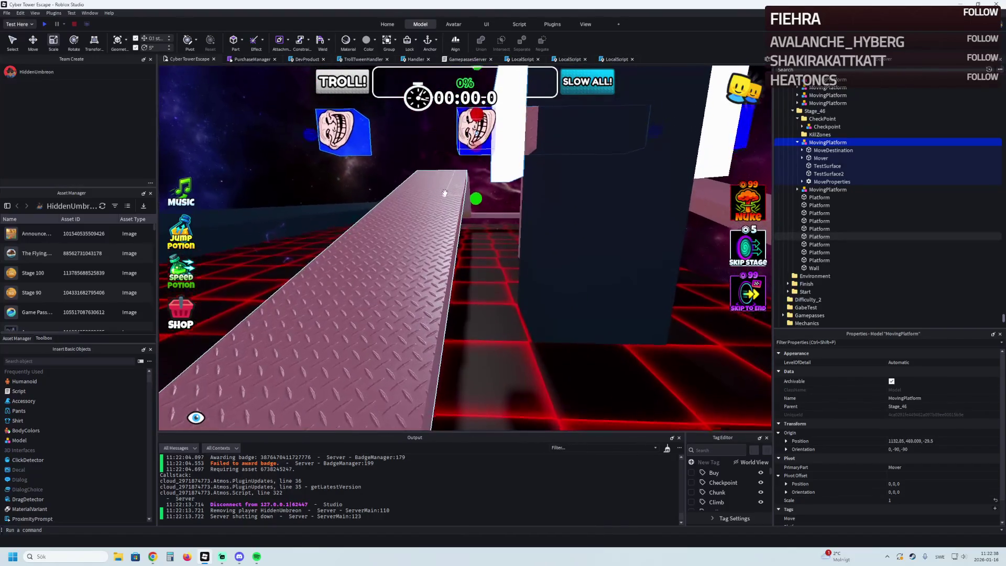
{"action": "scroll", "coordinate": [556, 166], "scroll_direction": "up", "scroll_amount": 5}
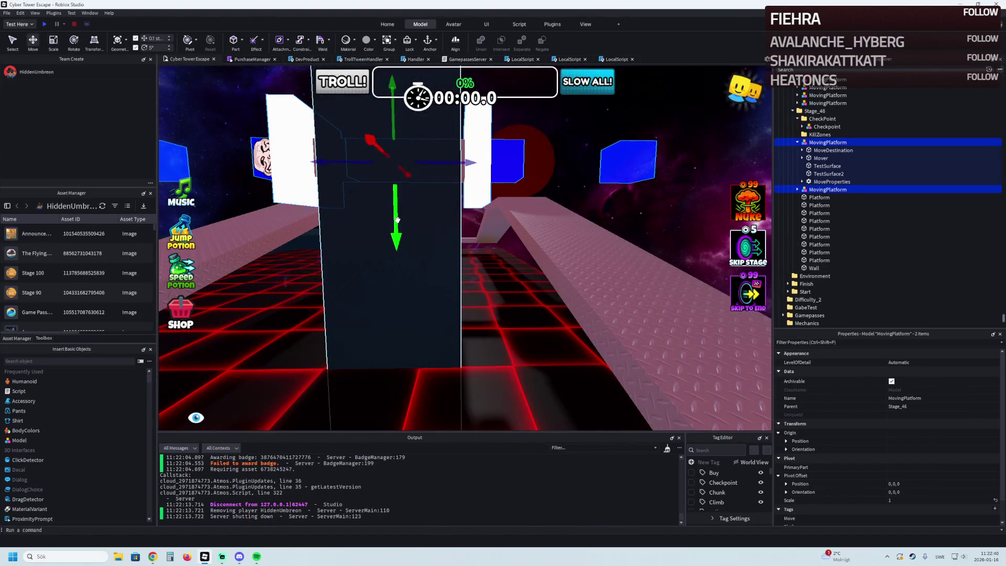
{"action": "scroll", "coordinate": [397, 219], "scroll_direction": "down", "scroll_amount": 5}
{"action": "left_click", "coordinate": [489, 205]}
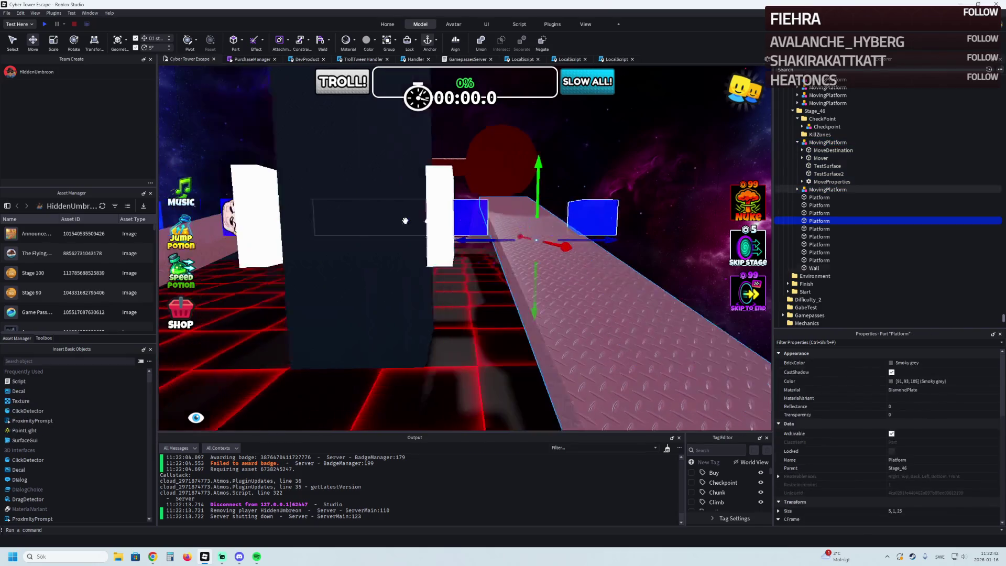
{"action": "left_click", "coordinate": [429, 214]}
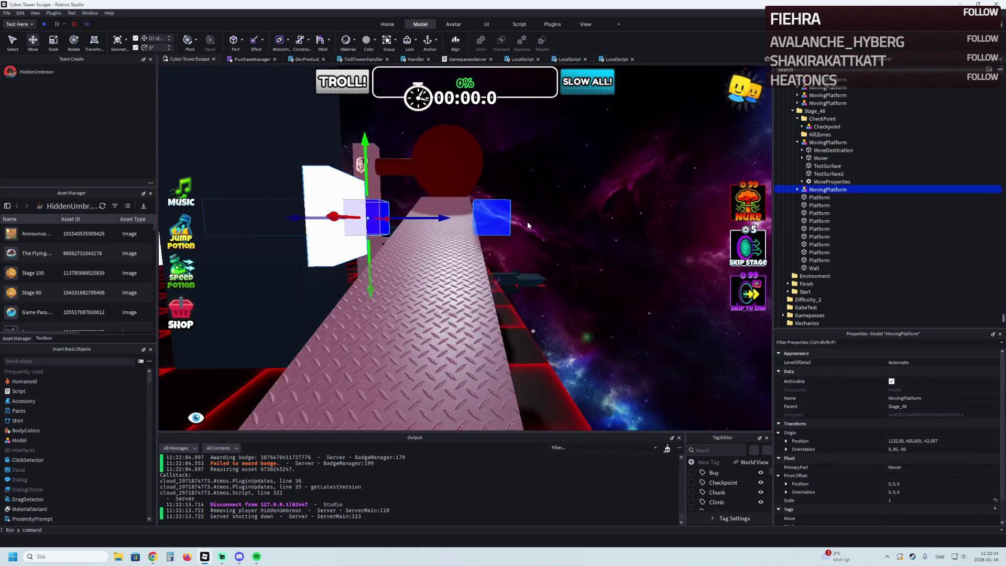
{"action": "key", "text": "a"}
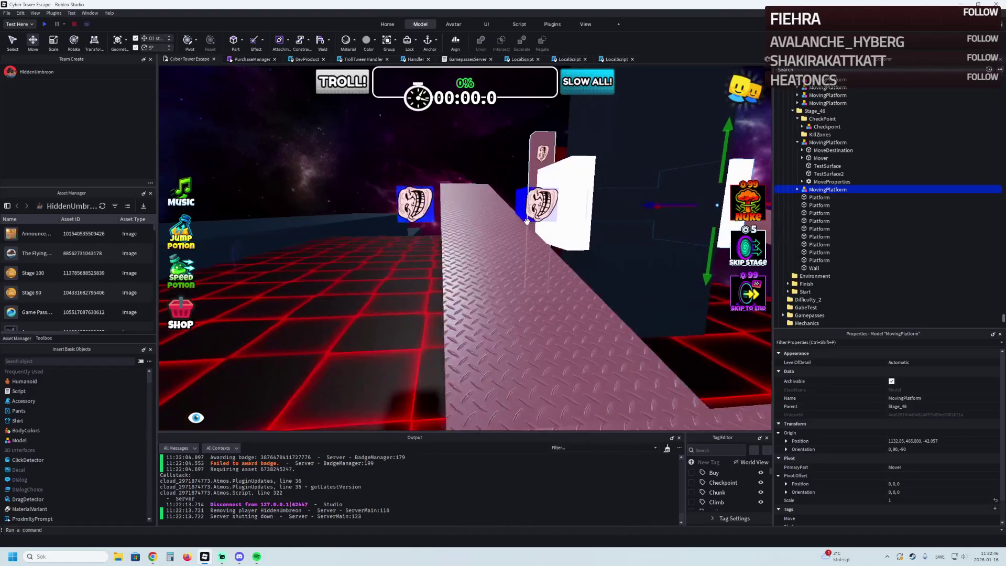
{"action": "left_click", "coordinate": [442, 215]}
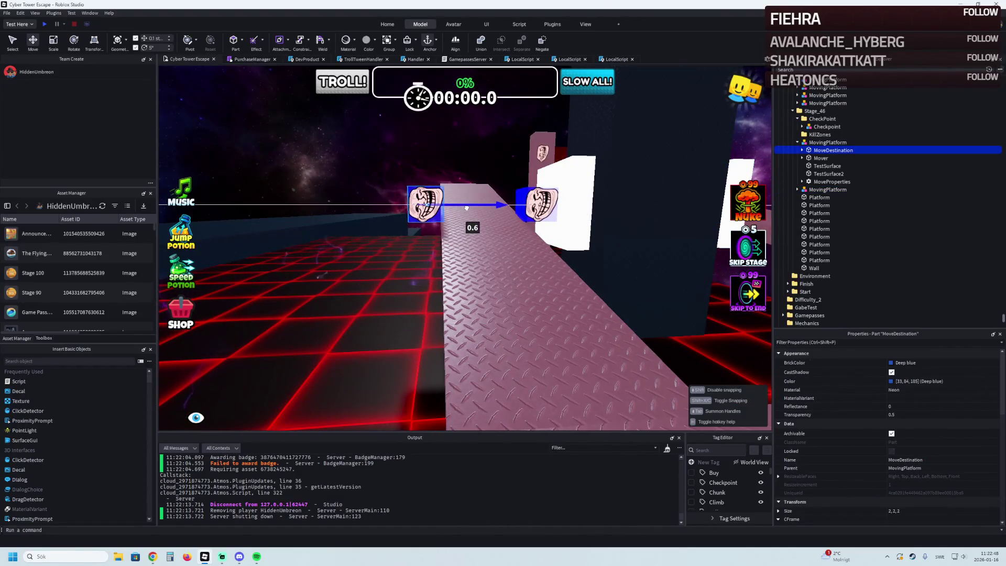
{"action": "key", "text": "d"}
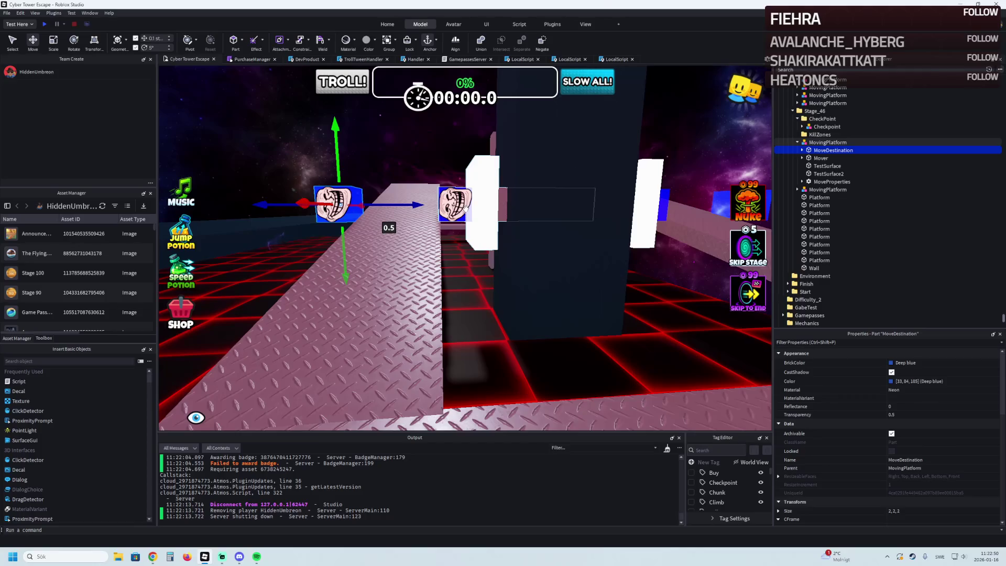
Step: Nudge the MovingPlatform model slightly sideways along the walkway
{"action": "left_click", "coordinate": [474, 203]}
{"action": "key", "text": "a"}
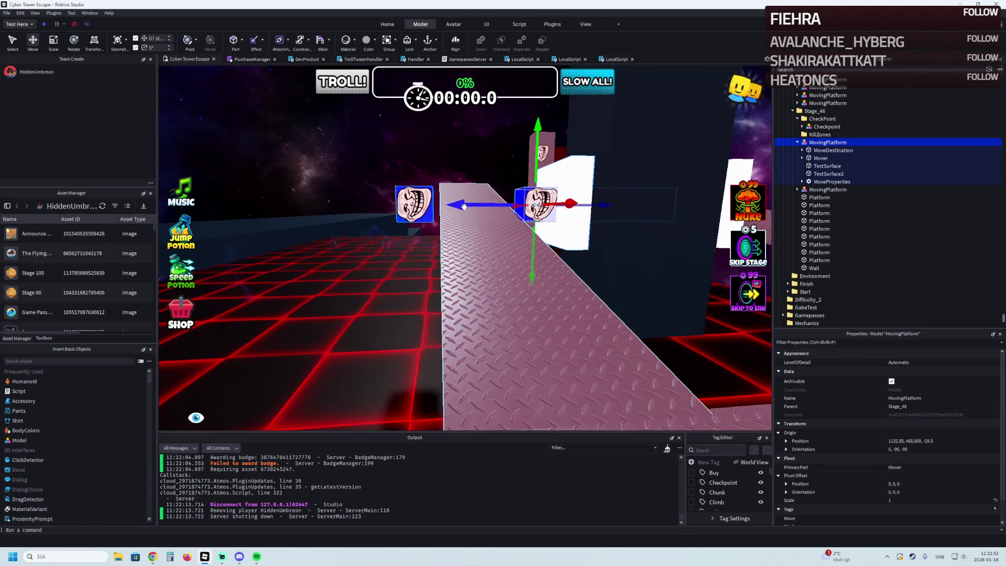
{"action": "left_click_drag", "start_coordinate": [472, 205], "coordinate": [468, 207]}
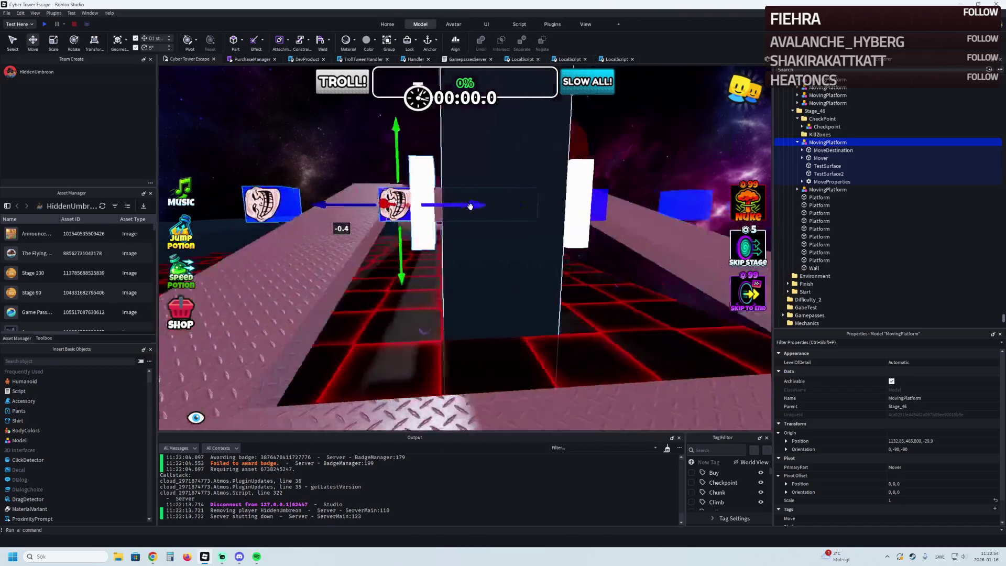
{"action": "right_click", "coordinate": [470, 208]}
{"action": "key", "text": "Escape"}
{"action": "key", "text": "a"}
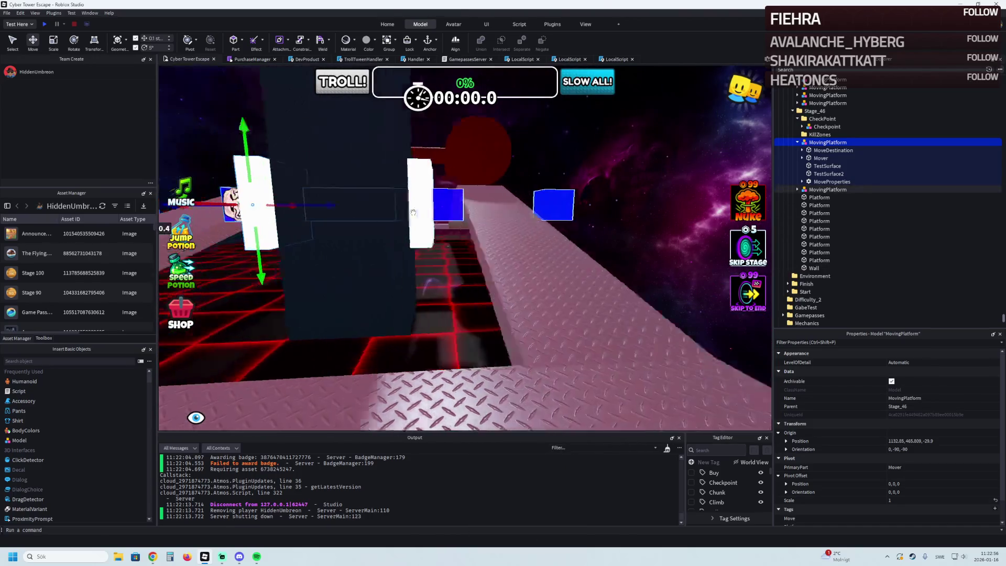
{"action": "left_click_drag", "start_coordinate": [469, 205], "coordinate": [465, 212]}
{"action": "key", "text": "w"}
{"action": "key", "text": "s"}
{"action": "key", "text": "f"}
{"action": "key", "text": "s"}
Step: Deepen the black central wall from 7 to 8 with the Scale tool
{"action": "left_click", "coordinate": [465, 211]}
{"action": "key", "text": "alt+s"}
{"action": "key", "text": "Escape"}
{"action": "left_click_drag", "start_coordinate": [398, 232], "coordinate": [366, 231]}
{"action": "scroll", "coordinate": [367, 231], "scroll_direction": "down", "scroll_amount": 5}
{"action": "key", "text": "ctrl+3"}
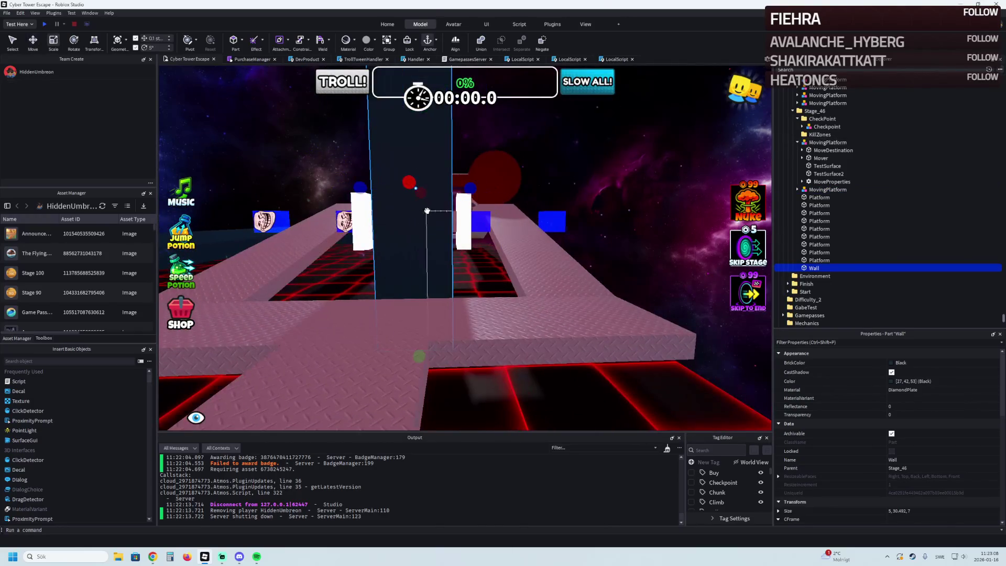
{"action": "left_click_drag", "start_coordinate": [472, 188], "coordinate": [476, 188]}
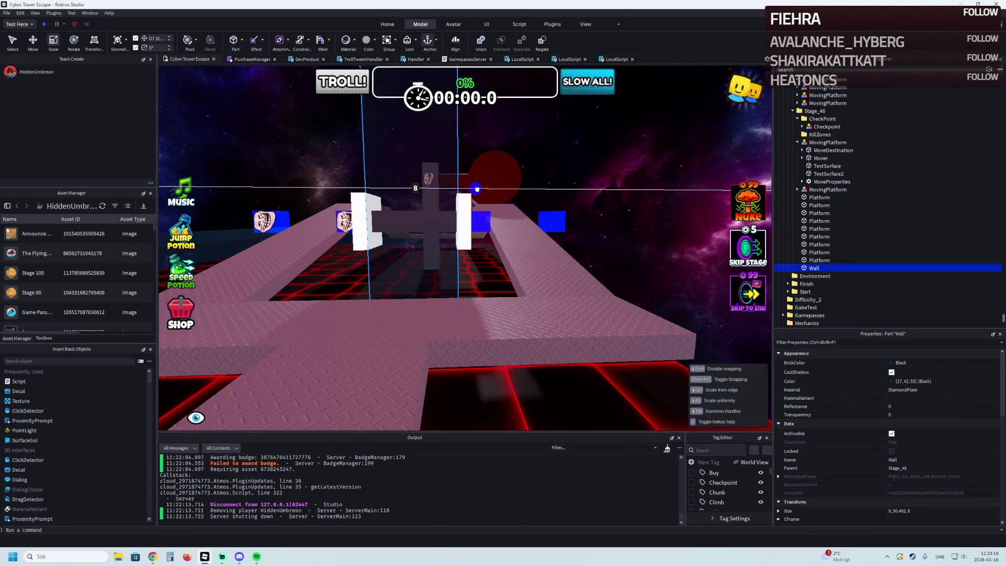
Step: Lower both moving platforms by 2 studs and start a playtest
{"action": "key", "text": "s"}
{"action": "key", "text": "e"}
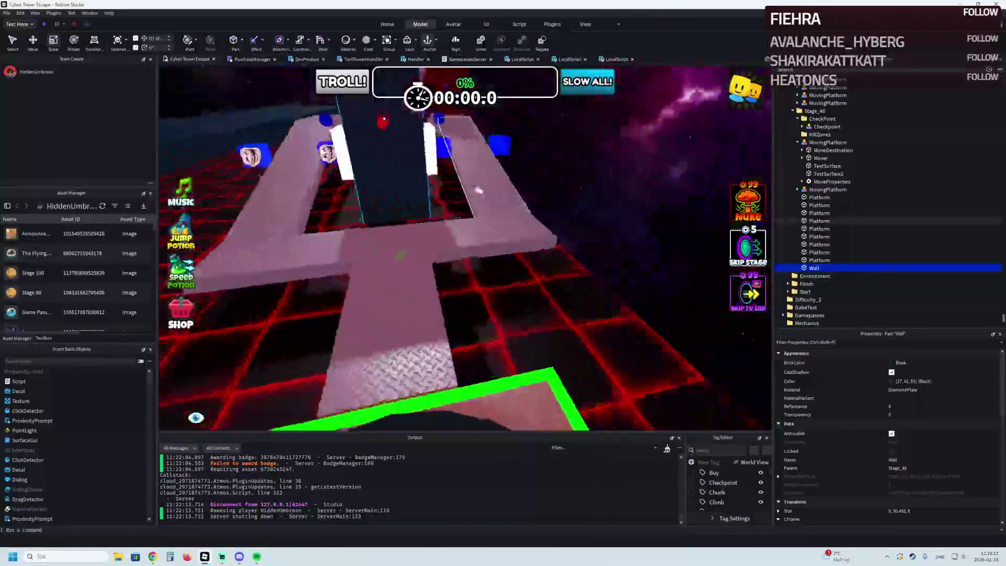
{"action": "left_click", "coordinate": [416, 198]}
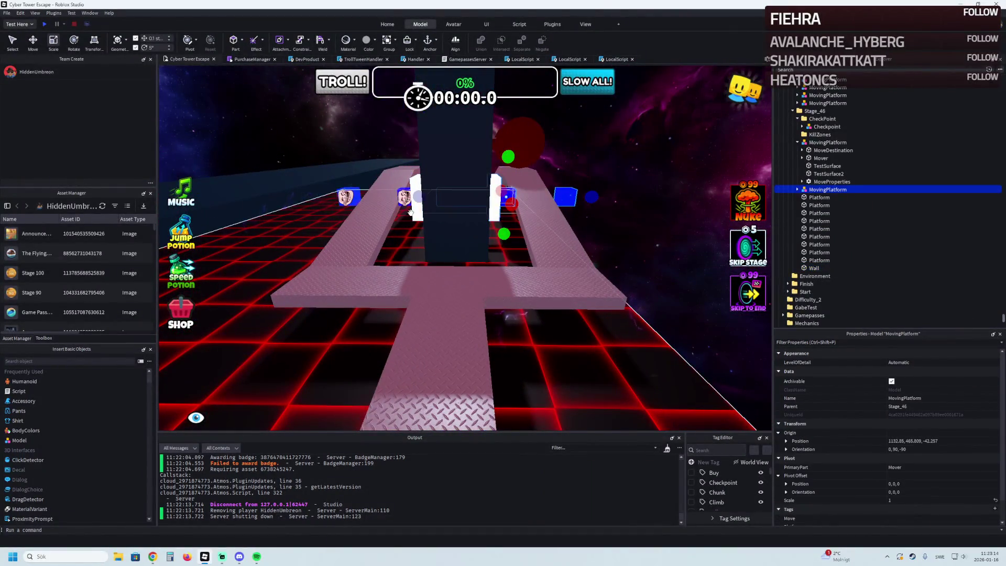
{"action": "key", "text": "ctrl+2"}
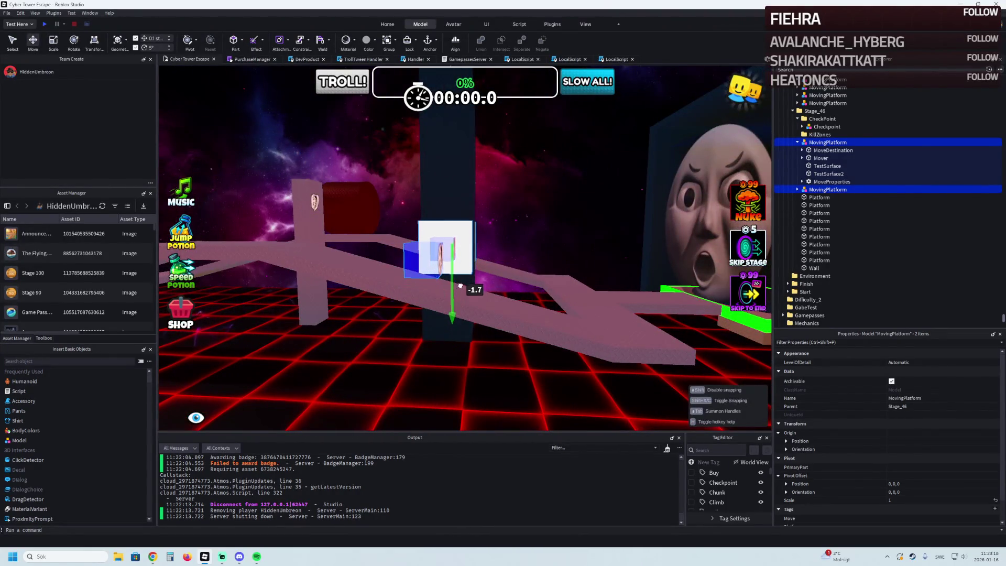
{"action": "left_click_drag", "start_coordinate": [461, 284], "coordinate": [304, 285]}
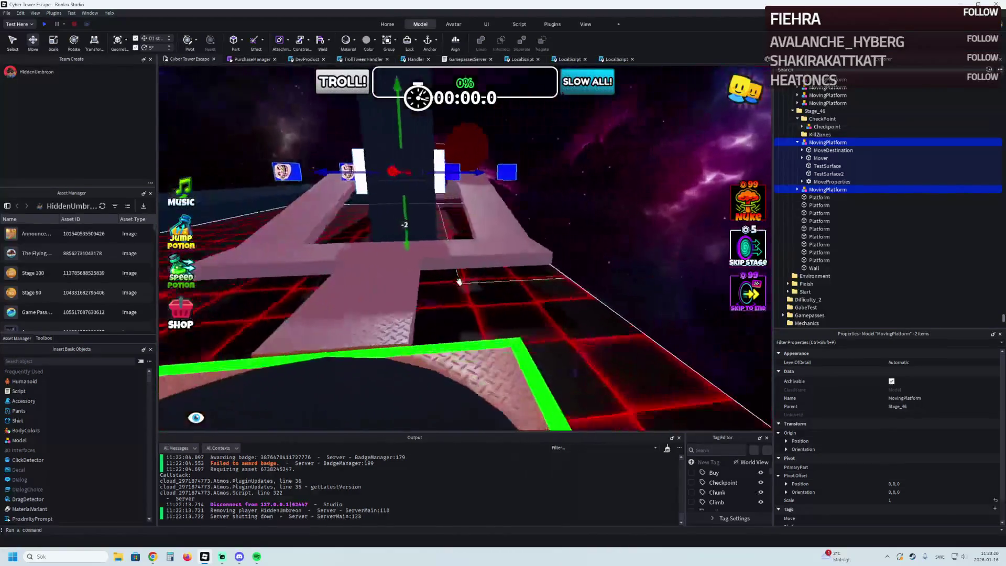
{"action": "left_click", "coordinate": [49, 22]}
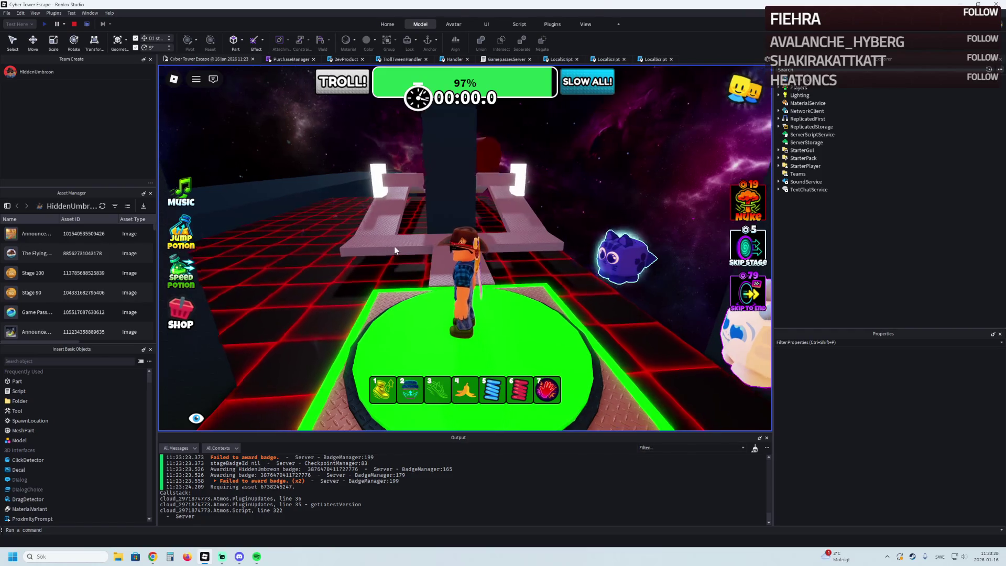
Step: Walk the avatar from the start pad along and across the beams, then stop the playtest
{"action": "key", "text": "w"}
{"action": "key", "text": "w"}
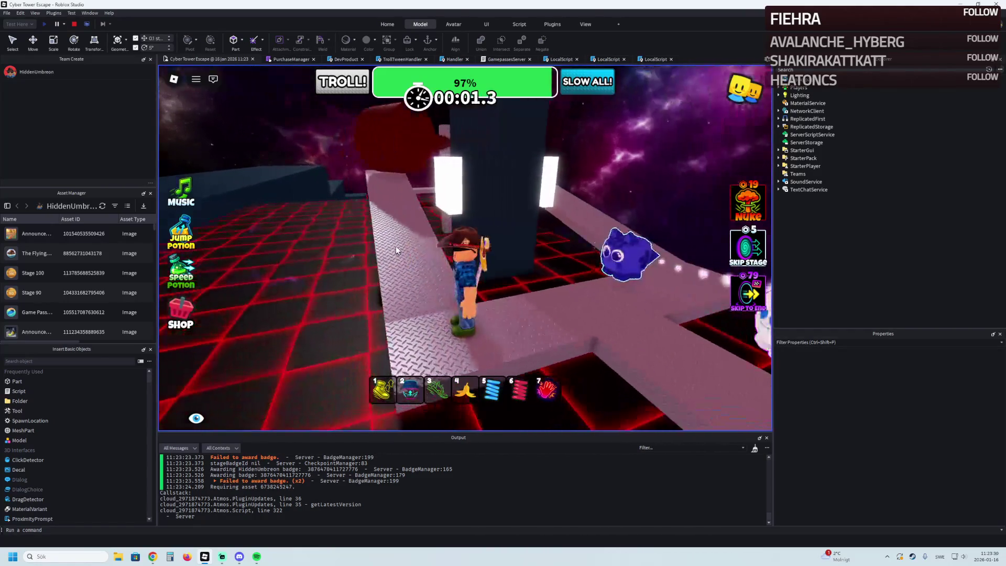
{"action": "key", "text": "w"}
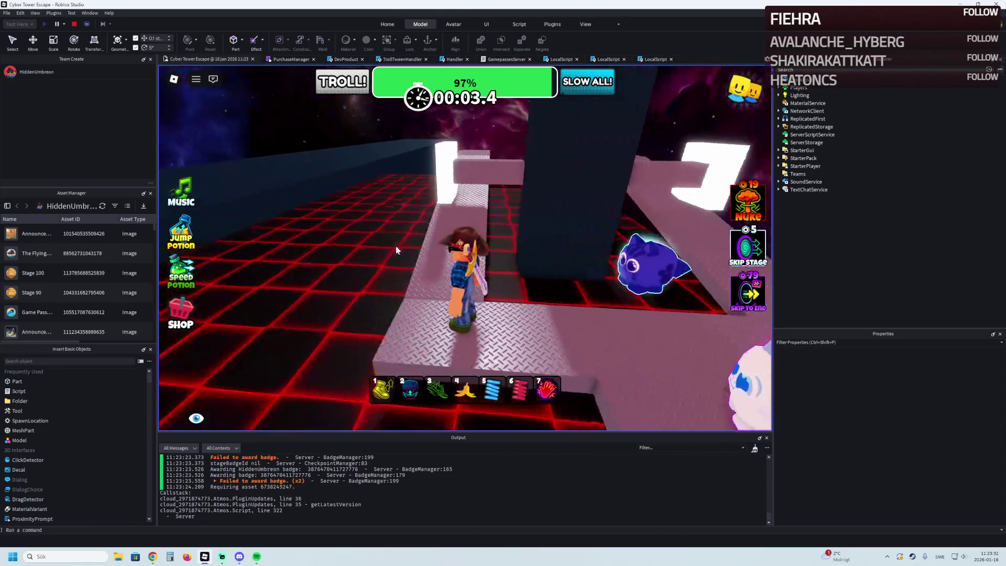
{"action": "key", "text": "w"}
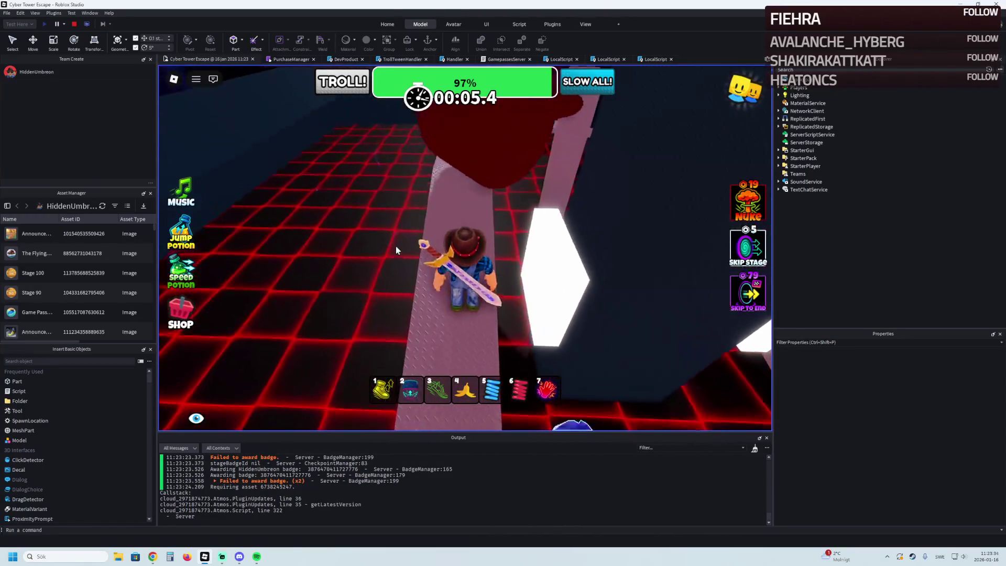
{"action": "key", "text": "w"}
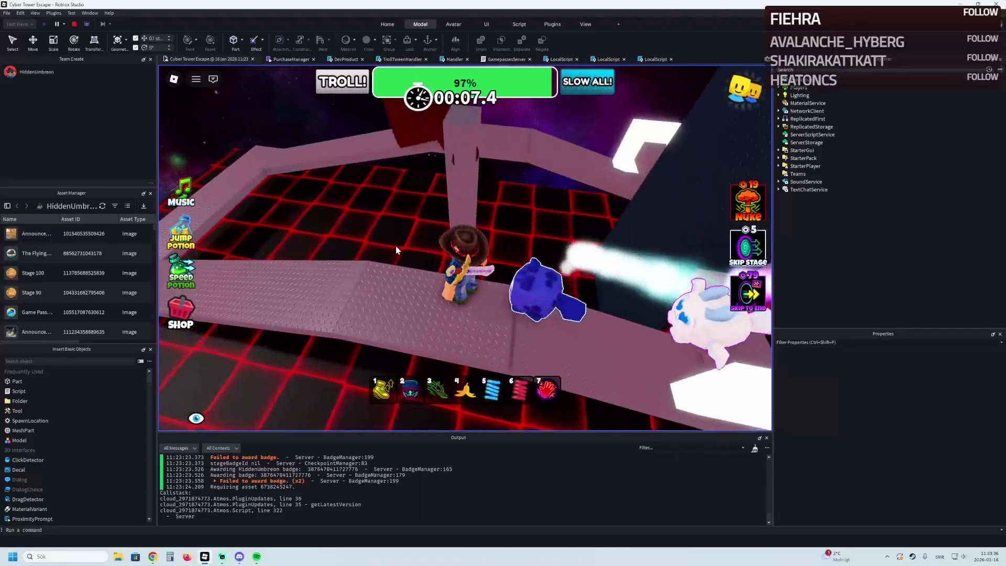
{"action": "key", "text": "w"}
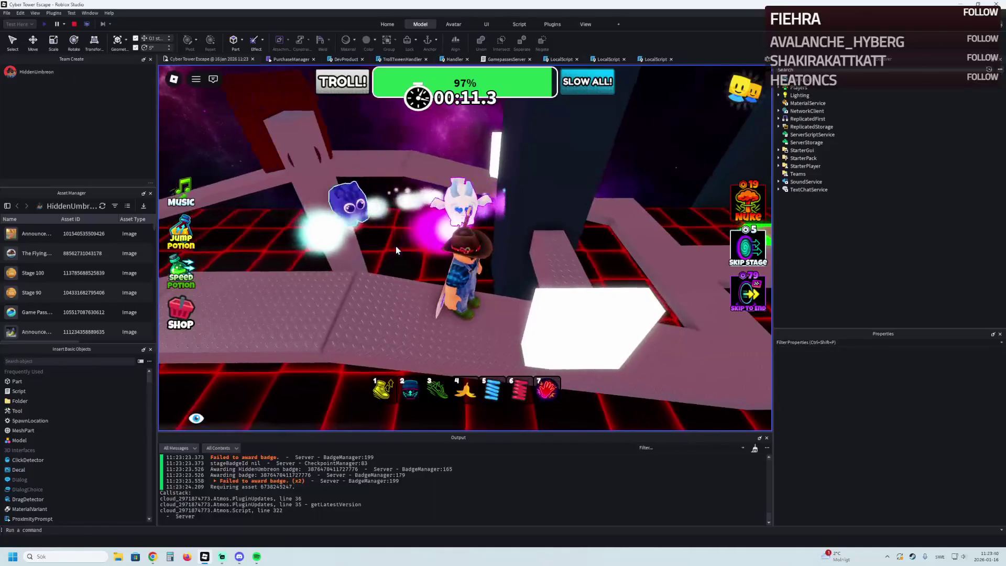
{"action": "left_click", "coordinate": [74, 24]}
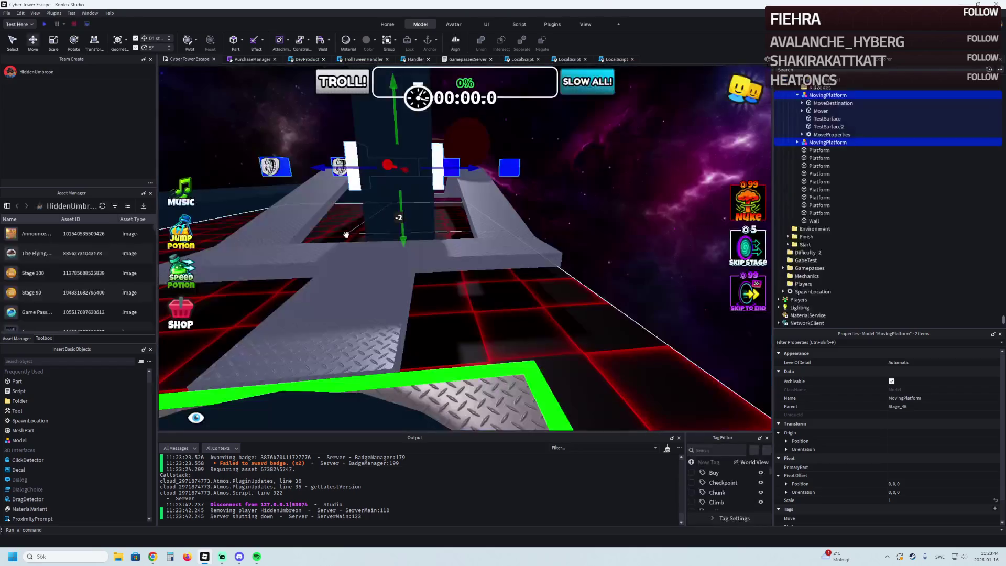
Step: Shift the moving platforms and the wall sideways together
{"action": "key", "text": "f"}
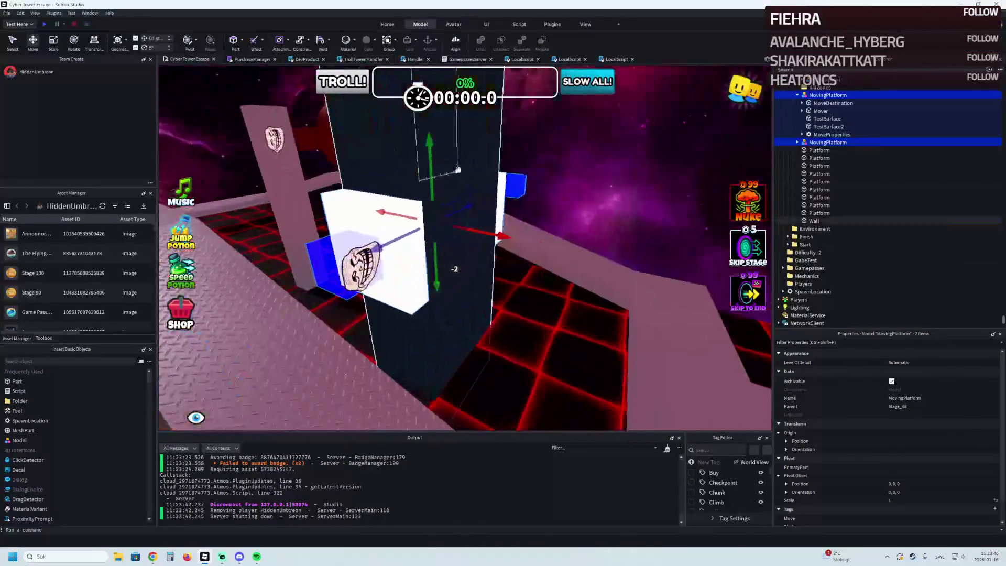
{"action": "left_click", "coordinate": [460, 163], "text": "ctrl"}
{"action": "left_click_drag", "start_coordinate": [472, 202], "coordinate": [497, 202]}
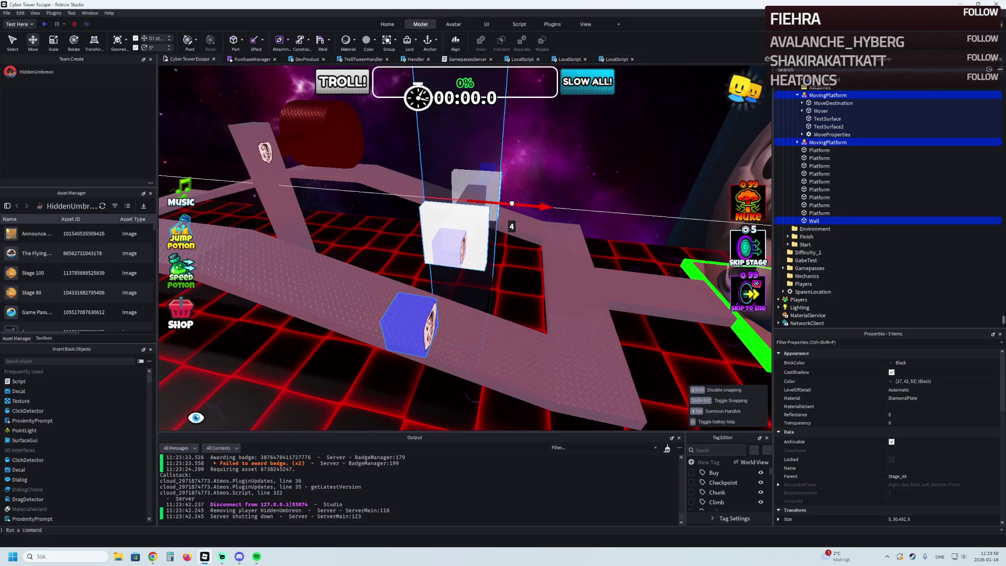
{"action": "left_click", "coordinate": [543, 186]}
Step: Lower the two troll-face moving platforms slightly beside the black pillar
{"action": "key", "text": "f"}
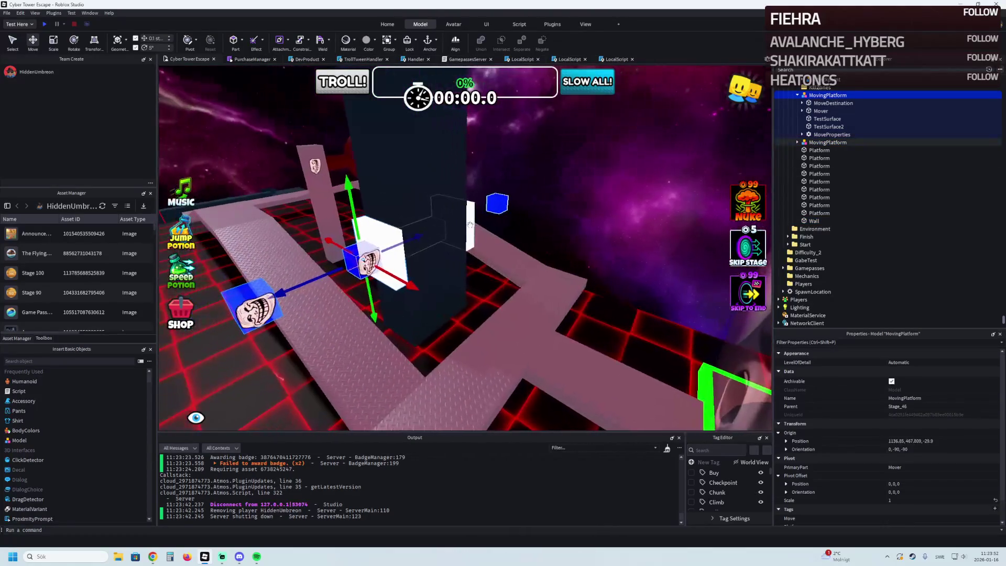
{"action": "key", "text": "a"}
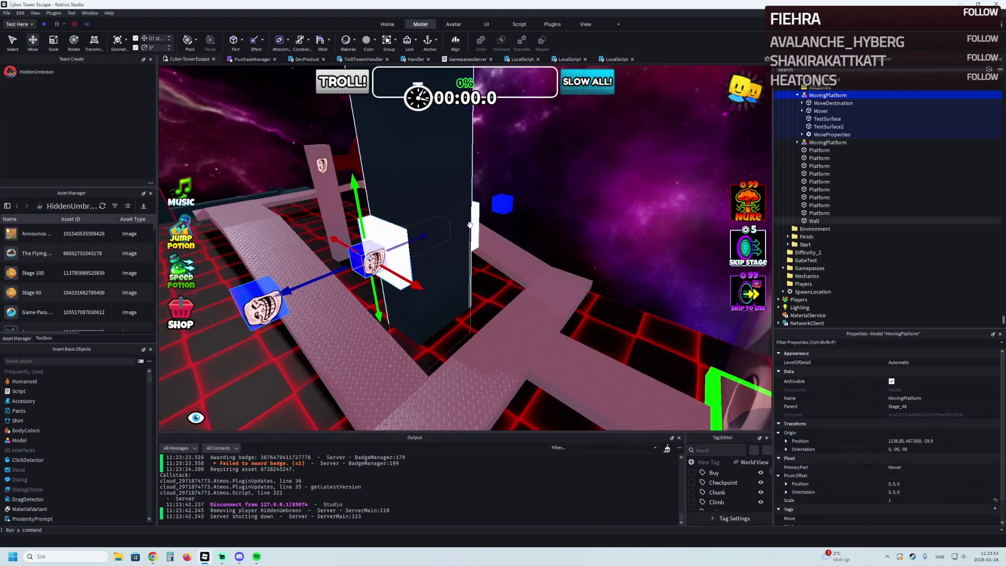
{"action": "key", "text": "d"}
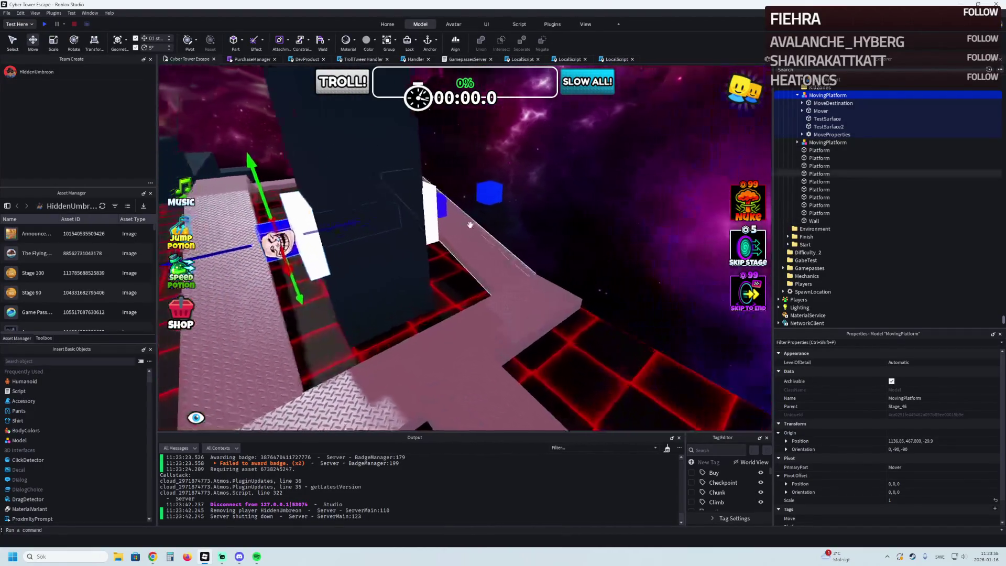
{"action": "key", "text": "a"}
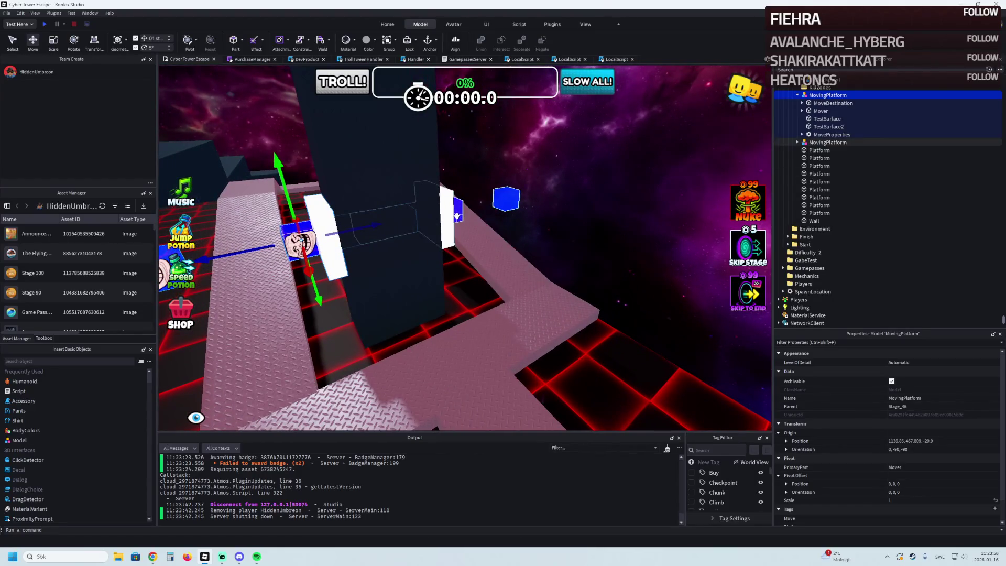
{"action": "left_click", "coordinate": [457, 216], "text": "ctrl"}
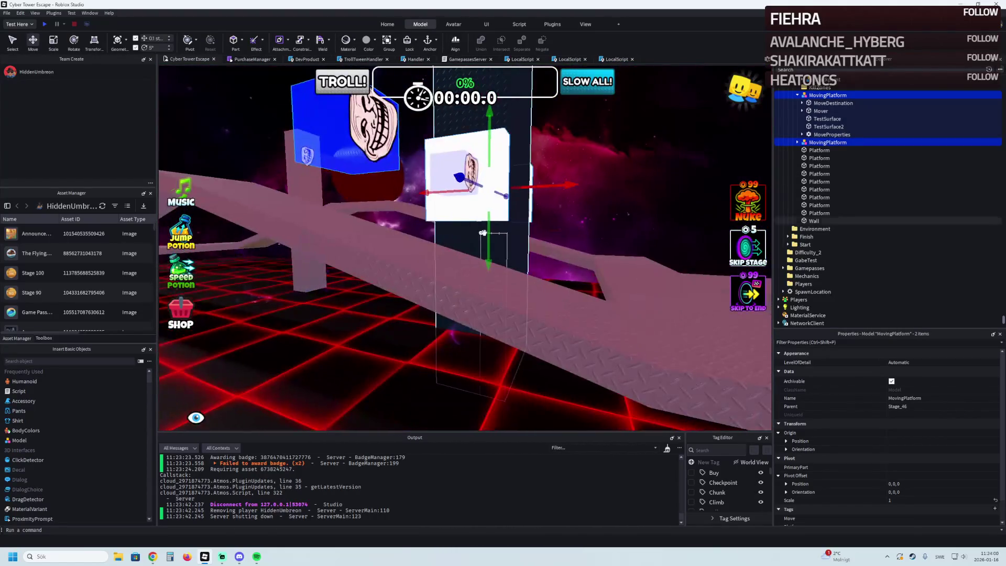
{"action": "mouse_move", "coordinate": [479, 235]}
{"action": "left_mouse_down"}
{"action": "mouse_move", "coordinate": [475, 247]}
{"action": "mouse_move", "coordinate": [471, 187]}
{"action": "mouse_move", "coordinate": [492, 180]}
{"action": "left_mouse_up"}
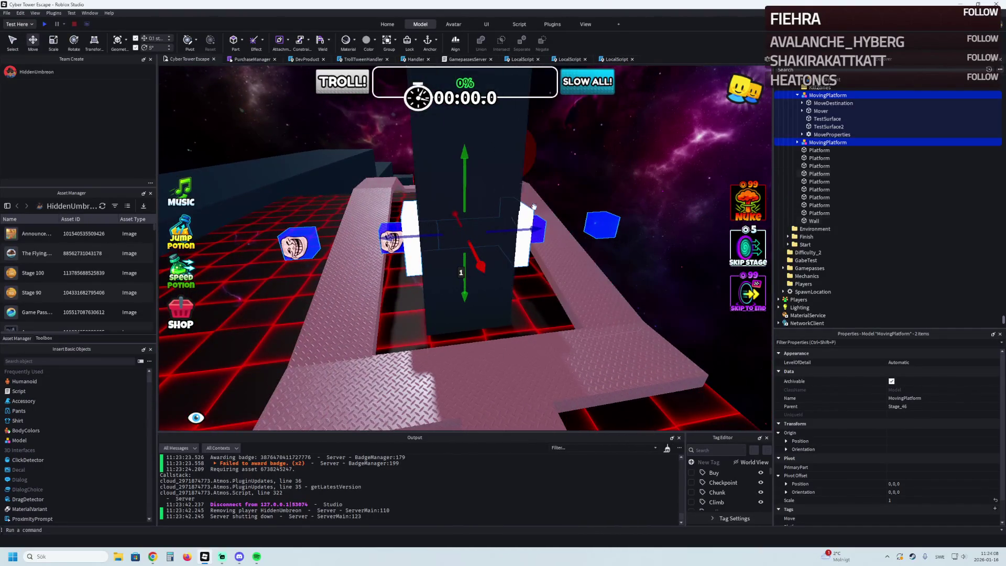
{"action": "left_click", "coordinate": [561, 198]}
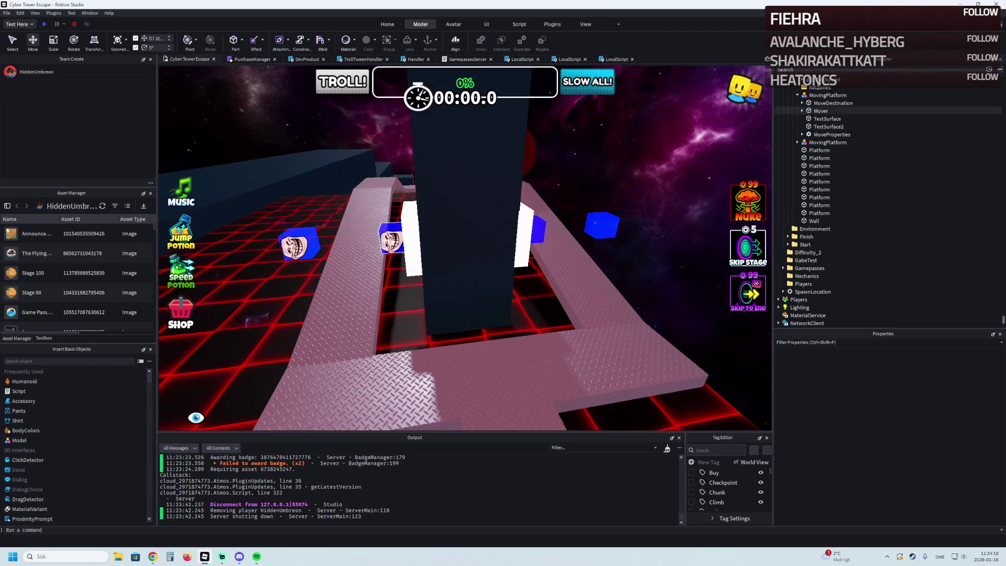
{"action": "left_click", "coordinate": [422, 231]}
{"action": "scroll", "coordinate": [414, 233], "scroll_direction": "up", "scroll_amount": 5}
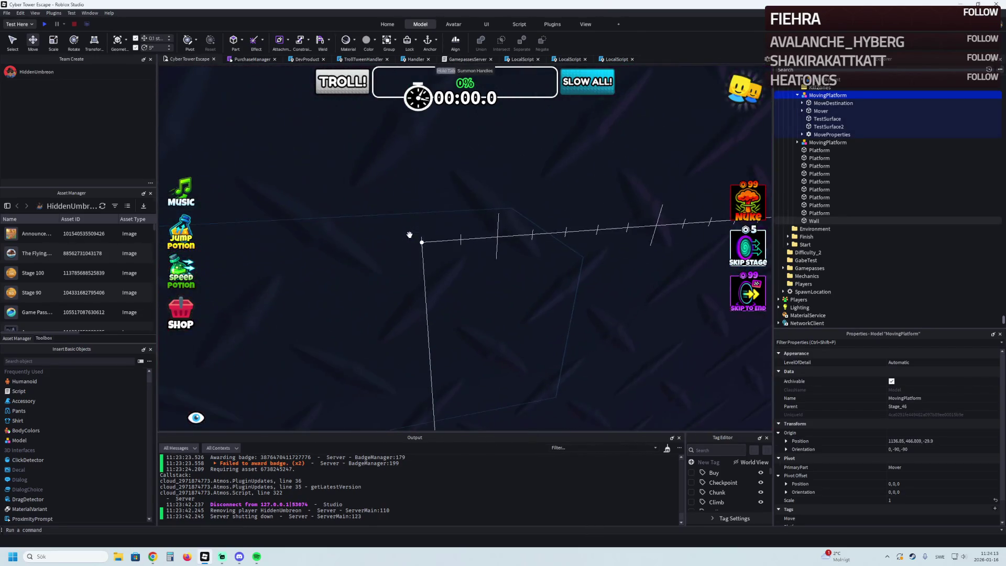
{"action": "scroll", "coordinate": [409, 234], "scroll_direction": "down", "scroll_amount": 5}
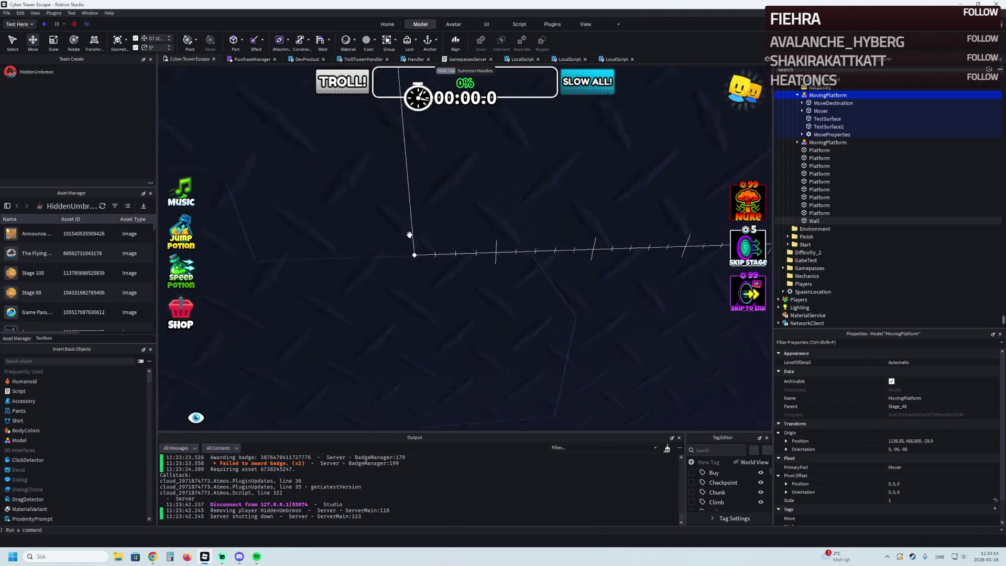
{"action": "scroll", "coordinate": [409, 234], "scroll_direction": "down", "scroll_amount": 3}
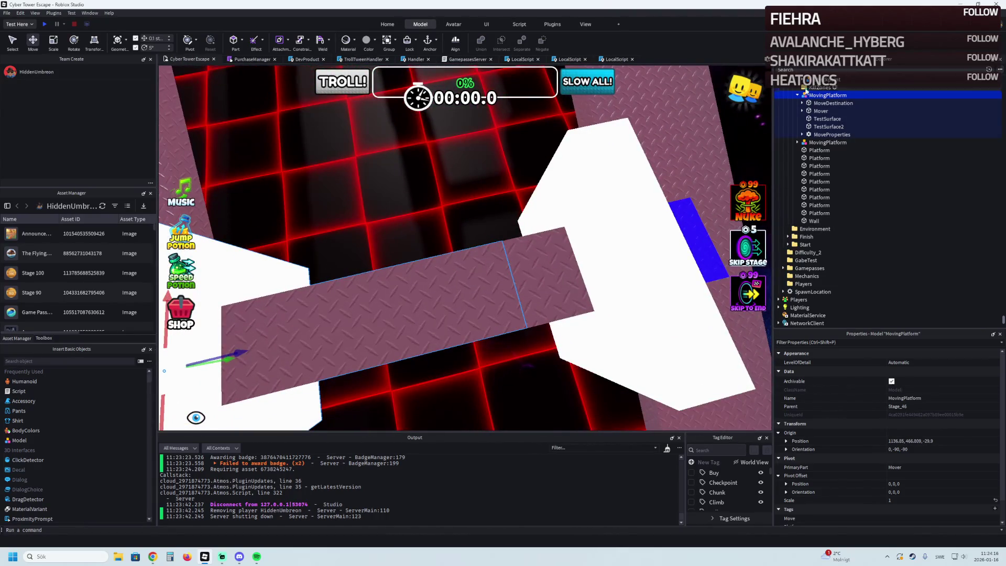
Step: Lengthen the first platform's pink TestSurface bar from 7.6 to 9 studs
{"action": "left_click", "coordinate": [816, 120]}
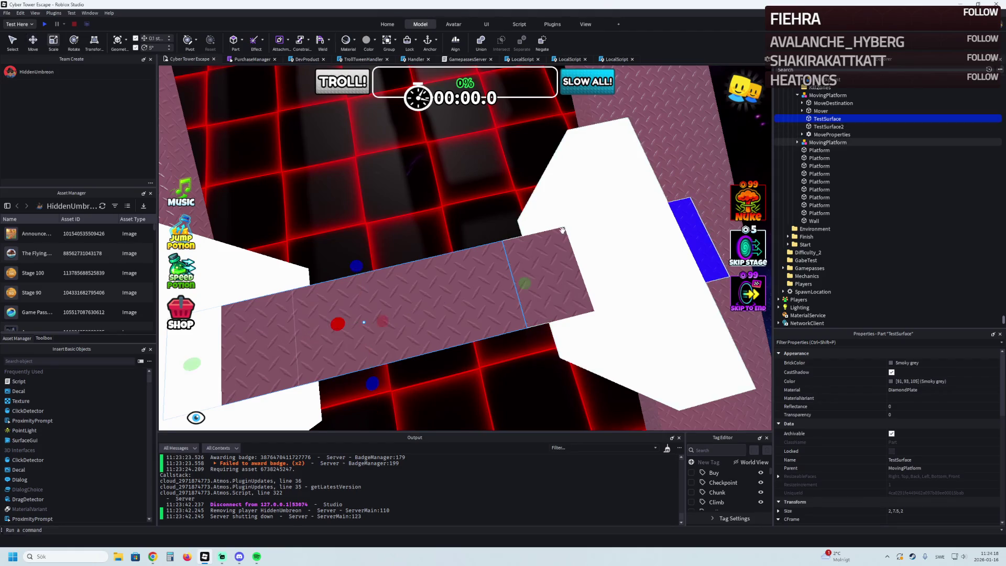
{"action": "key", "text": "f"}
{"action": "key", "text": "ctrl+3"}
{"action": "scroll", "coordinate": [562, 231], "scroll_direction": "down", "scroll_amount": 3}
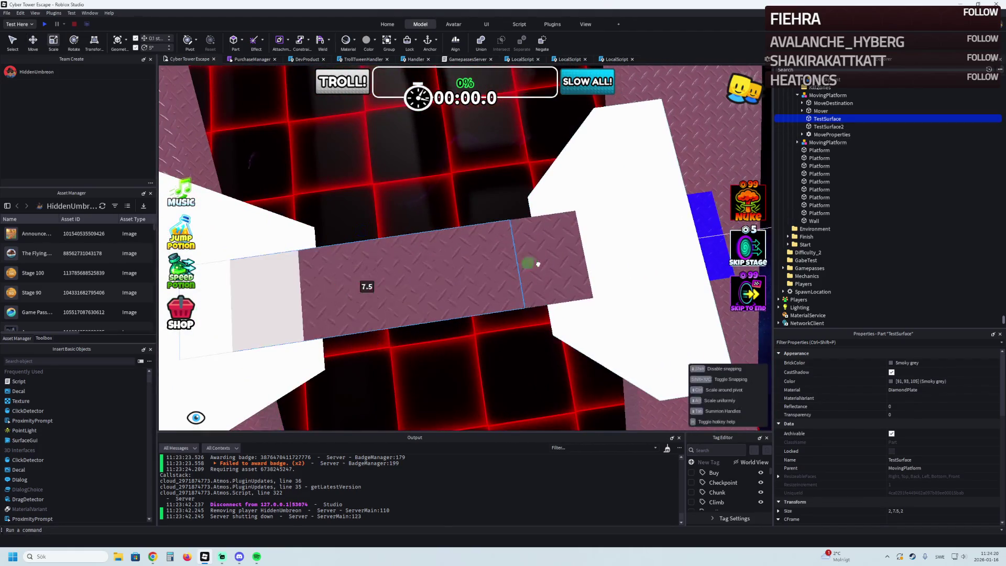
{"action": "left_click_drag", "start_coordinate": [591, 256], "coordinate": [590, 257]}
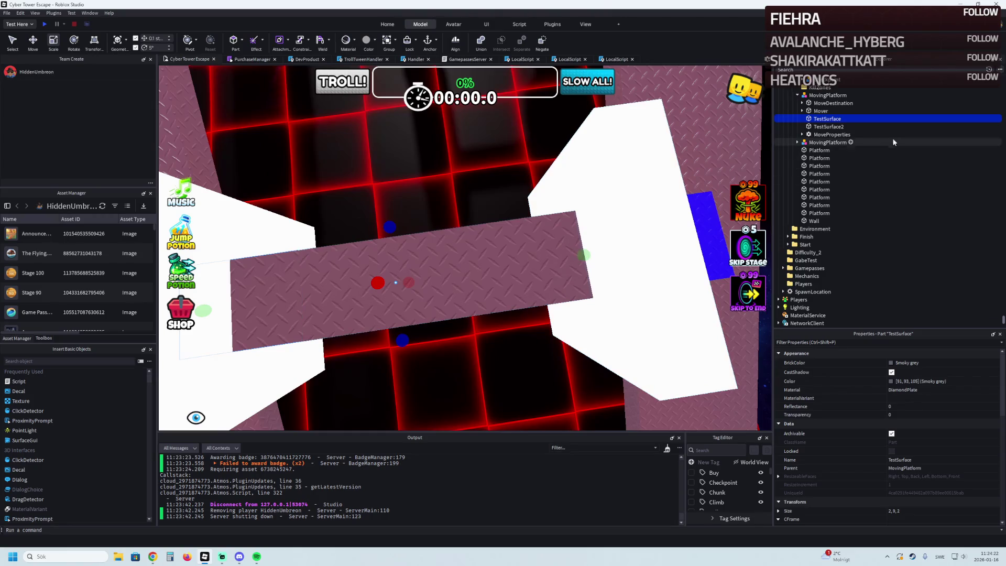
Step: Select and frame the second platform's TestSurface, then start a new playtest
{"action": "left_click", "coordinate": [797, 142]}
{"action": "left_click", "coordinate": [827, 165]}
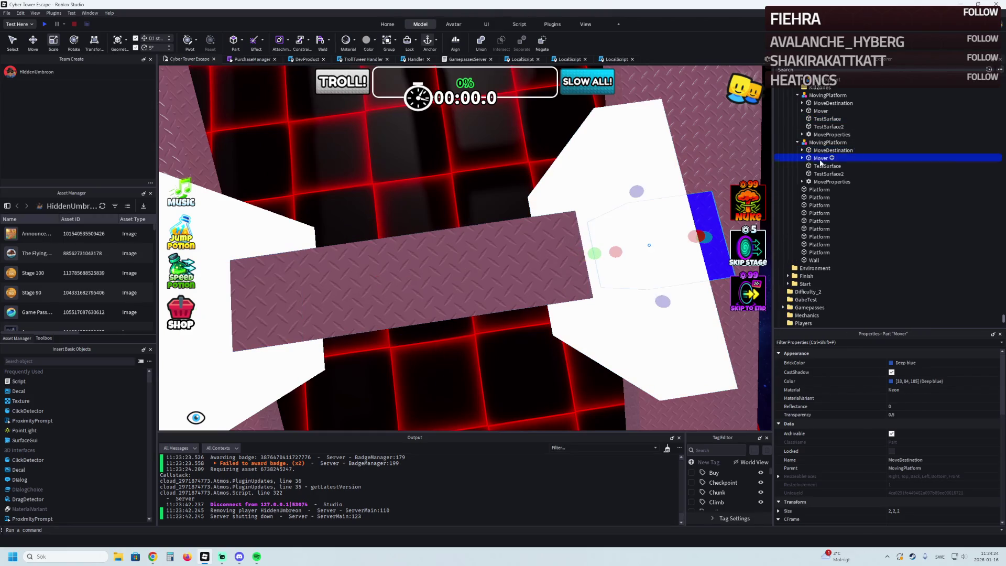
{"action": "key", "text": "f"}
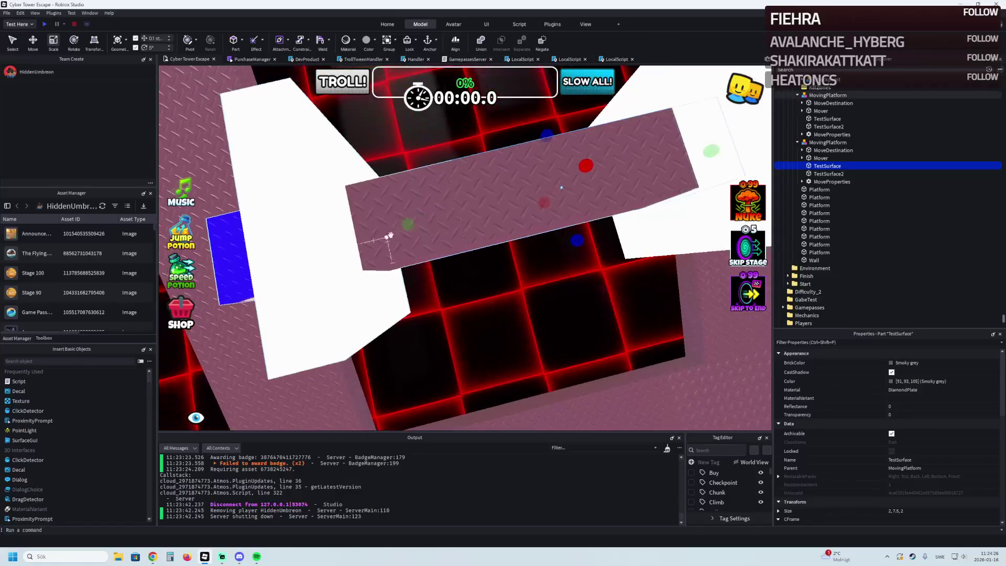
{"action": "scroll", "coordinate": [353, 244], "scroll_direction": "down", "scroll_amount": 5}
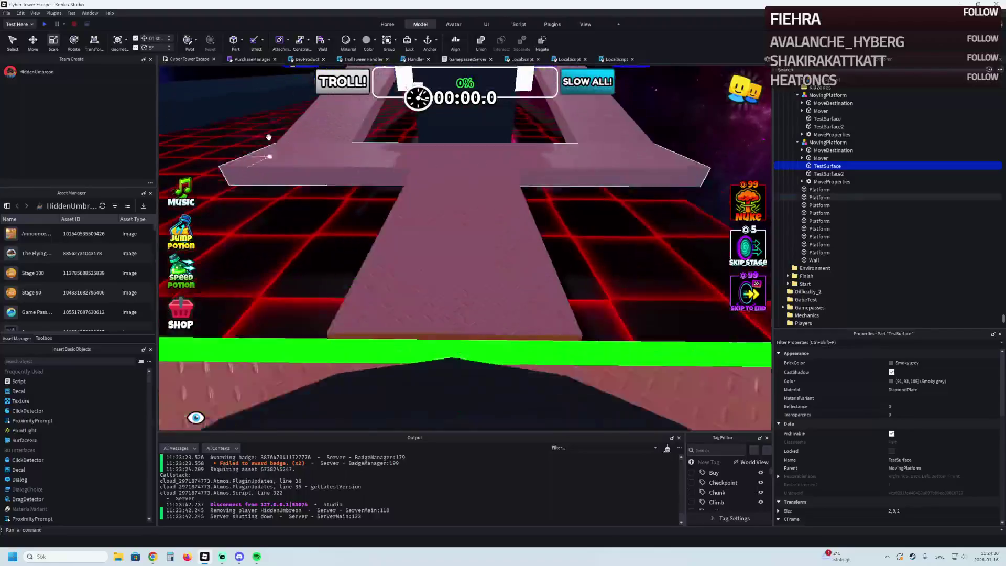
{"action": "left_click", "coordinate": [44, 24]}
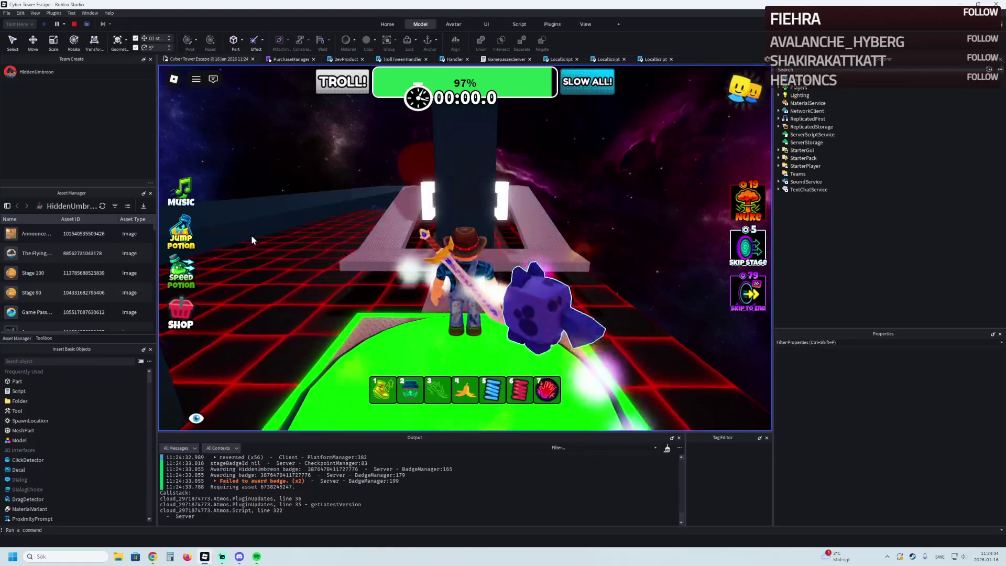
Step: Walk from the green checkpoint through the white gate onto the narrow beam, then stop
{"action": "key", "text": "a"}
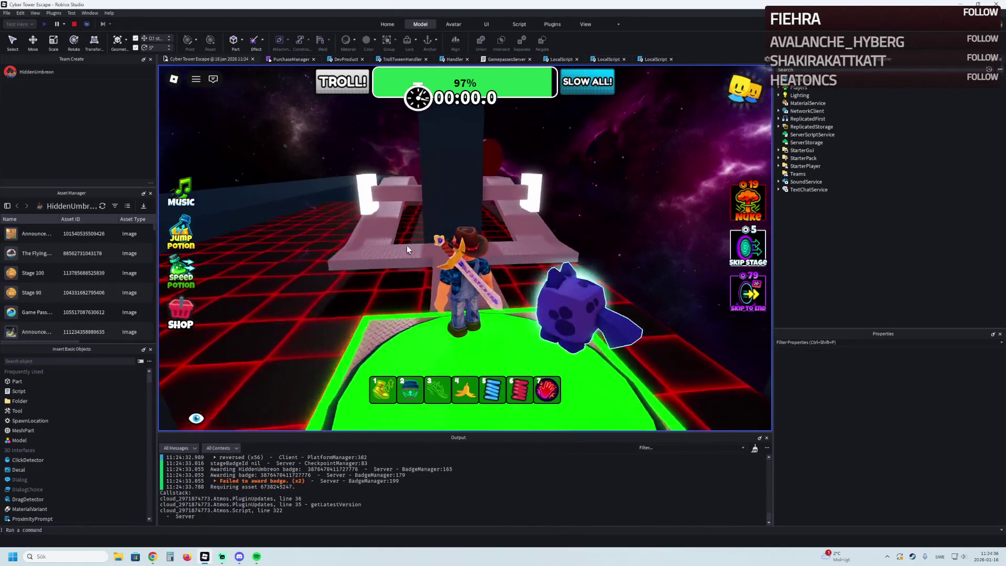
{"action": "key", "text": "Right"}
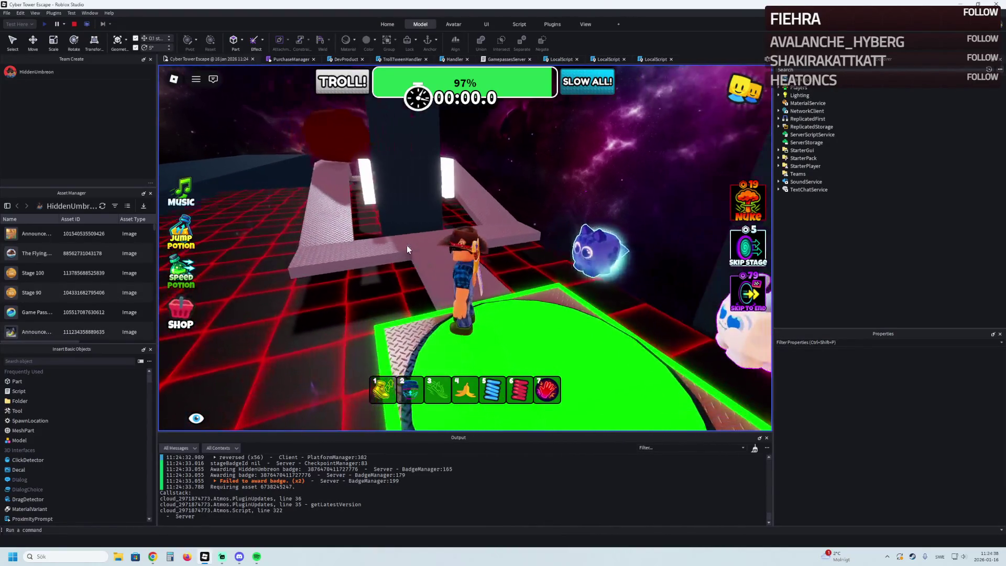
{"action": "key", "text": "s"}
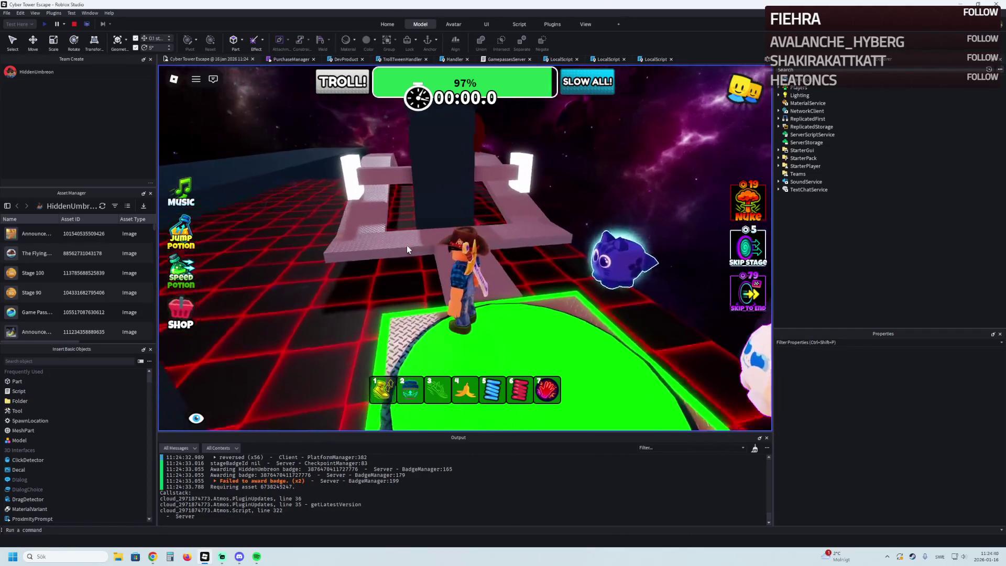
{"action": "key", "text": "w"}
{"action": "key", "text": "w"}
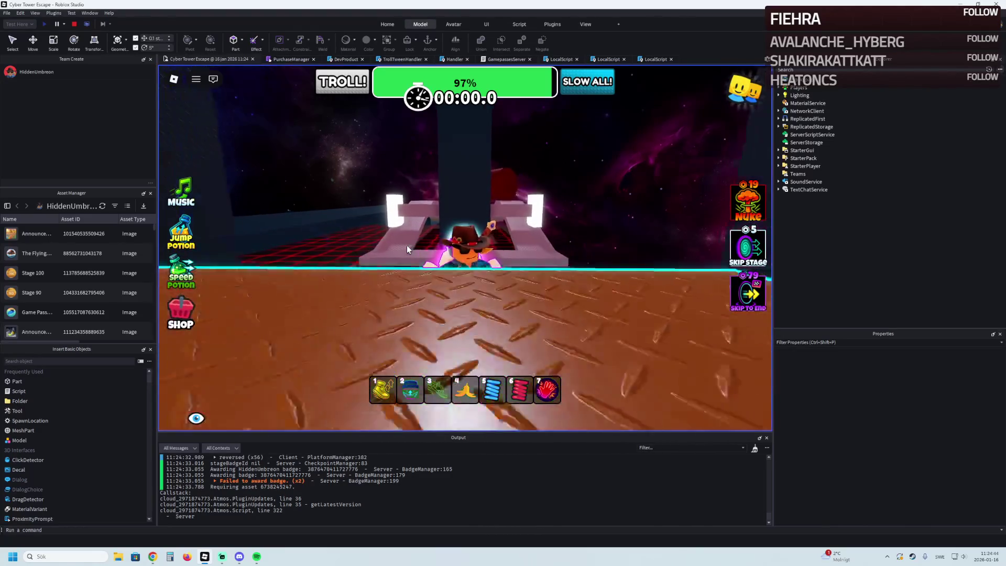
{"action": "key", "text": "w"}
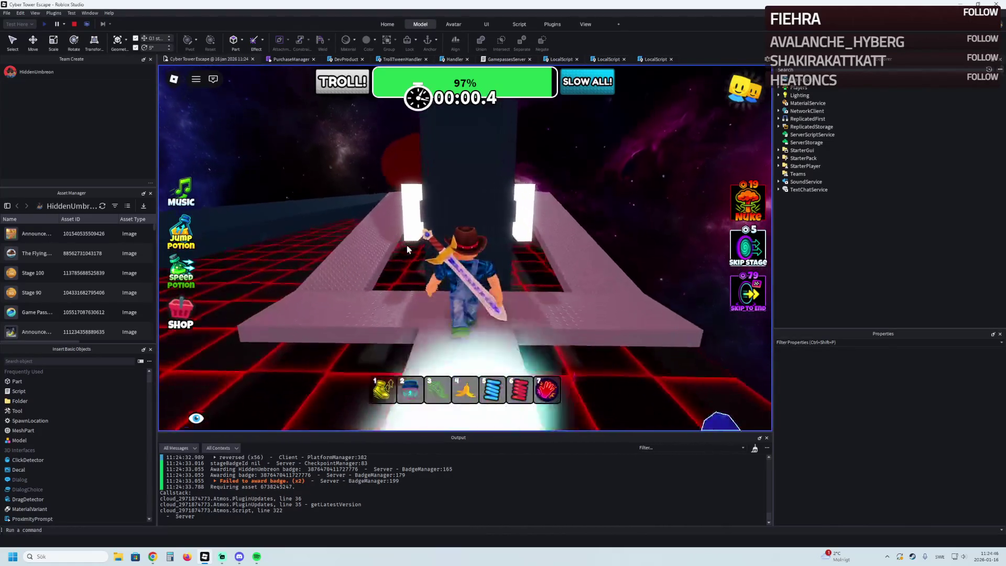
{"action": "key", "text": "w"}
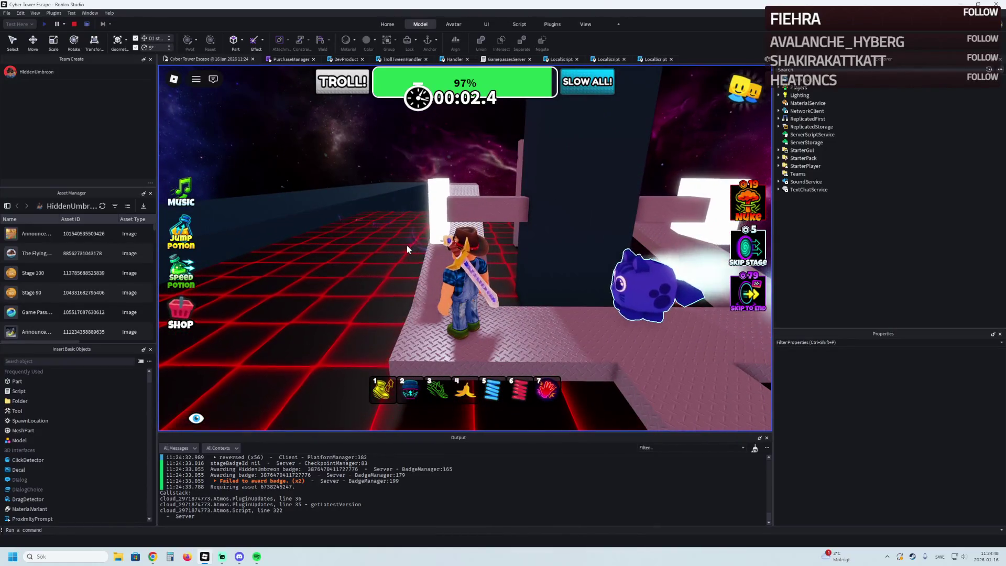
{"action": "key", "text": "w"}
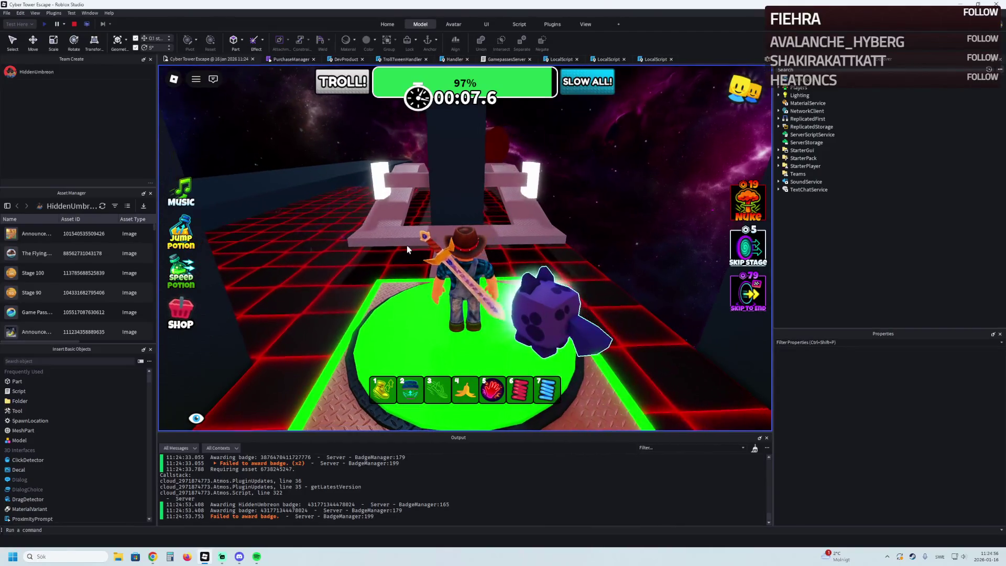
{"action": "left_click", "coordinate": [73, 24]}
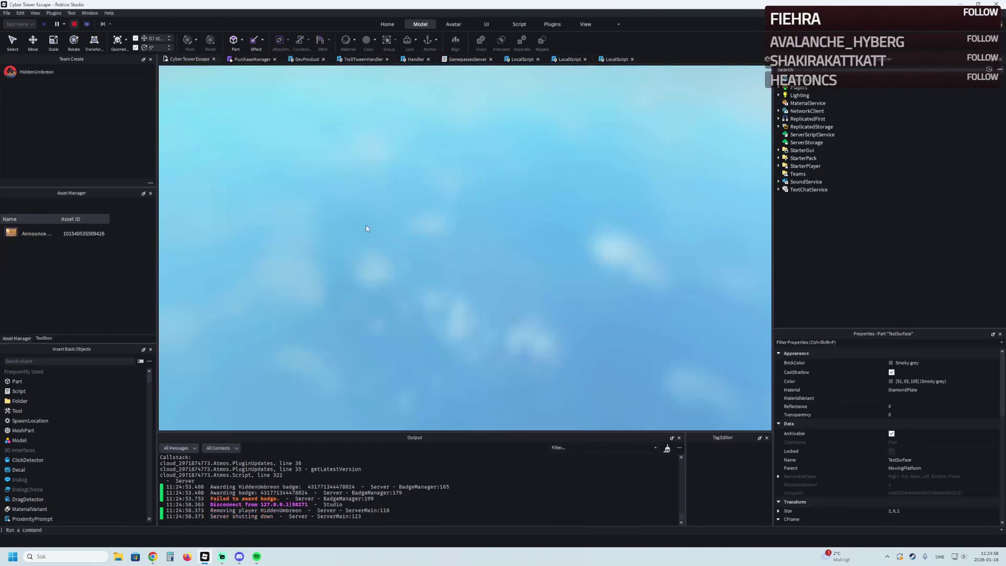
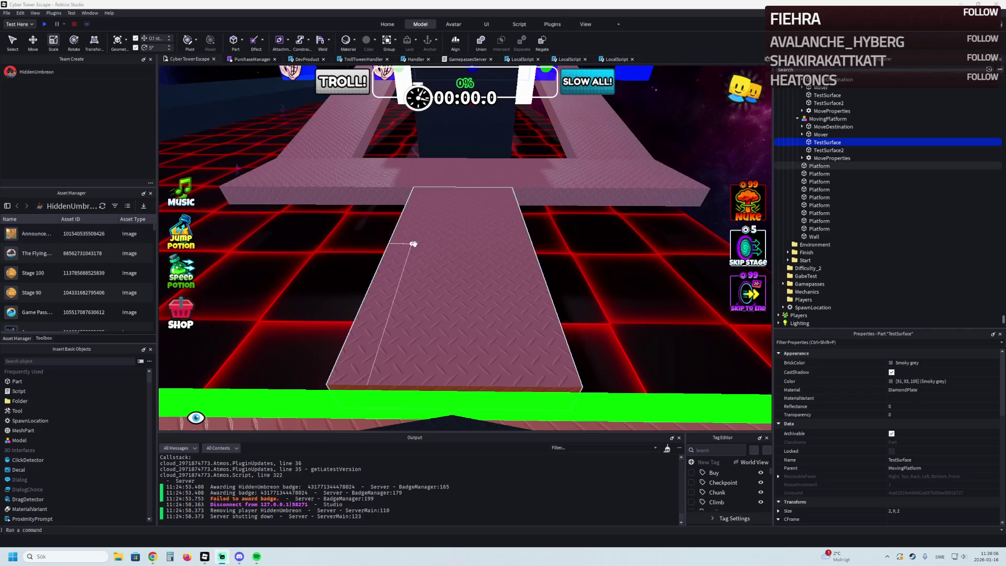
Step: Widen the pink Stage_41 Floor post with the scale handles, then set its Size to 3, 20, 3
{"action": "scroll", "coordinate": [414, 243], "scroll_direction": "down", "scroll_amount": 5}
{"action": "scroll", "coordinate": [414, 243], "scroll_direction": "up", "scroll_amount": 10}
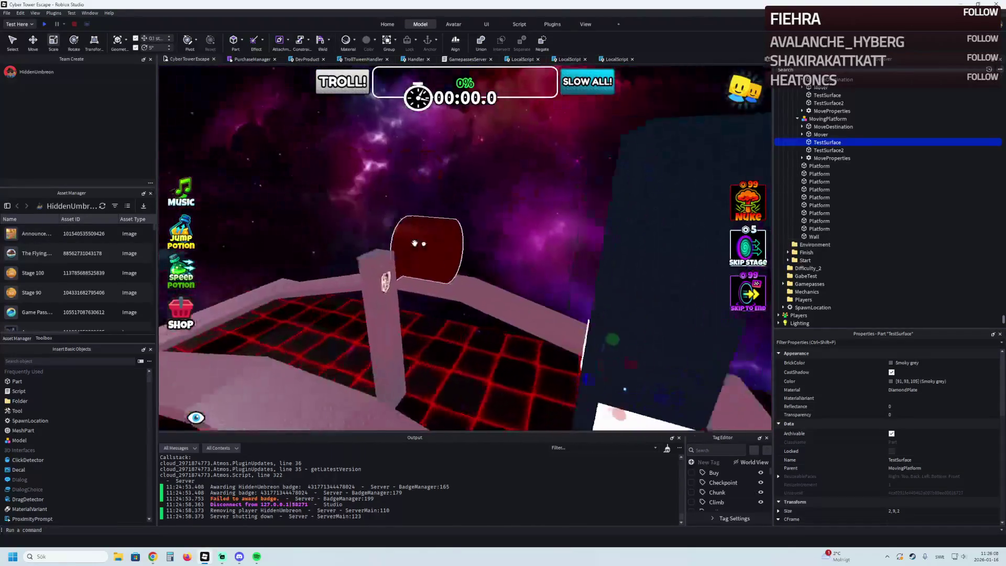
{"action": "left_click", "coordinate": [385, 272]}
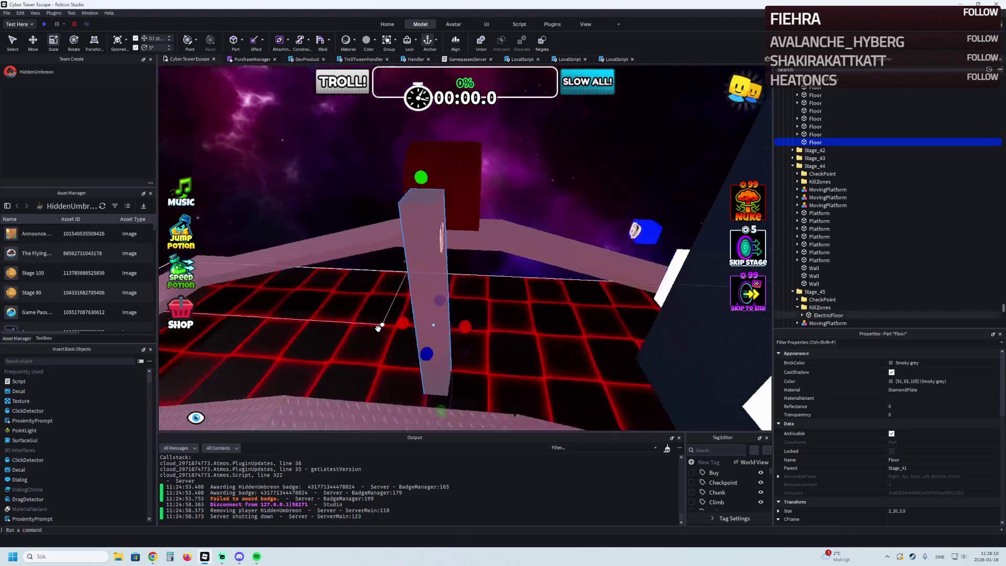
{"action": "scroll", "coordinate": [457, 309], "scroll_direction": "up", "scroll_amount": 5}
{"action": "left_click_drag", "start_coordinate": [473, 323], "coordinate": [477, 325]}
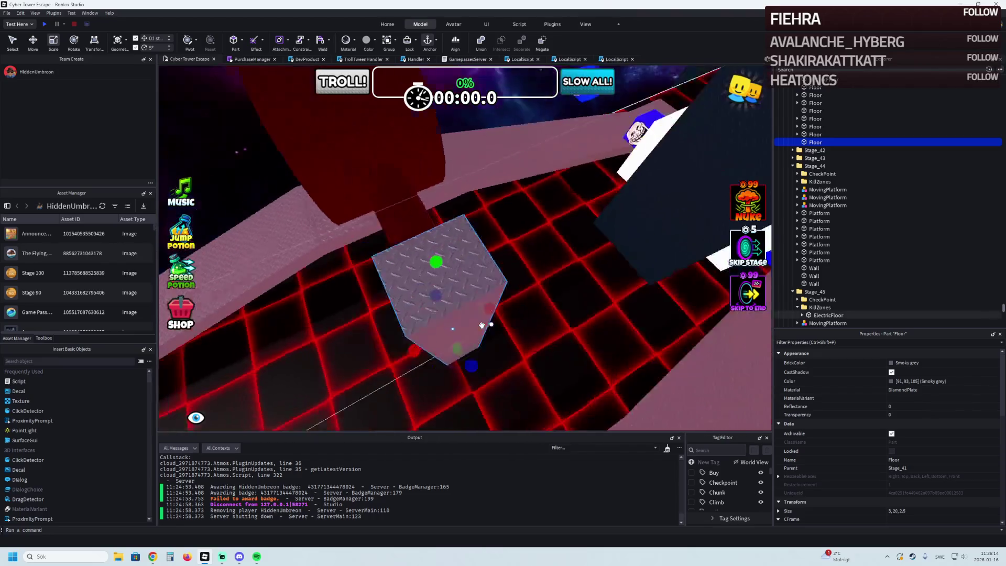
{"action": "left_click_drag", "start_coordinate": [490, 318], "coordinate": [499, 316]}
{"action": "scroll", "coordinate": [500, 316], "scroll_direction": "down", "scroll_amount": 5}
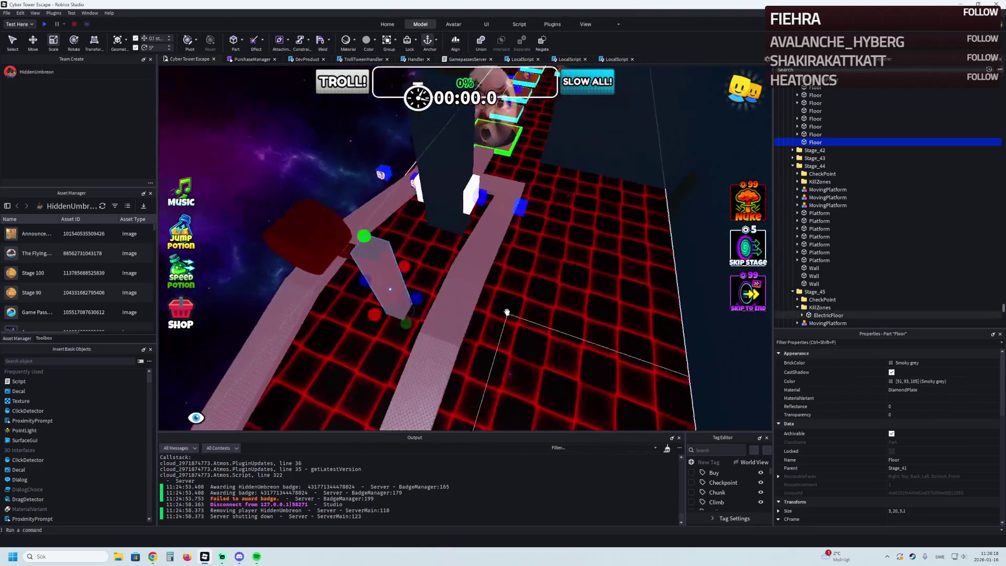
{"action": "left_click", "coordinate": [913, 509]}
{"action": "key", "text": "Return"}
Step: Turn the view toward the tall dark Wall, select it and switch to the Move tool
{"action": "right_click", "coordinate": [491, 275]}
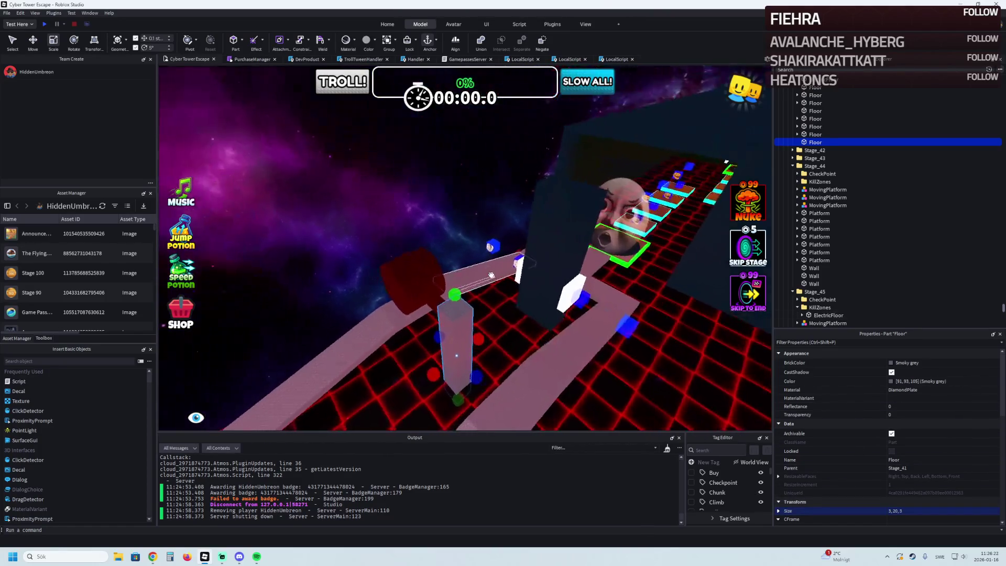
{"action": "right_click", "coordinate": [490, 275]}
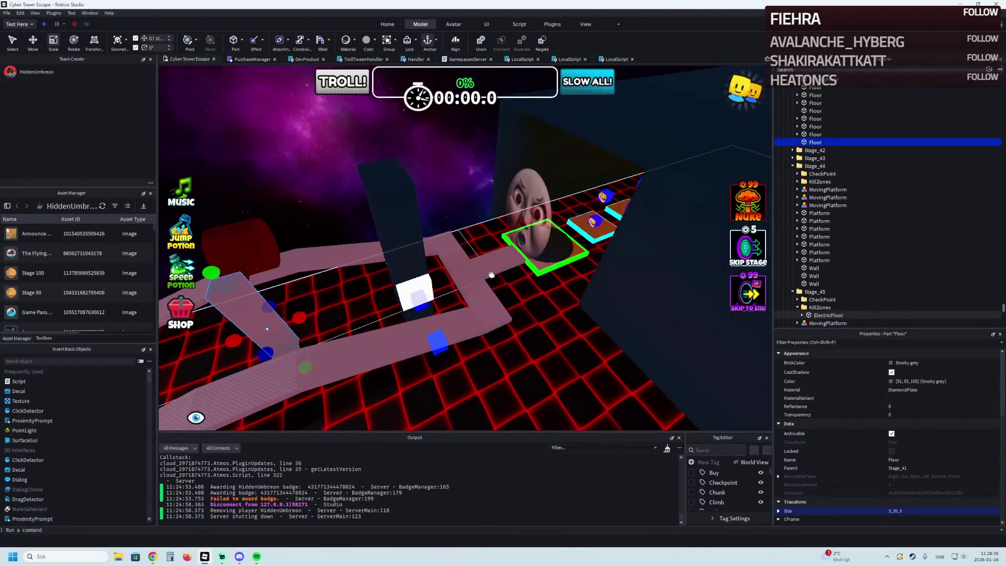
{"action": "right_click", "coordinate": [491, 275]}
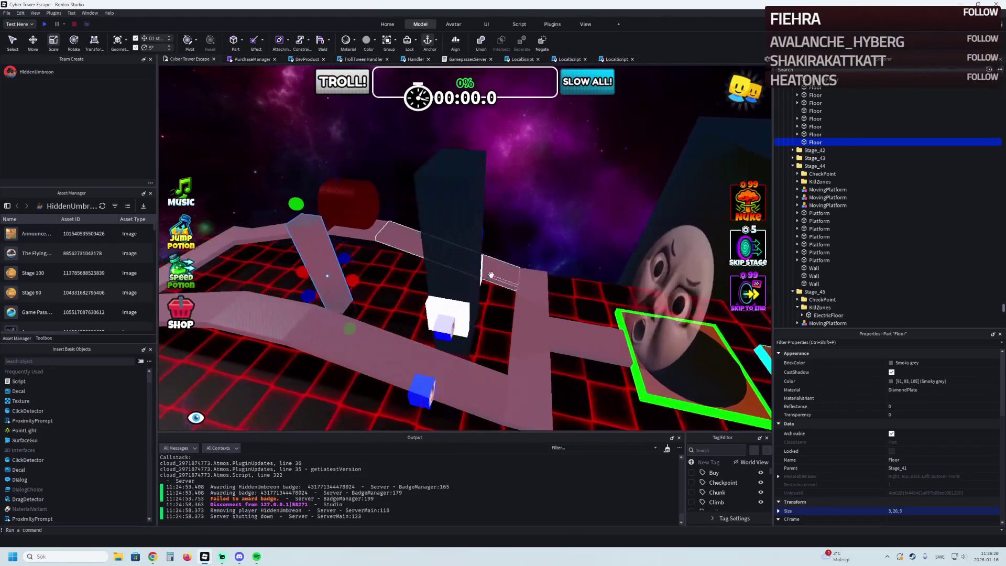
{"action": "left_click", "coordinate": [451, 273]}
{"action": "key", "text": "ctrl+2"}
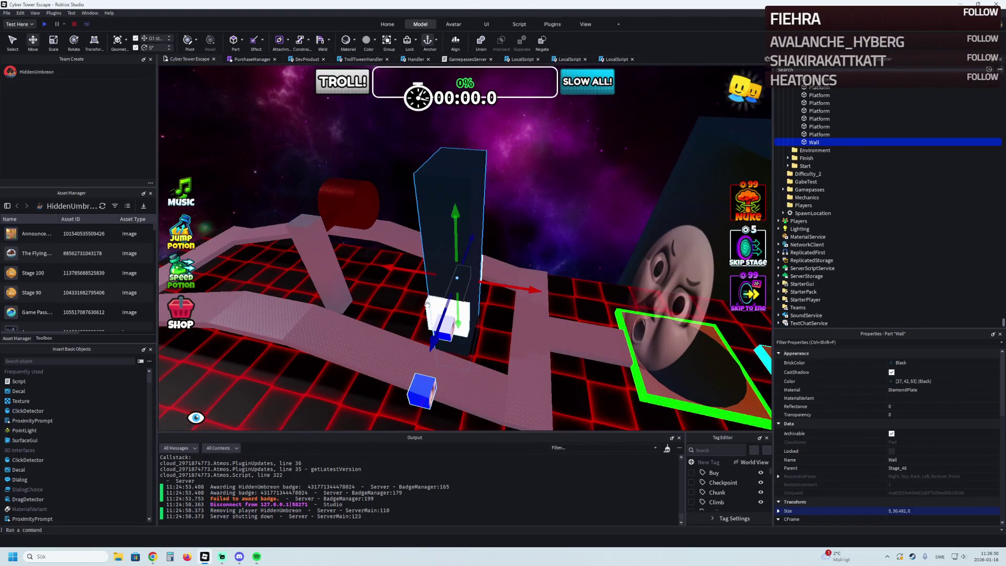
Step: Add both MovingPlatforms to the selection, duplicate them, and slide the copies about 5 studs along X
{"action": "left_click", "coordinate": [427, 304], "text": "ctrl"}
{"action": "right_click", "coordinate": [427, 304]}
{"action": "right_click", "coordinate": [428, 279]}
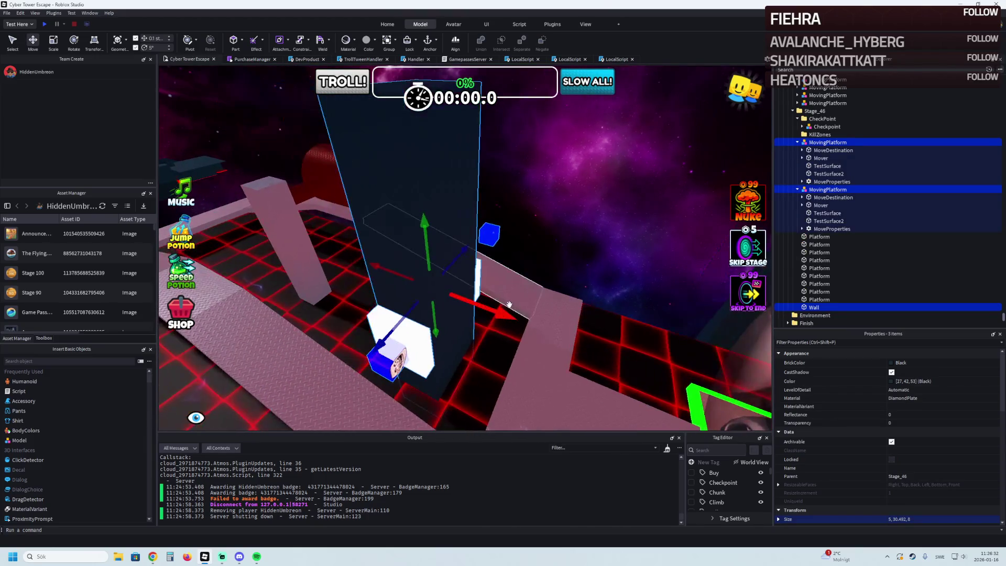
{"action": "key", "text": "ctrl+d"}
{"action": "mouse_move", "coordinate": [511, 306]}
{"action": "left_mouse_down"}
{"action": "mouse_move", "coordinate": [532, 303]}
{"action": "mouse_move", "coordinate": [544, 325]}
{"action": "mouse_move", "coordinate": [556, 277]}
{"action": "mouse_move", "coordinate": [539, 283]}
{"action": "mouse_move", "coordinate": [525, 208]}
{"action": "left_mouse_up"}
{"action": "right_click", "coordinate": [544, 325]}
{"action": "mouse_move", "coordinate": [539, 175]}
{"action": "left_mouse_down"}
{"action": "mouse_move", "coordinate": [578, 187]}
{"action": "mouse_move", "coordinate": [579, 177]}
{"action": "left_mouse_up"}
Step: Expand the second MovingPlatform's MoveProperties folder in Explorer
{"action": "key", "text": "d"}
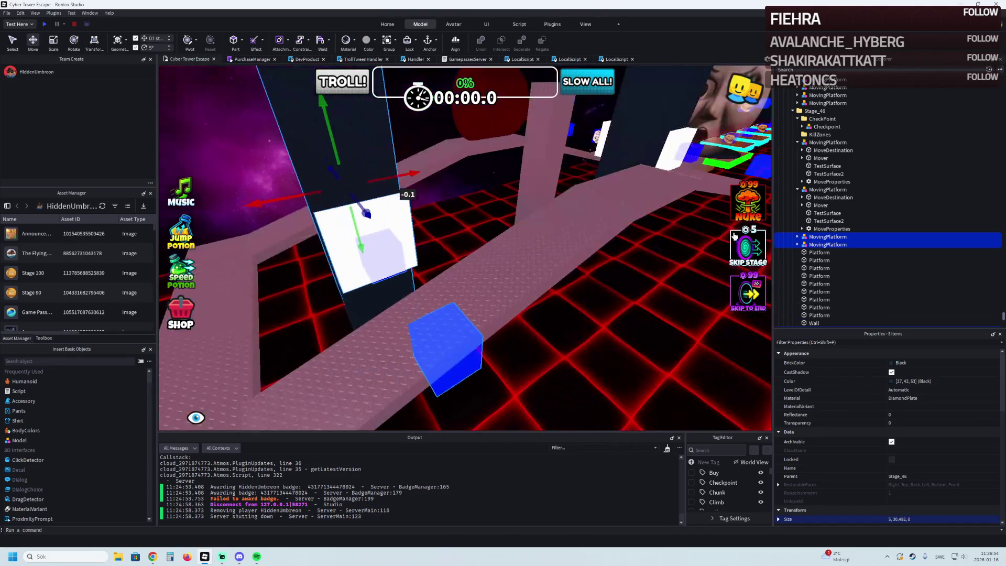
{"action": "left_click", "coordinate": [826, 244]}
{"action": "key", "text": "Right"}
{"action": "key", "text": "Down"}
{"action": "key", "text": "Down"}
{"action": "key", "text": "Down"}
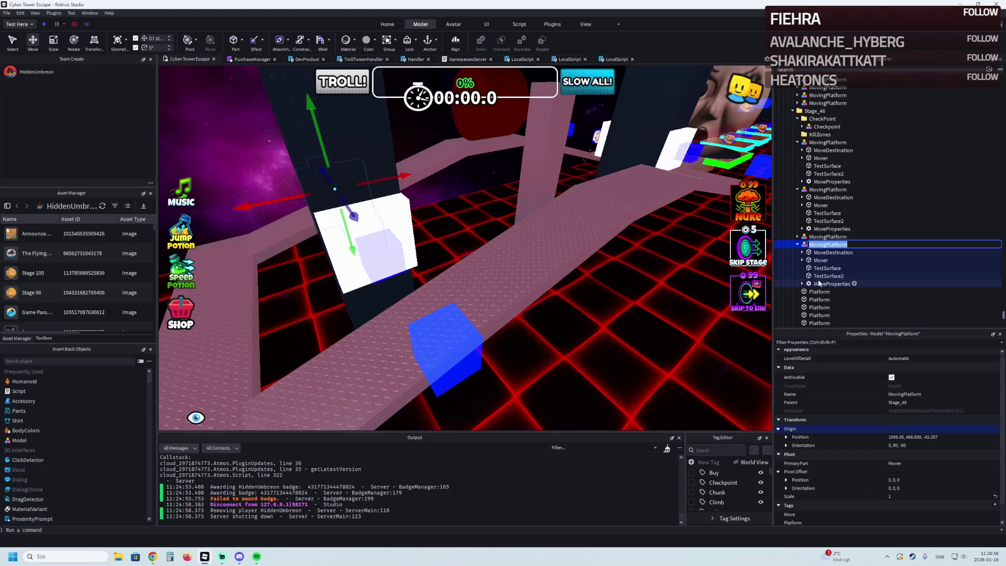
{"action": "key", "text": "Right"}
{"action": "left_click", "coordinate": [823, 240]}
{"action": "left_click", "coordinate": [832, 228]}
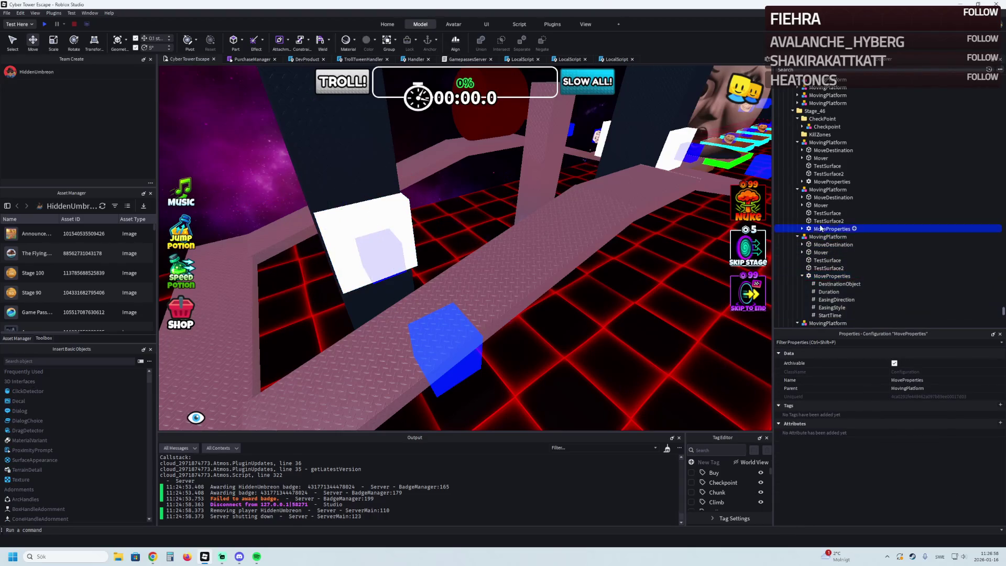
Step: Open the first platform's MoveProperties and select both StartTime values together
{"action": "double_click", "coordinate": [831, 182]}
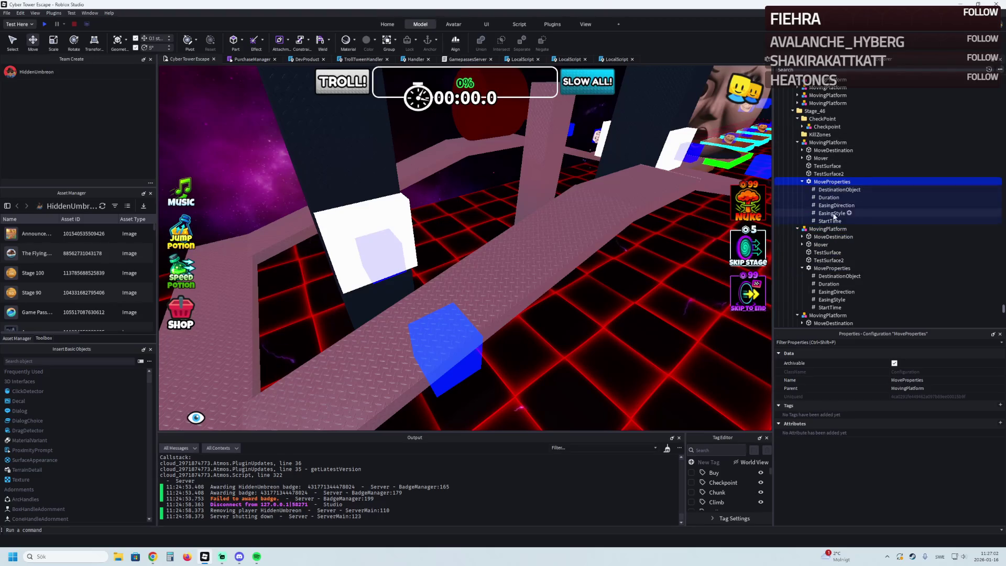
{"action": "left_click", "coordinate": [836, 221]}
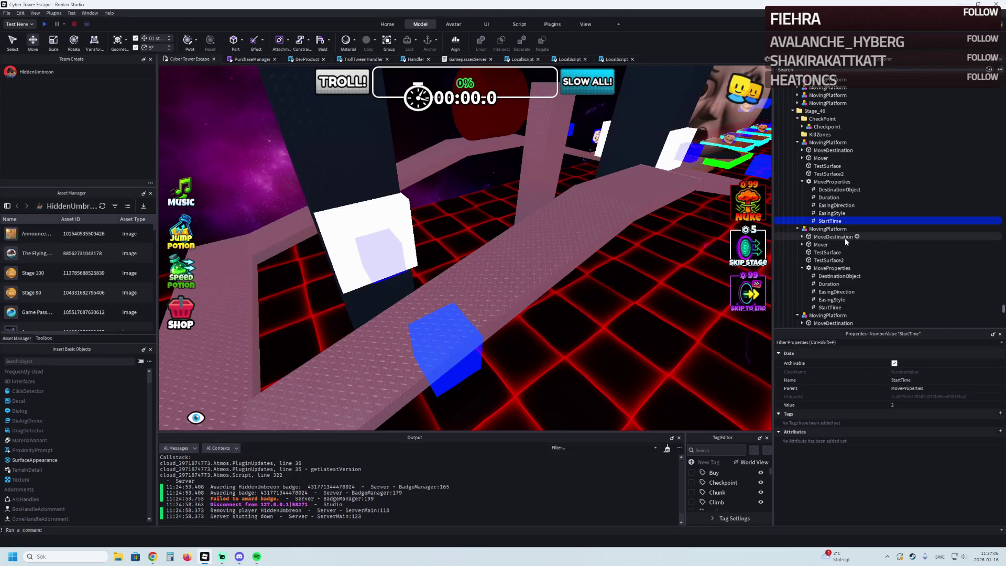
{"action": "scroll", "coordinate": [844, 238], "scroll_direction": "down", "scroll_amount": 1}
{"action": "left_click", "coordinate": [828, 286], "text": "ctrl"}
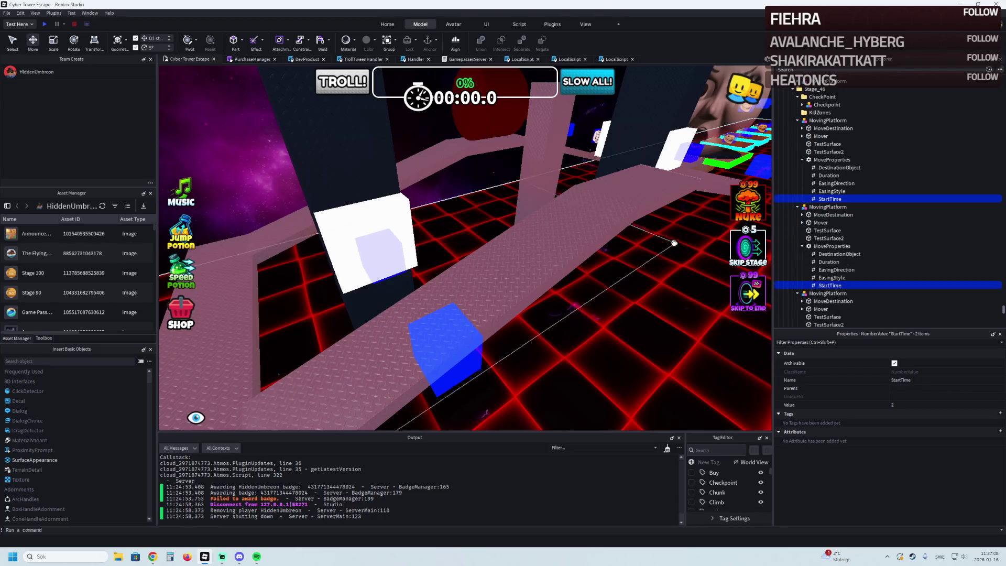
{"action": "scroll", "coordinate": [570, 255], "scroll_direction": "down", "scroll_amount": 5}
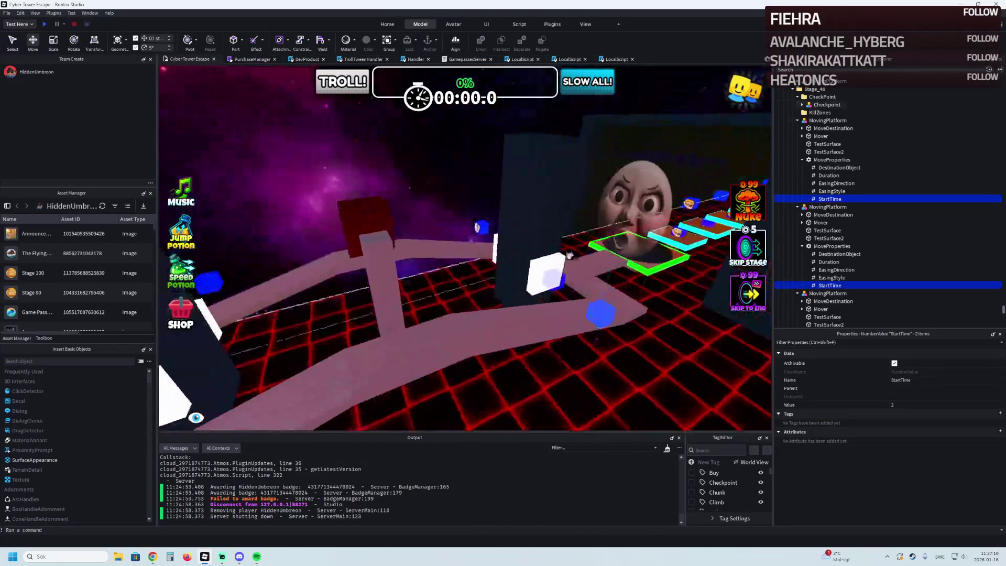
Step: Set the StartTime of both moving platforms to 0
{"action": "left_click", "coordinate": [569, 255]}
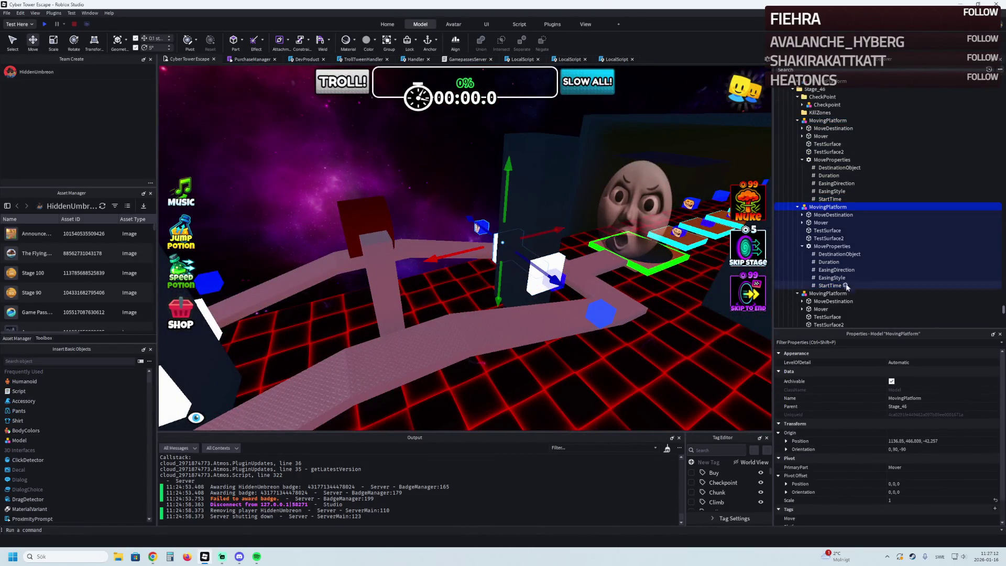
{"action": "left_click", "coordinate": [846, 286]}
{"action": "left_click", "coordinate": [833, 199], "text": "ctrl"}
{"action": "left_click", "coordinate": [921, 407]}
{"action": "type", "text": "0"}
{"action": "key", "text": "Return"}
Step: Set the Duration of the moving platforms to 3
{"action": "left_click", "coordinate": [830, 176]}
{"action": "left_click", "coordinate": [829, 262], "text": "ctrl"}
{"action": "left_click", "coordinate": [891, 405]}
{"action": "type", "text": "3"}
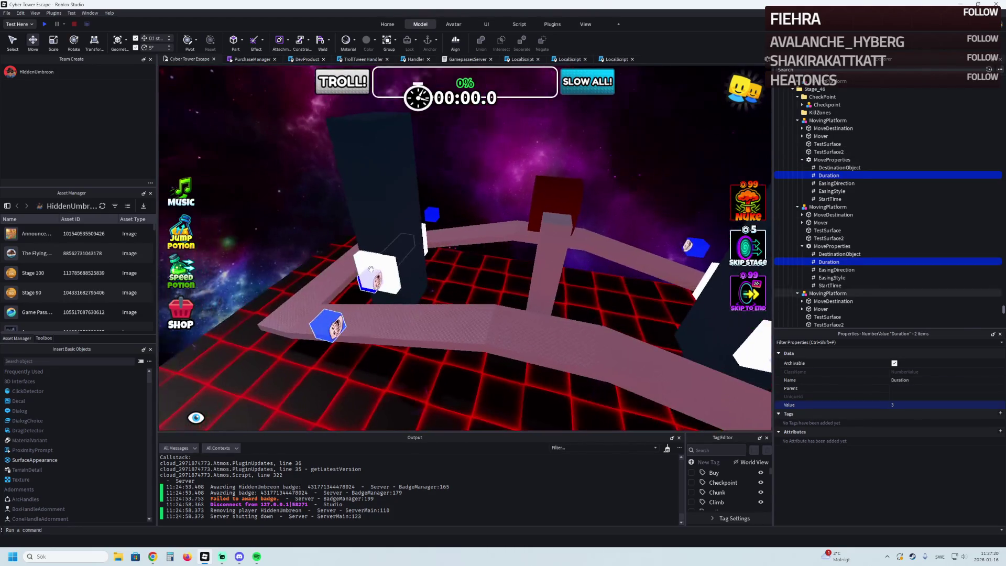
{"action": "left_click", "coordinate": [828, 293]}
{"action": "scroll", "coordinate": [832, 295], "scroll_direction": "down", "scroll_amount": 5}
{"action": "scroll", "coordinate": [832, 295], "scroll_direction": "down", "scroll_amount": 1}
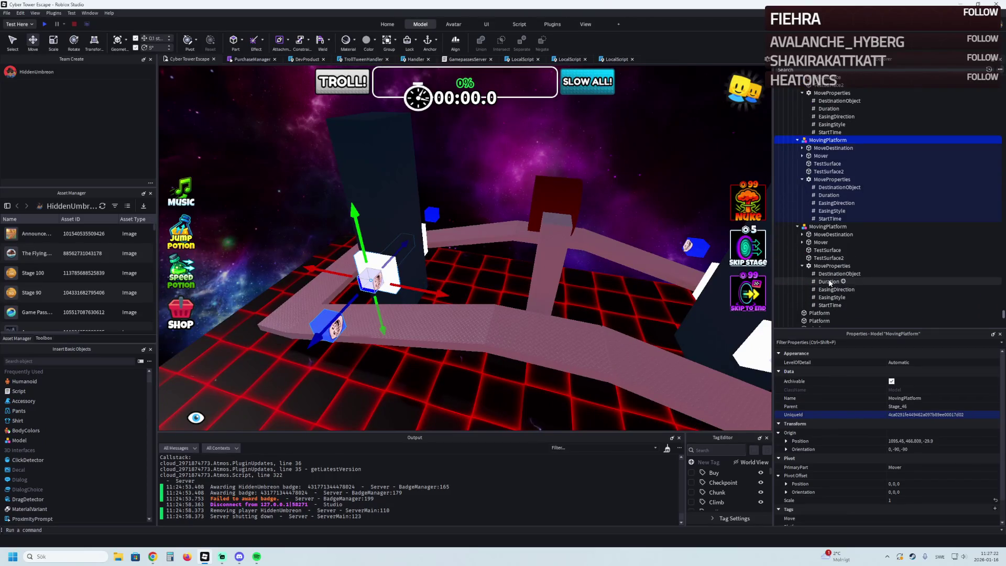
{"action": "left_click", "coordinate": [828, 281]}
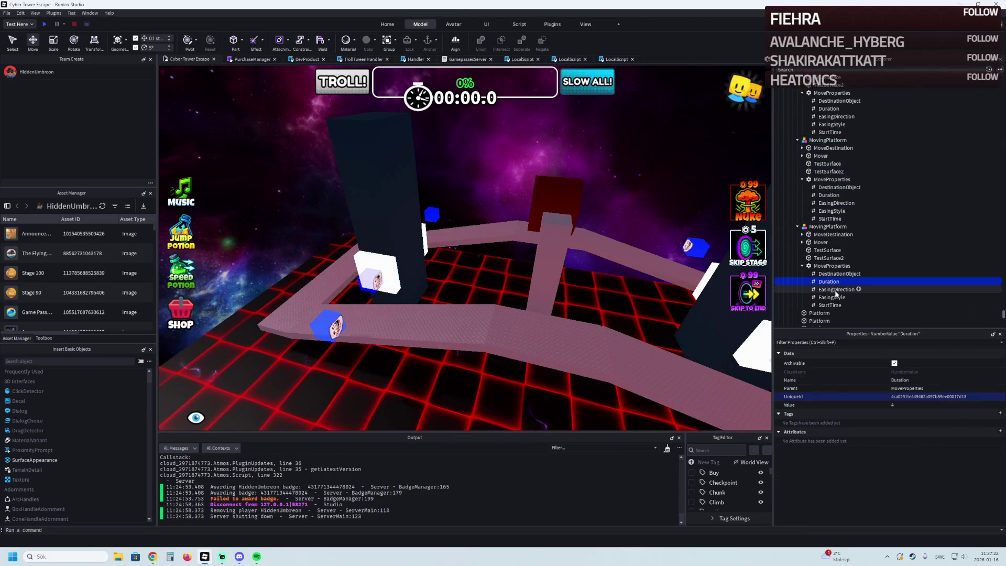
{"action": "left_click", "coordinate": [904, 405]}
{"action": "type", "text": "3"}
{"action": "key", "text": "Return"}
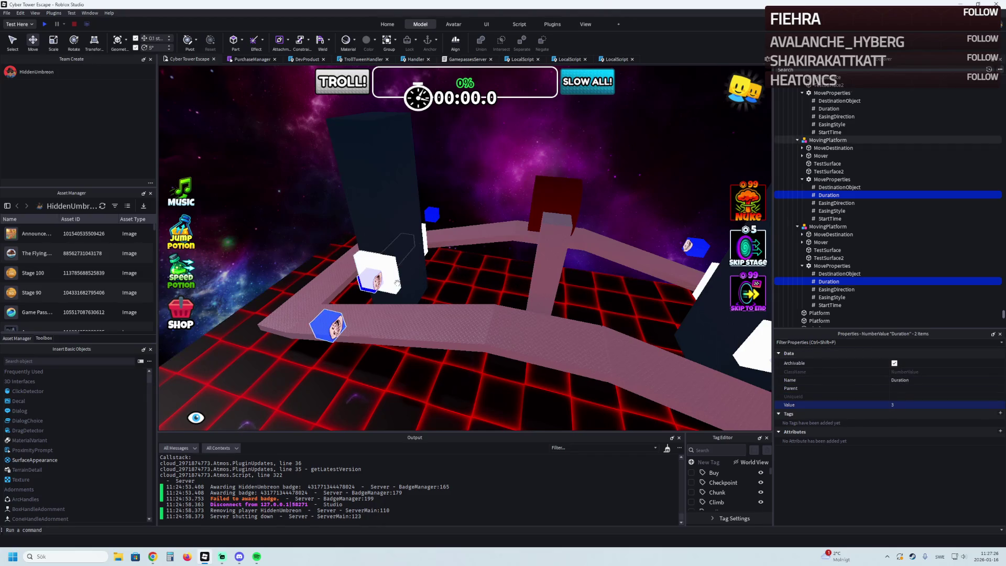
Step: Launch a play test of the Cyber Tower Escape course
{"action": "scroll", "coordinate": [376, 295], "scroll_direction": "up", "scroll_amount": 5}
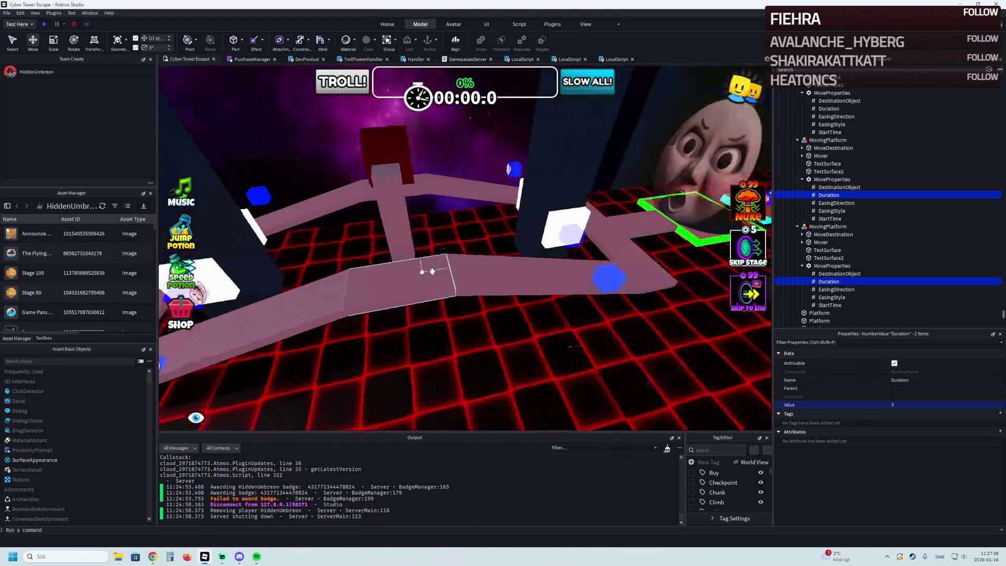
{"action": "scroll", "coordinate": [431, 271], "scroll_direction": "down", "scroll_amount": 5}
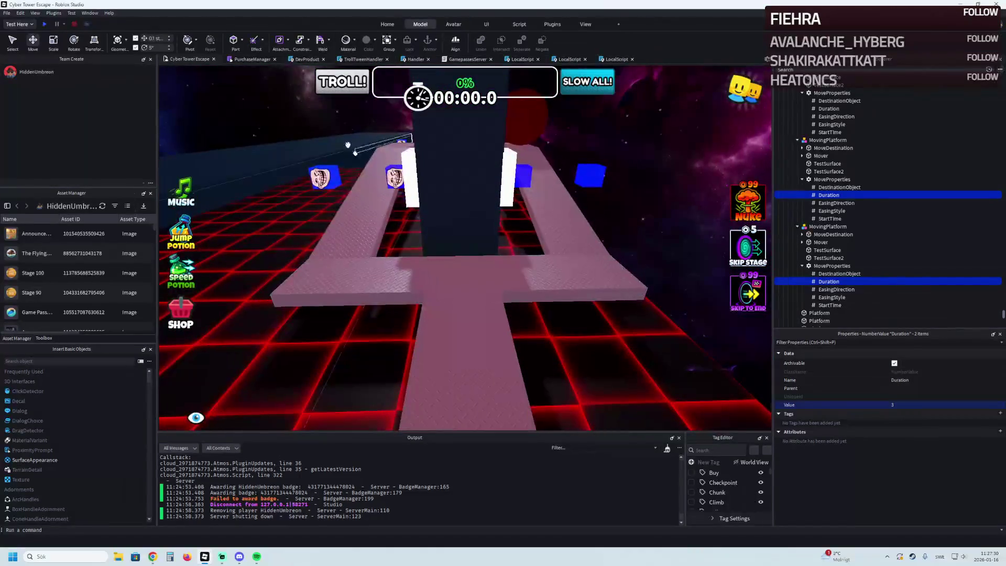
{"action": "left_click", "coordinate": [46, 26]}
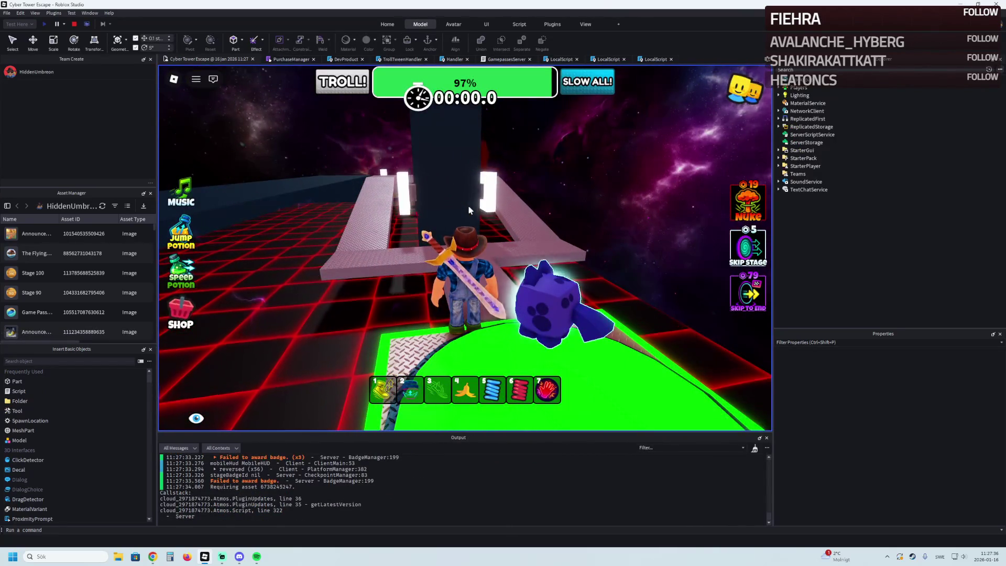
Step: Walk the avatar along the pink walkway past the red obstacles to the stage's end
{"action": "key", "text": "w"}
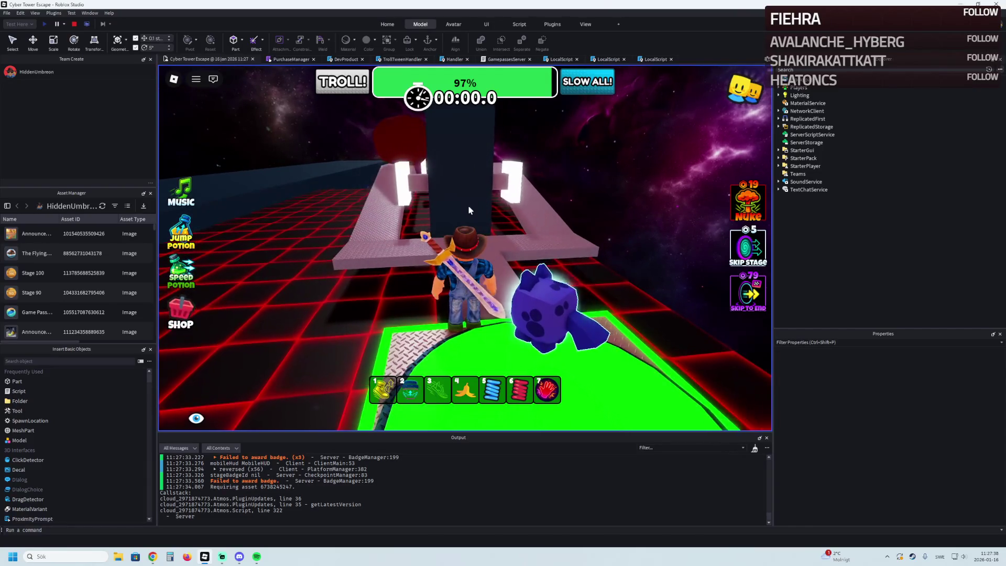
{"action": "key", "text": "w"}
{"action": "key", "text": "w"}
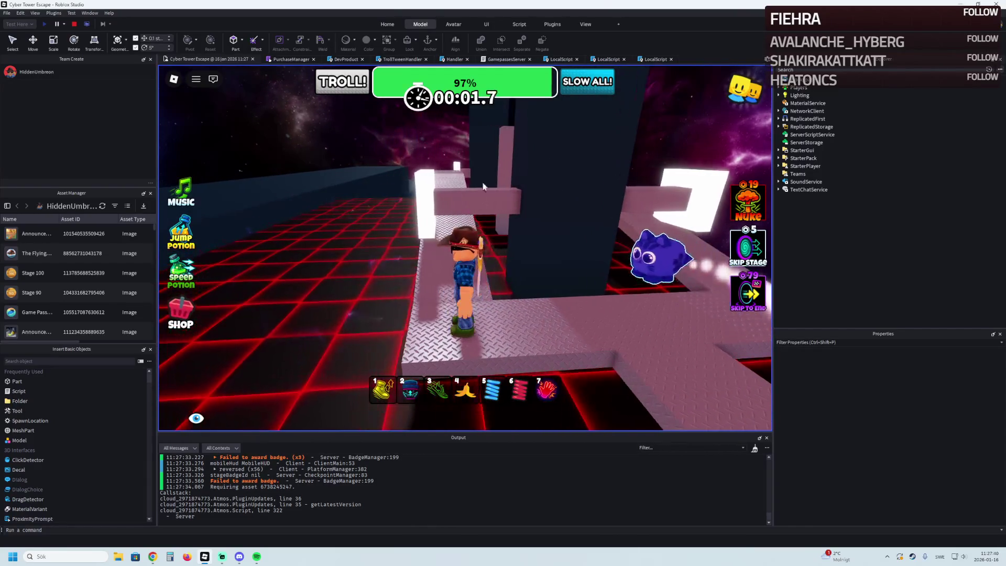
{"action": "key", "text": "w"}
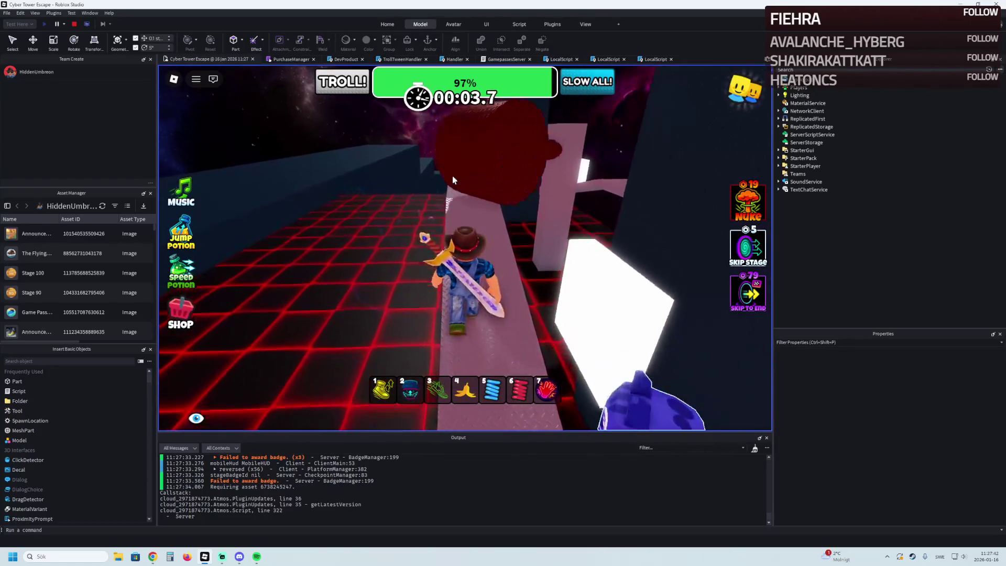
{"action": "key", "text": "w"}
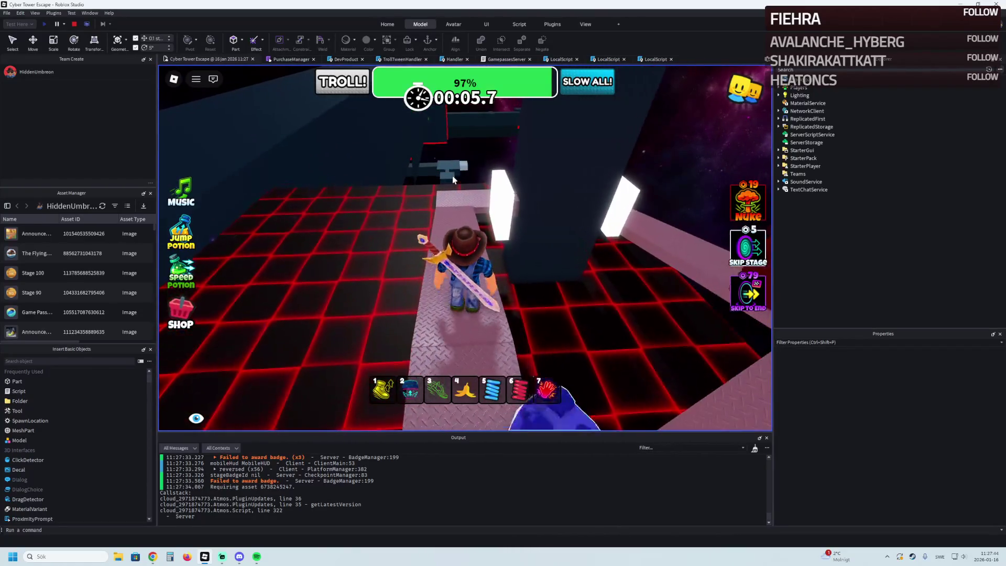
{"action": "key", "text": "w"}
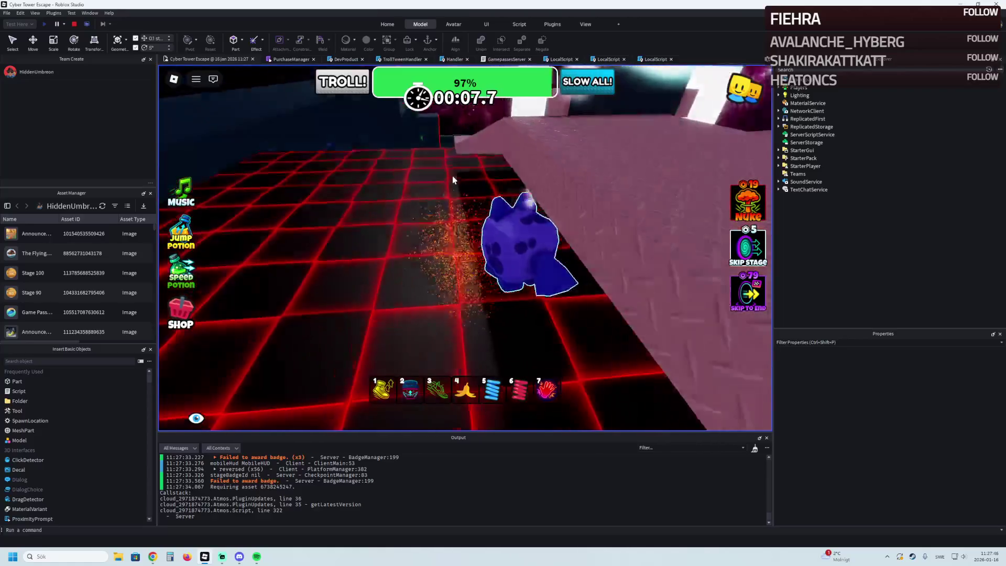
Step: Walk on through the turn onto the next stage's metal walkway, then stop the test
{"action": "key", "text": "w"}
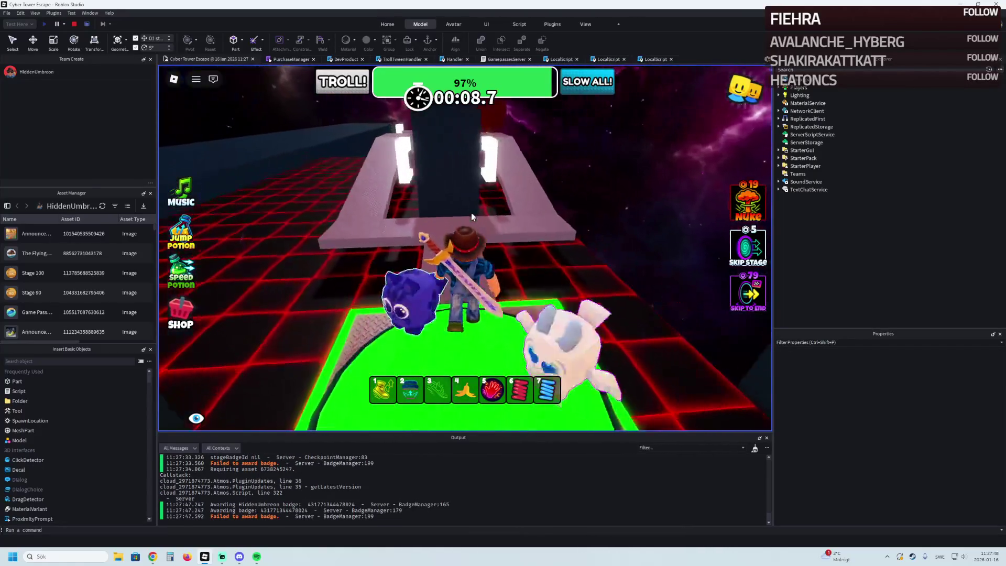
{"action": "key", "text": "w"}
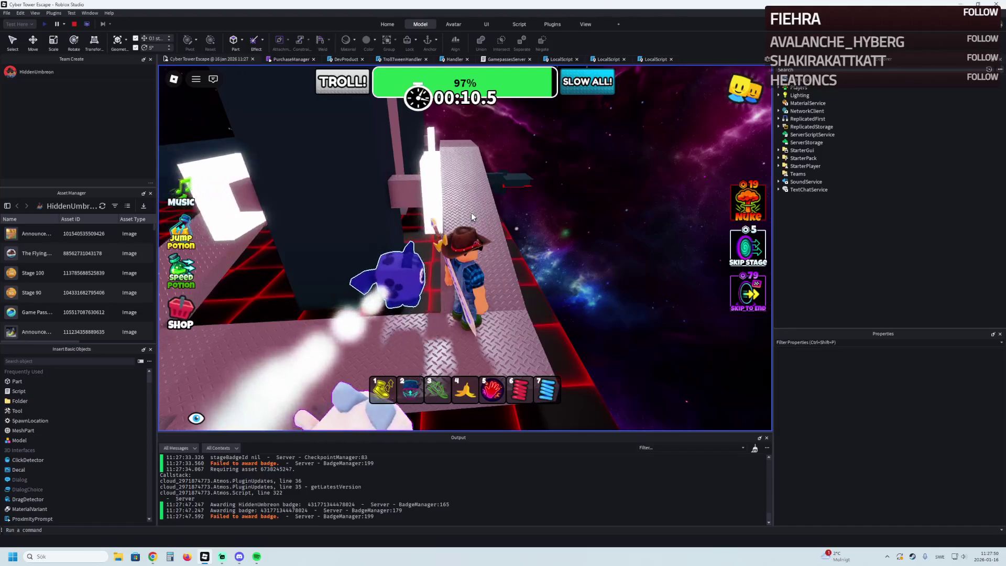
{"action": "key", "text": "w"}
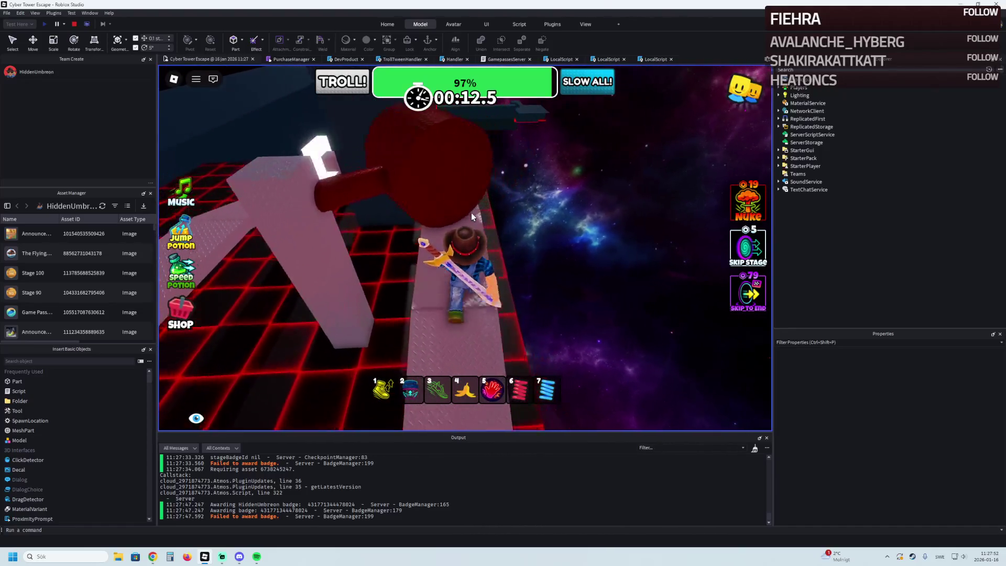
{"action": "key", "text": "w"}
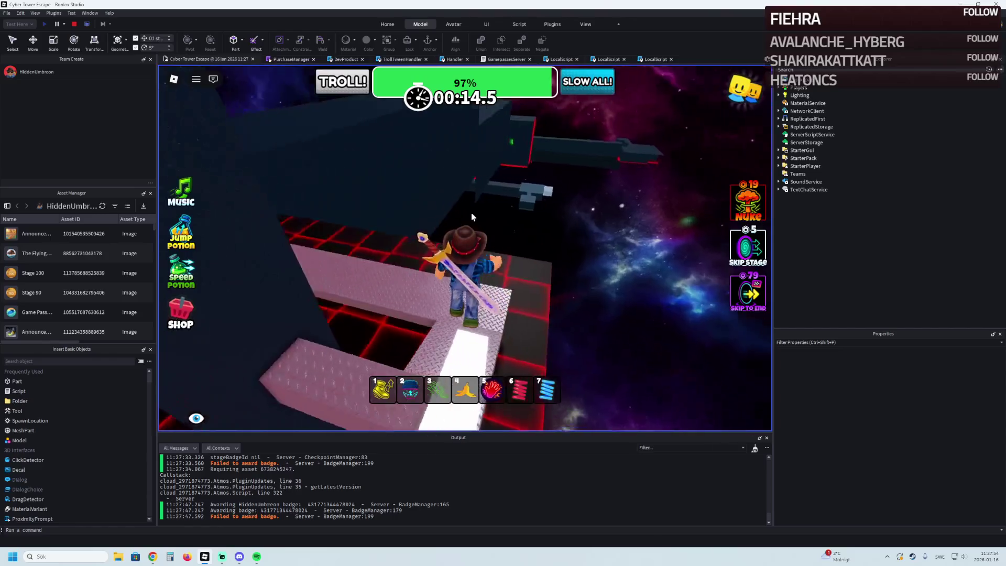
{"action": "key", "text": "w"}
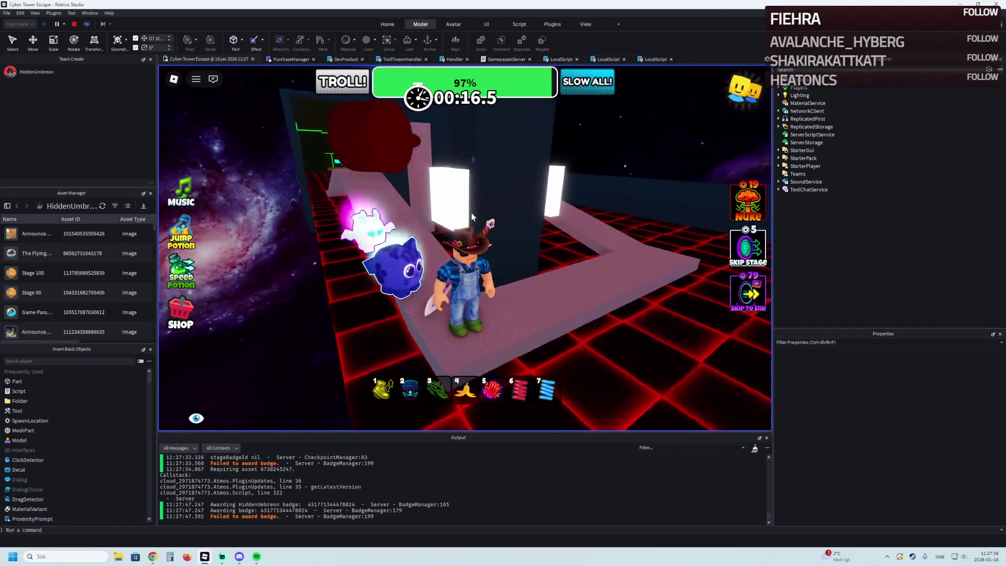
{"action": "key", "text": "w"}
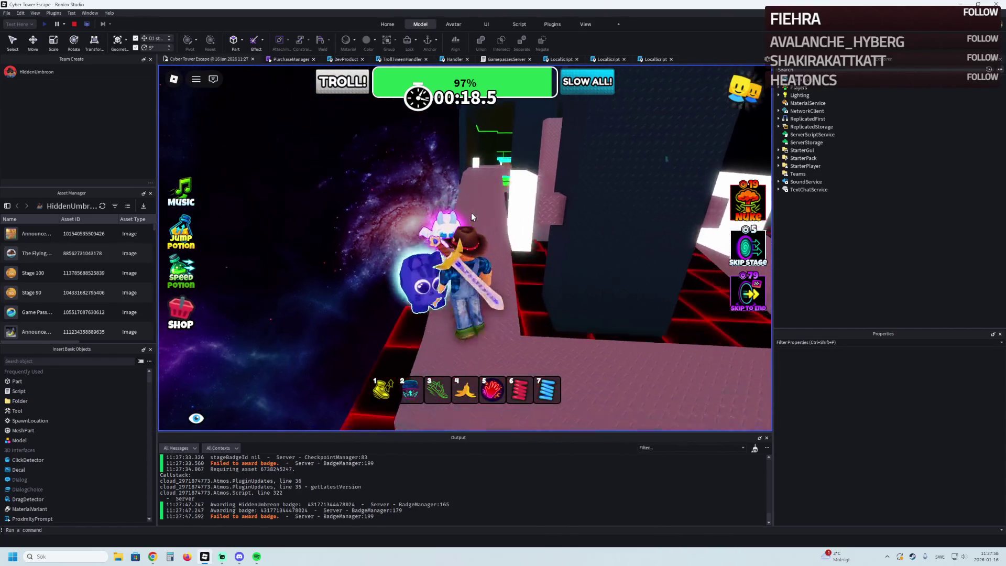
{"action": "key", "text": "w"}
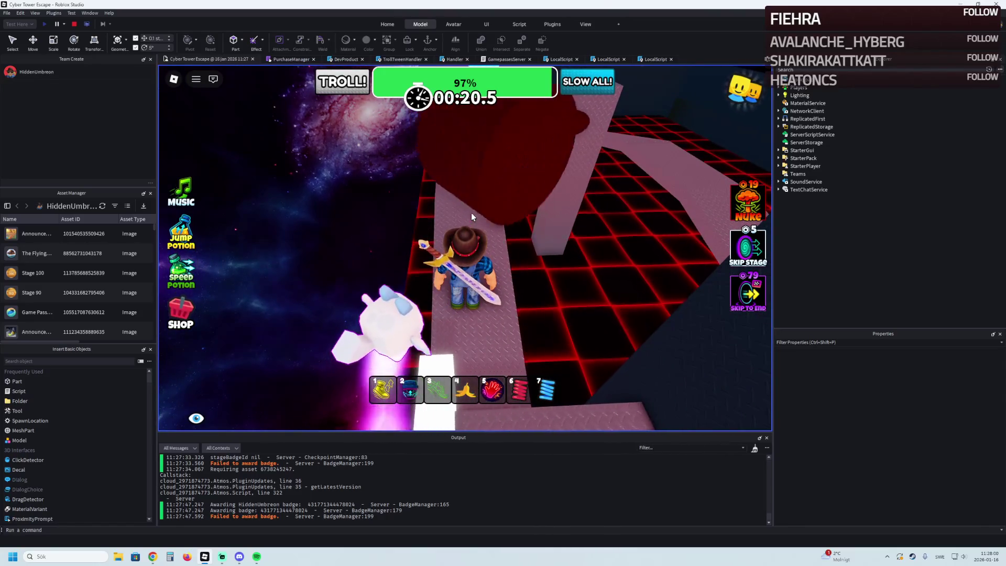
{"action": "key", "text": "w"}
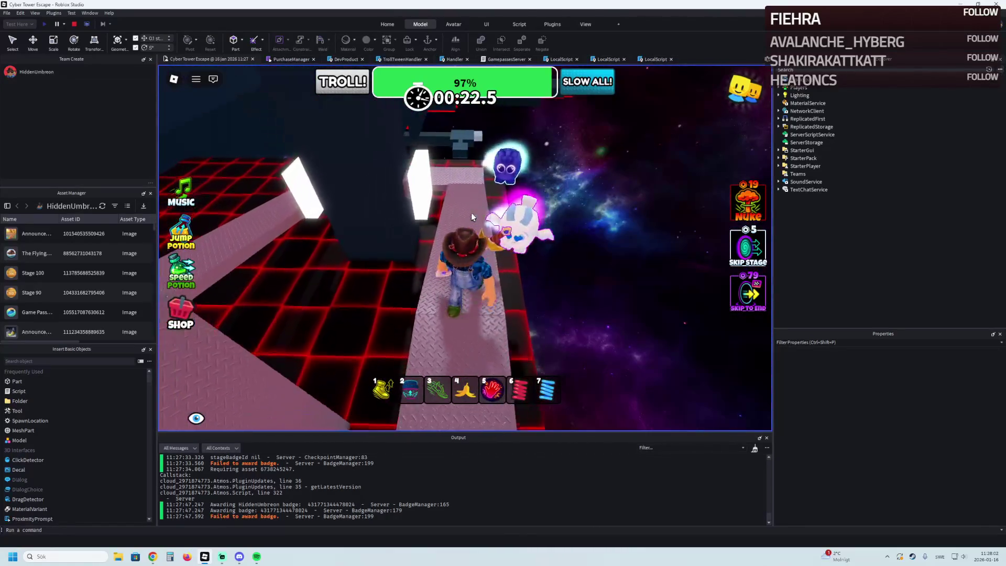
{"action": "key", "text": "w"}
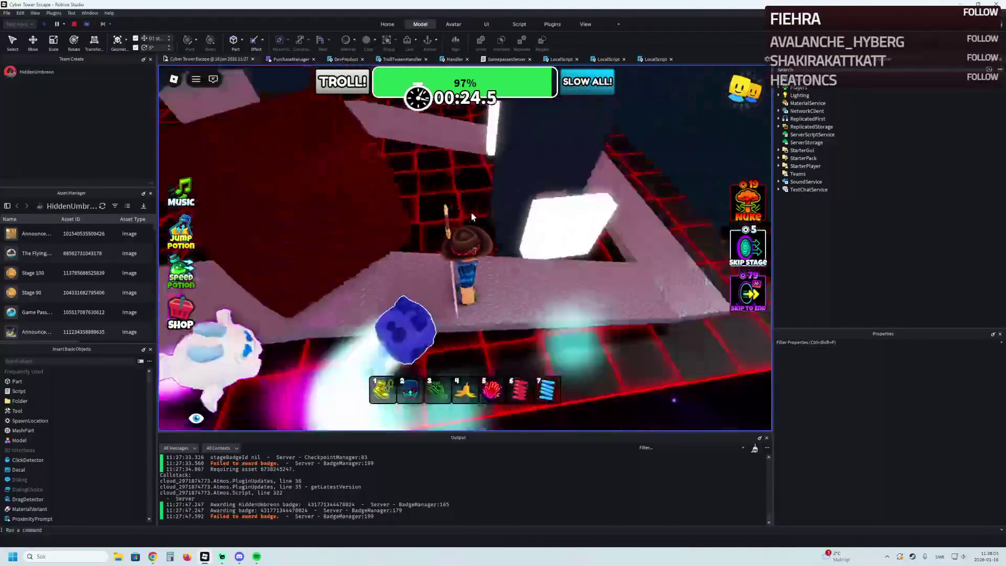
{"action": "key", "text": "w"}
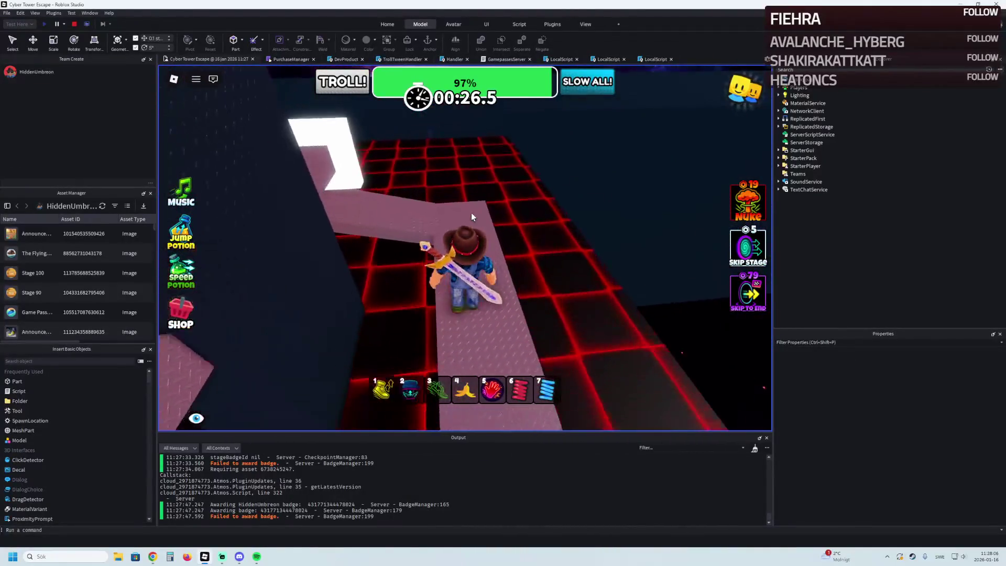
{"action": "key", "text": "s"}
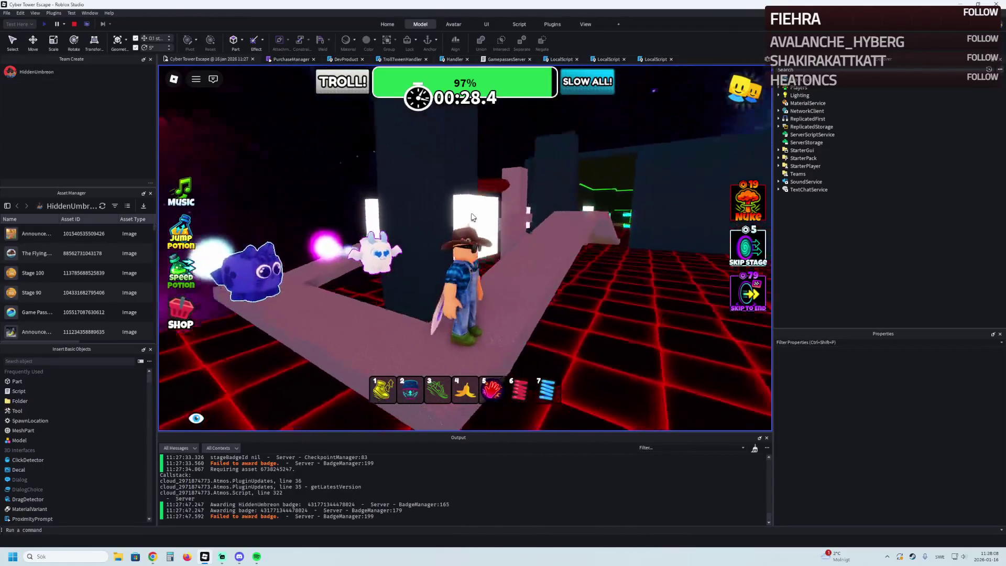
{"action": "key", "text": "w"}
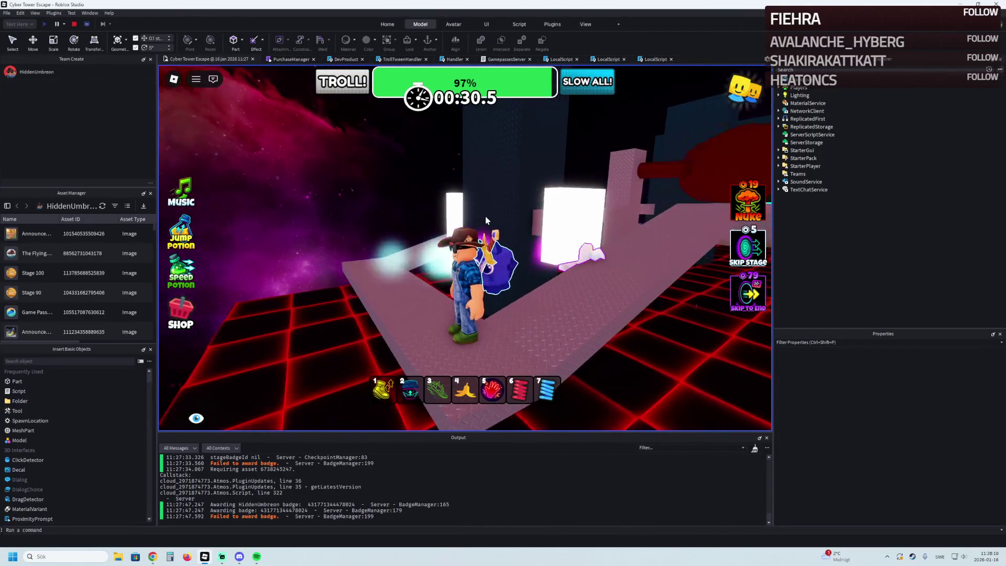
{"action": "left_click", "coordinate": [74, 23]}
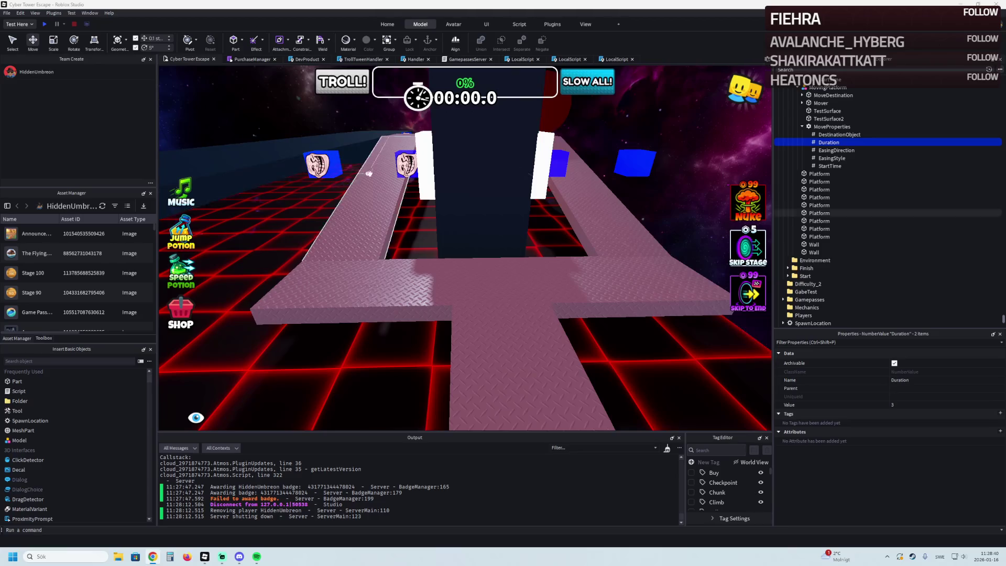
Step: Set both selected platforms' StartTime values to 0, then start another playtest
{"action": "key", "text": "w"}
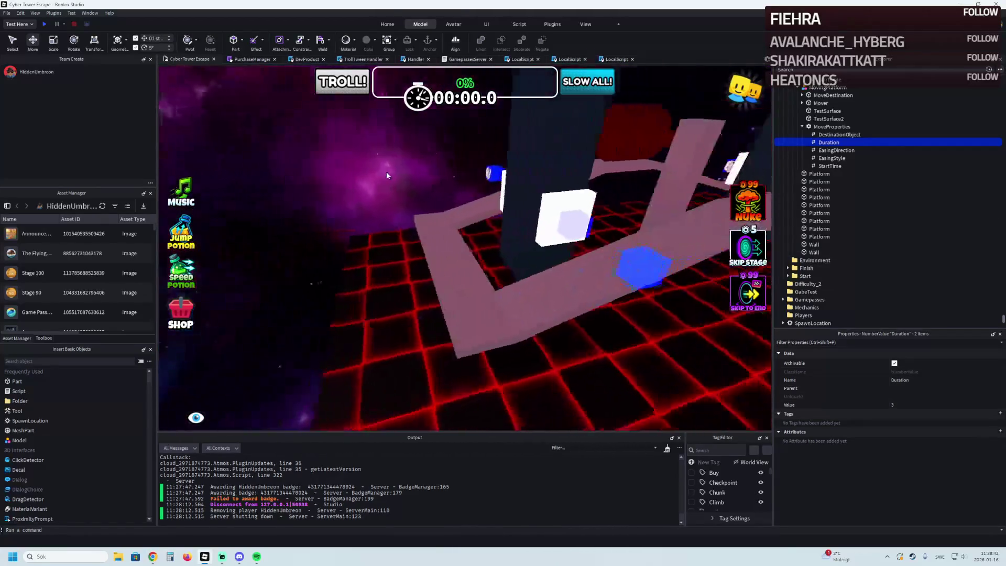
{"action": "left_click", "coordinate": [458, 226]}
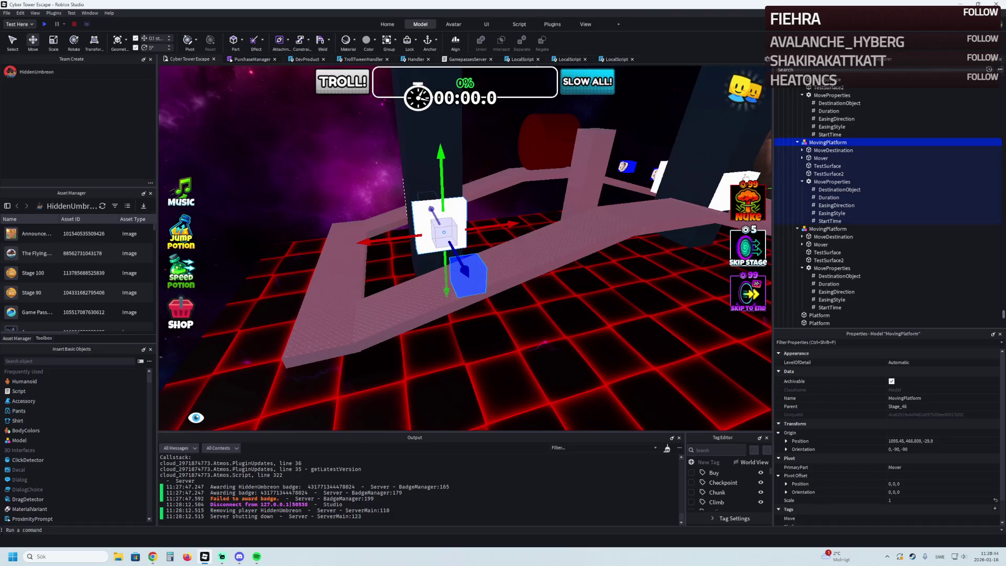
{"action": "left_click", "coordinate": [827, 222]}
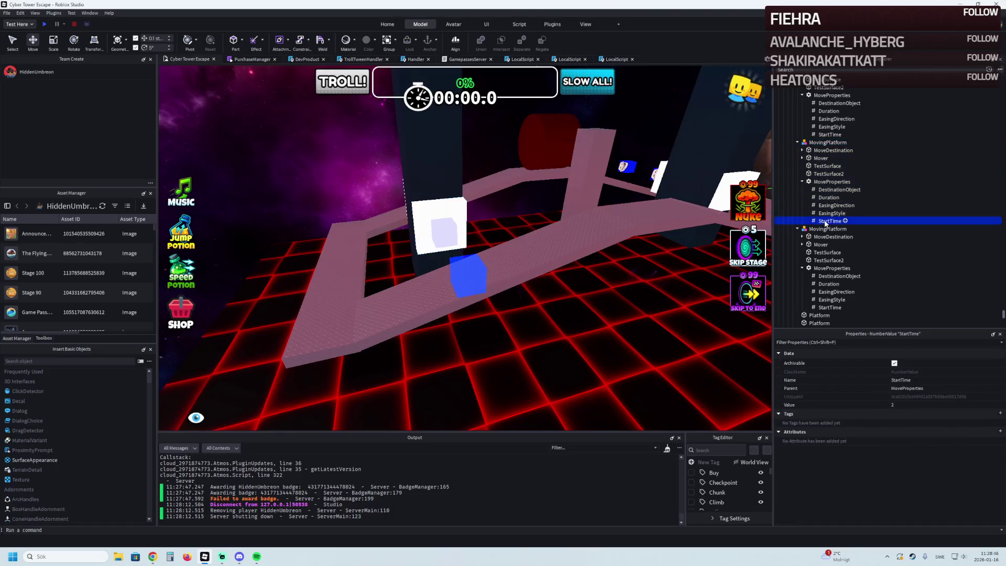
{"action": "left_click", "coordinate": [828, 308], "text": "ctrl"}
{"action": "left_click", "coordinate": [908, 406]}
{"action": "type", "text": "0"}
{"action": "key", "text": "Return"}
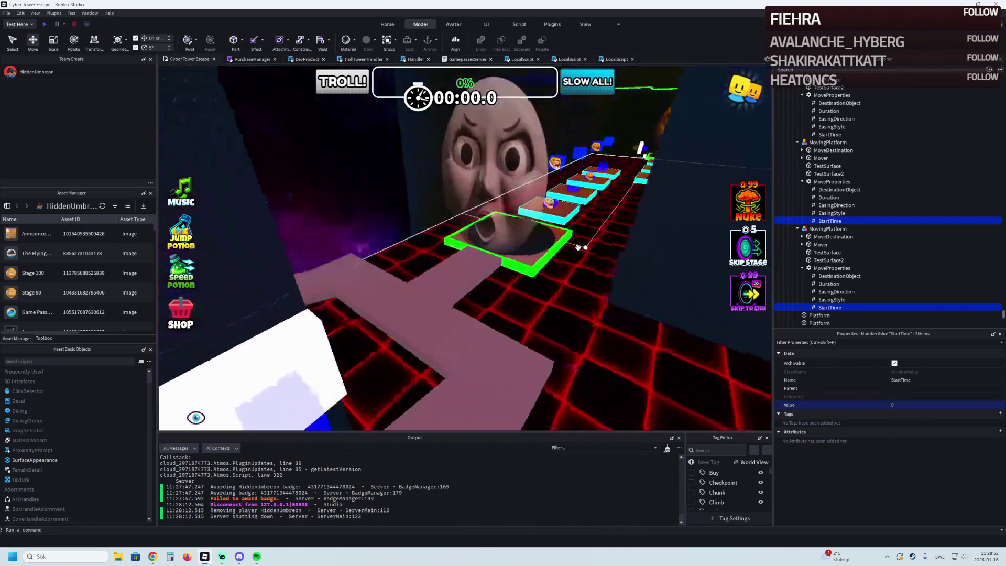
{"action": "left_click", "coordinate": [45, 24]}
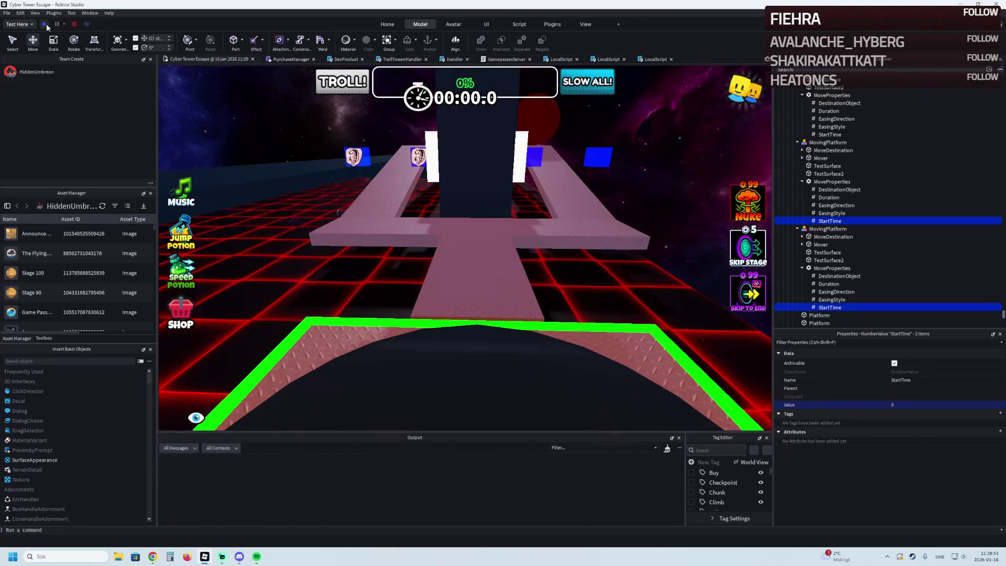
{"action": "key", "text": "w"}
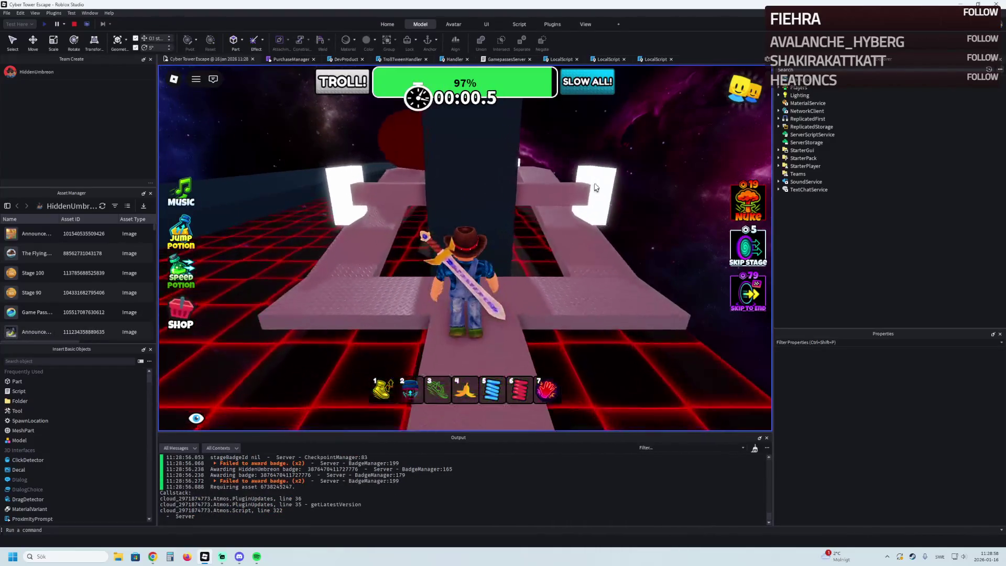
{"action": "key", "text": "w"}
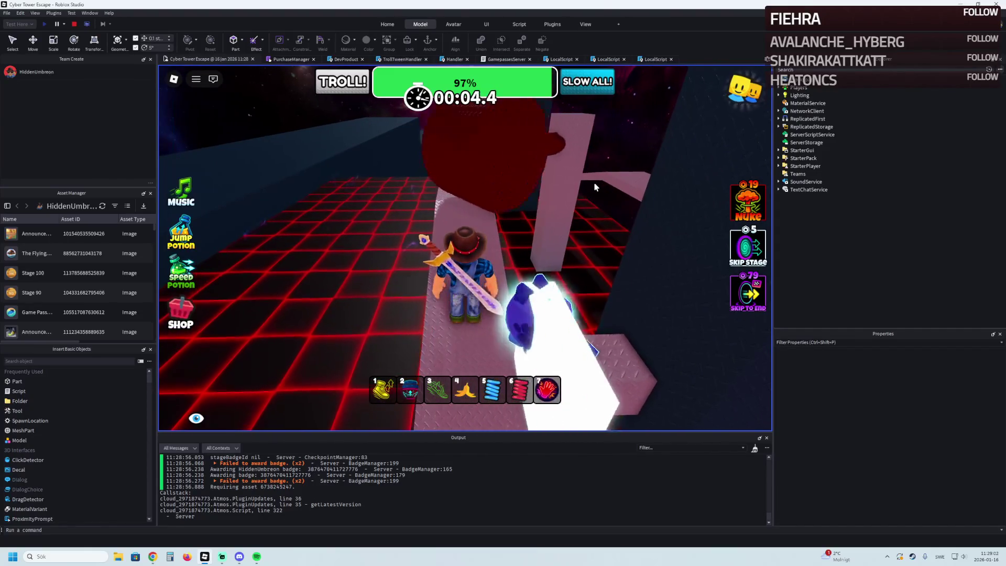
{"action": "key", "text": "w"}
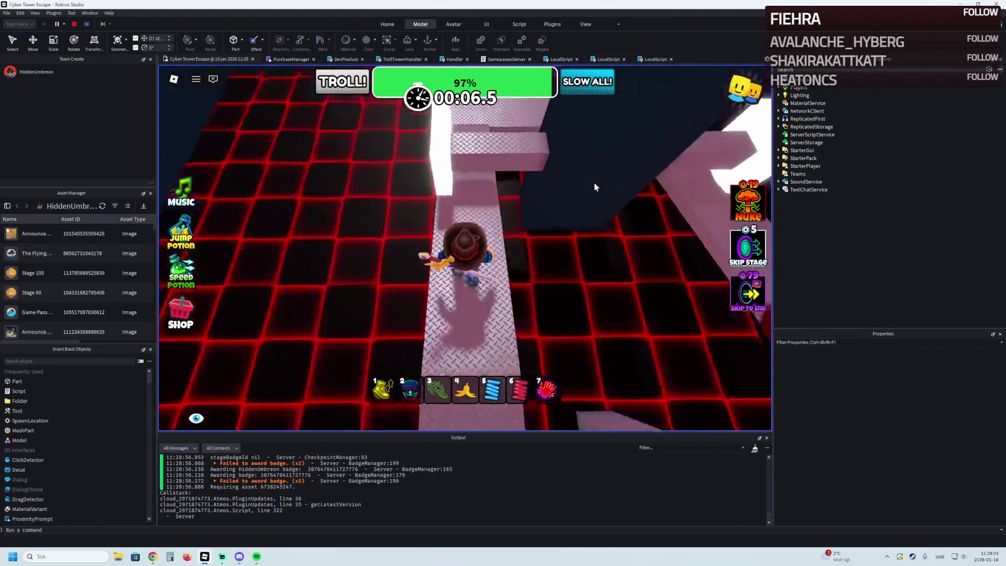
{"action": "left_click", "coordinate": [74, 24]}
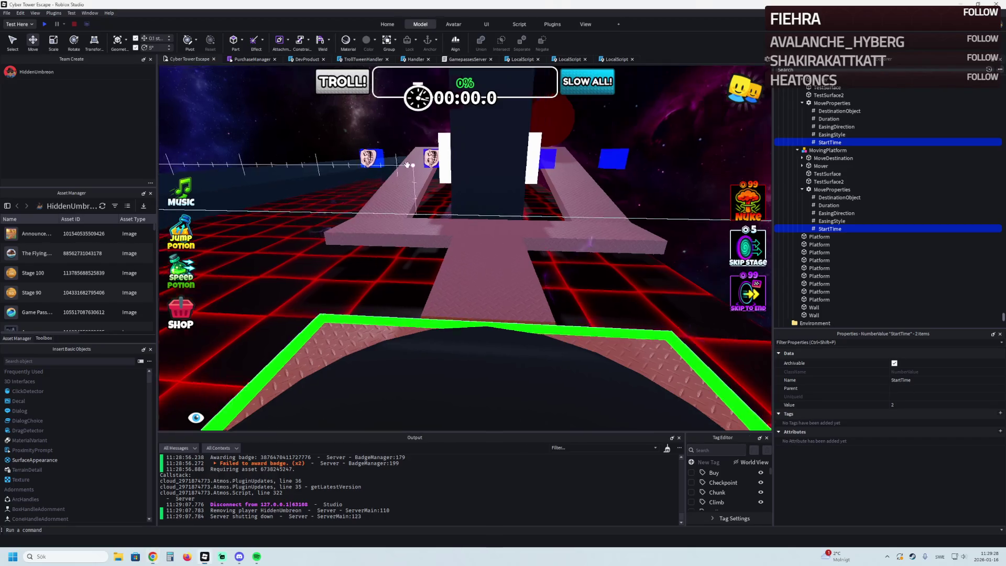
Step: Select the nine walkway Platform parts and run the Wrap plugin on them
{"action": "key", "text": "w"}
{"action": "key", "text": "s"}
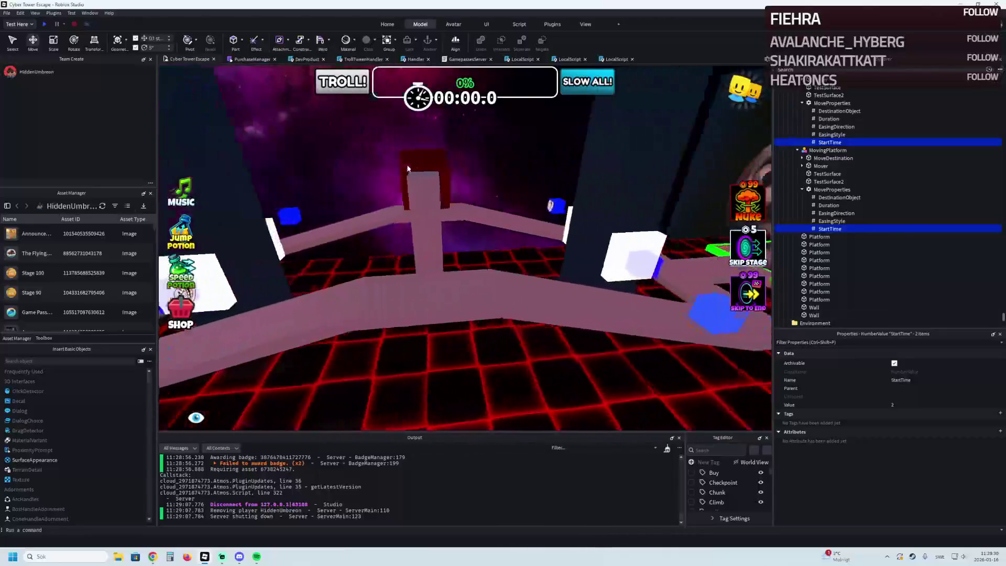
{"action": "left_click", "coordinate": [508, 311]}
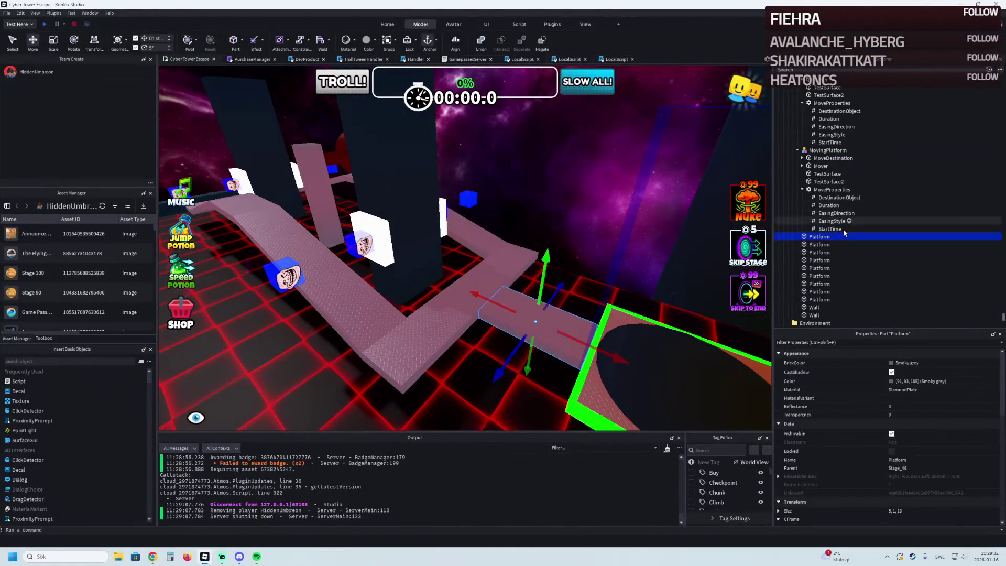
{"action": "left_click", "coordinate": [820, 300], "text": "shift"}
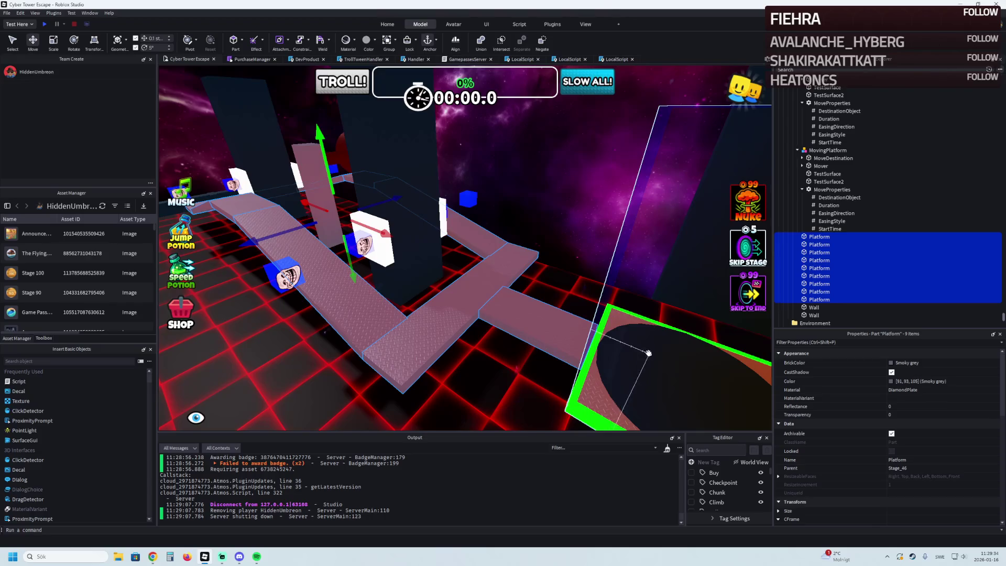
{"action": "left_click", "coordinate": [552, 24]}
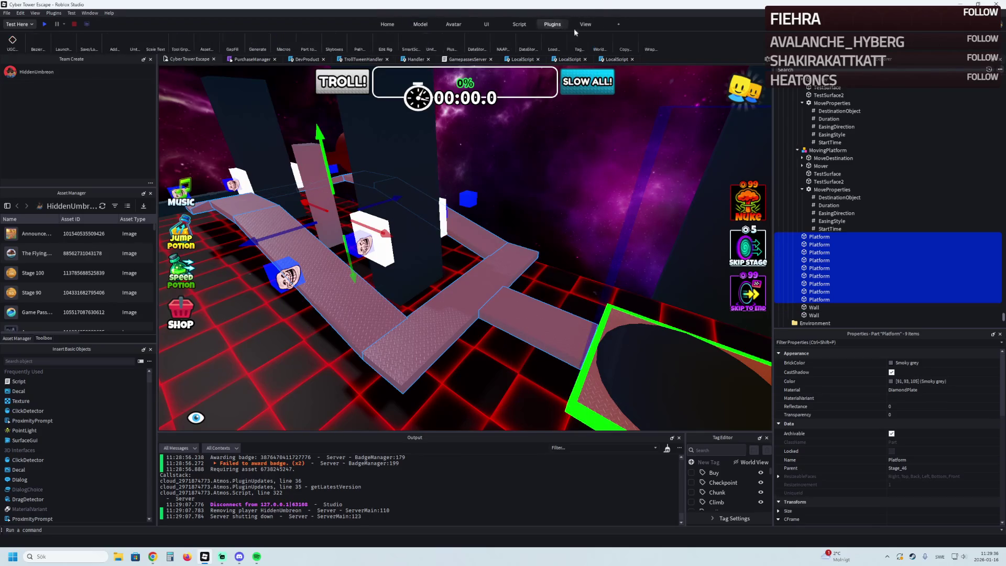
{"action": "left_click", "coordinate": [651, 42]}
{"action": "scroll", "coordinate": [413, 258], "scroll_direction": "up", "scroll_amount": 10}
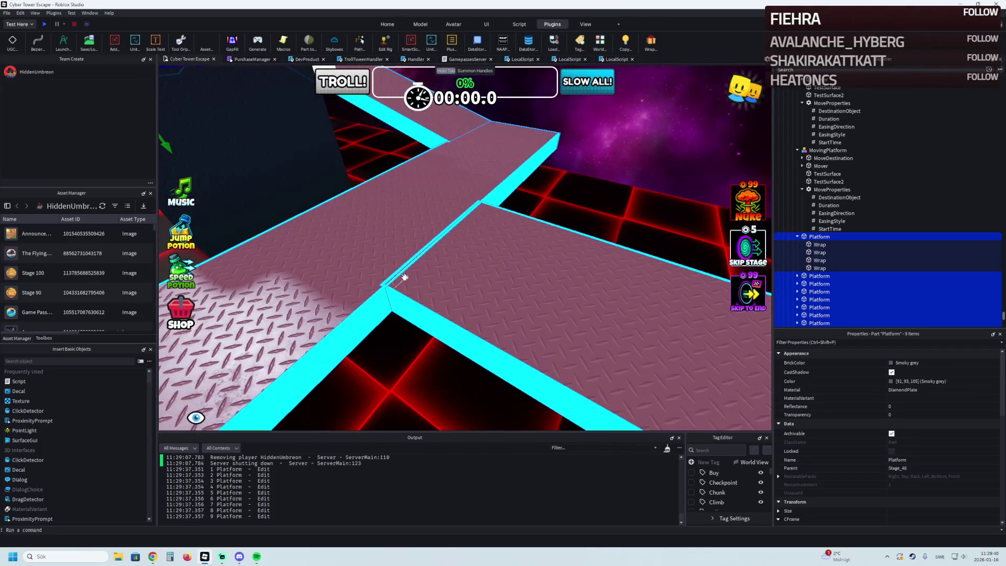
Step: Delete and restore a platform, inspect its Wrap pieces, and reselect all nine platforms
{"action": "left_click", "coordinate": [412, 265]}
{"action": "key", "text": "Delete"}
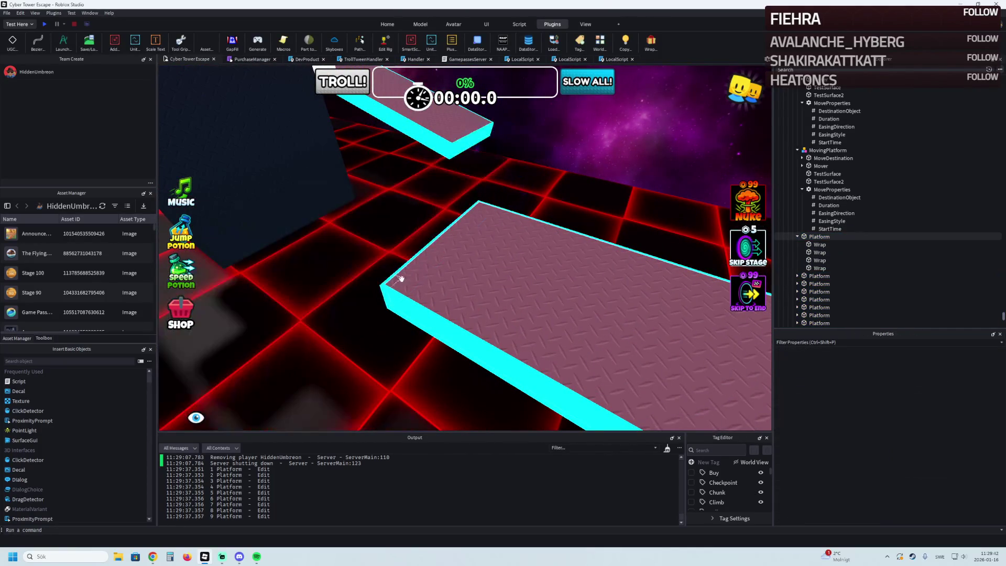
{"action": "key", "text": "ctrl+z"}
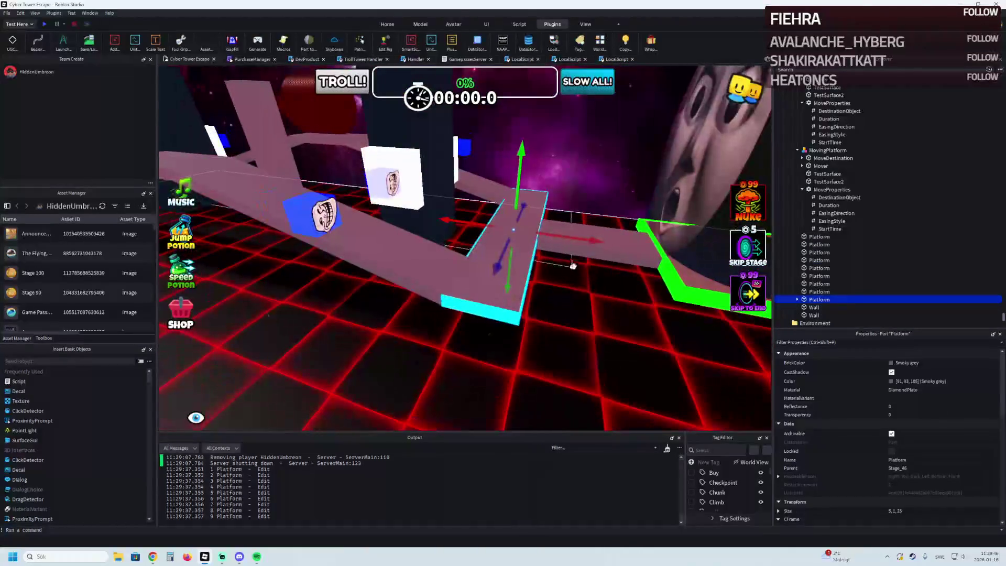
{"action": "key", "text": "ctrl+z"}
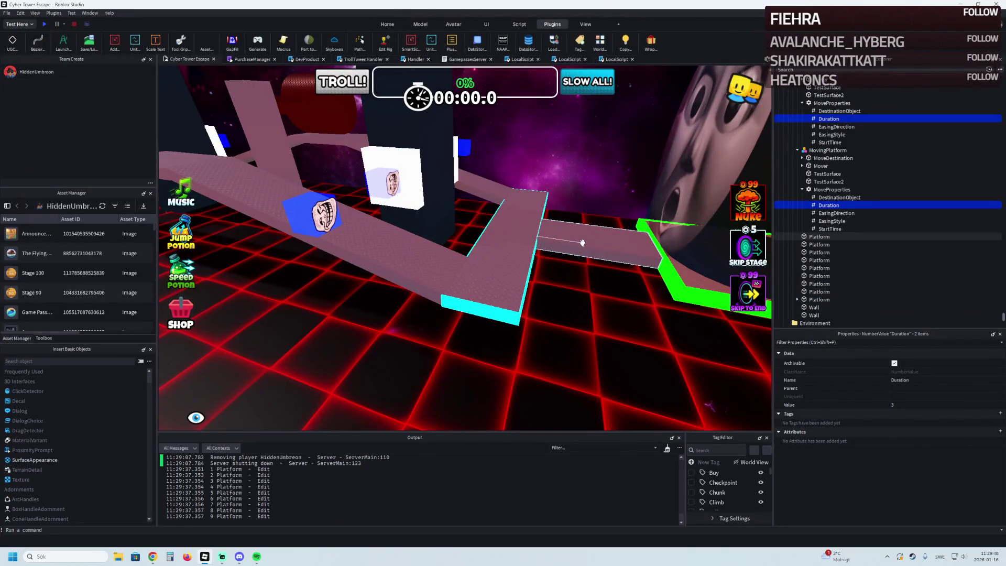
{"action": "key", "text": "ctrl+z"}
{"action": "key", "text": "ctrl+z"}
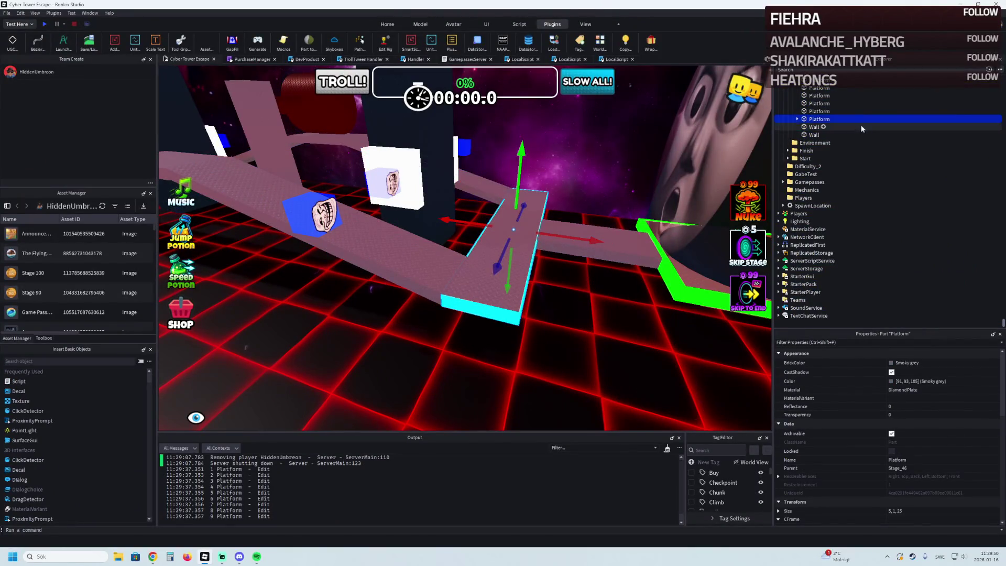
{"action": "left_click", "coordinate": [797, 119]}
{"action": "left_click", "coordinate": [820, 127]}
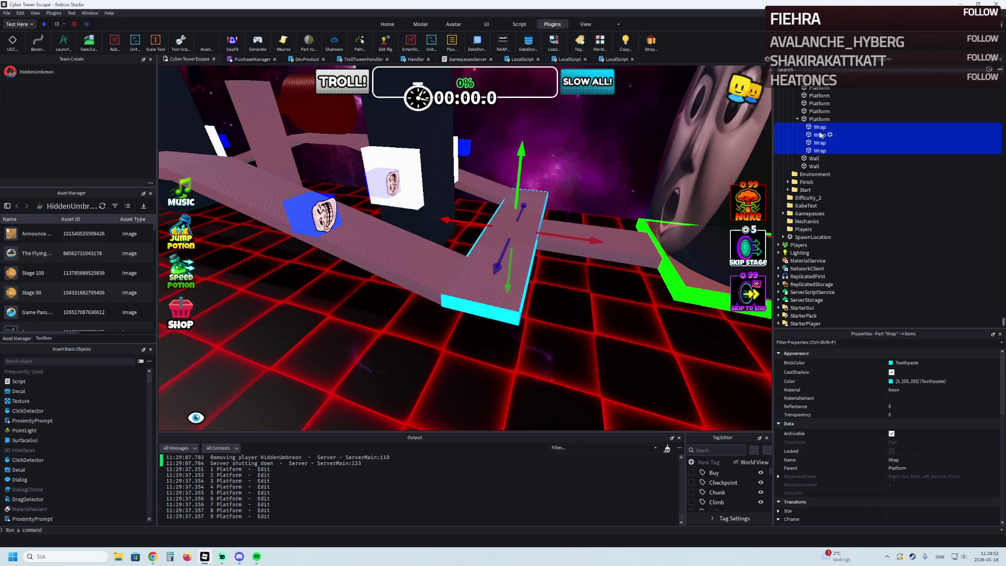
{"action": "double_click", "coordinate": [819, 119]}
{"action": "key", "text": "ctrl+z"}
{"action": "key", "text": "ctrl+z"}
{"action": "key", "text": "ctrl+z"}
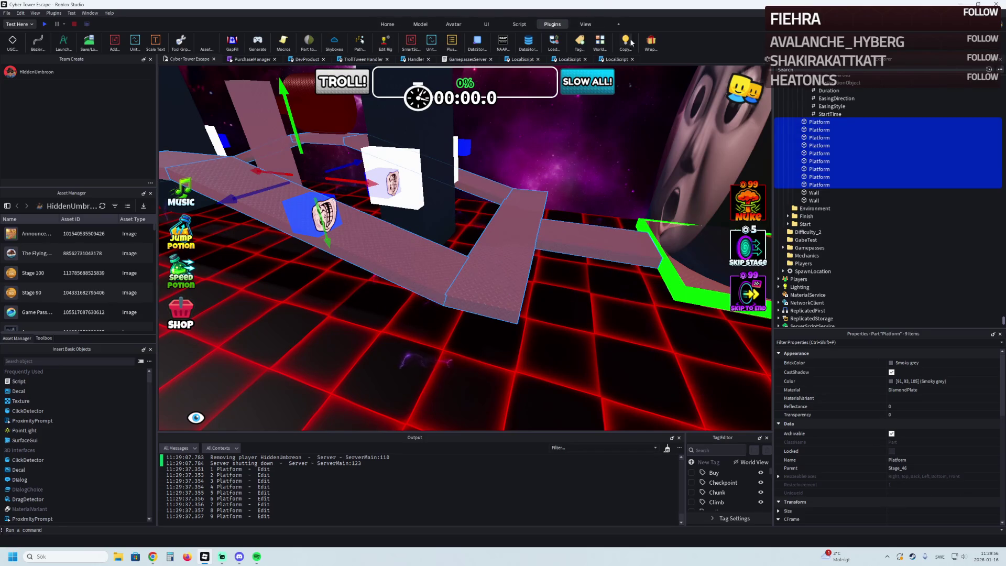
Step: Apply cyan Wrap trim to the selected platforms and delete one stray Wrap piece
{"action": "left_click", "coordinate": [650, 41]}
{"action": "scroll", "coordinate": [508, 183], "scroll_direction": "up", "scroll_amount": 10}
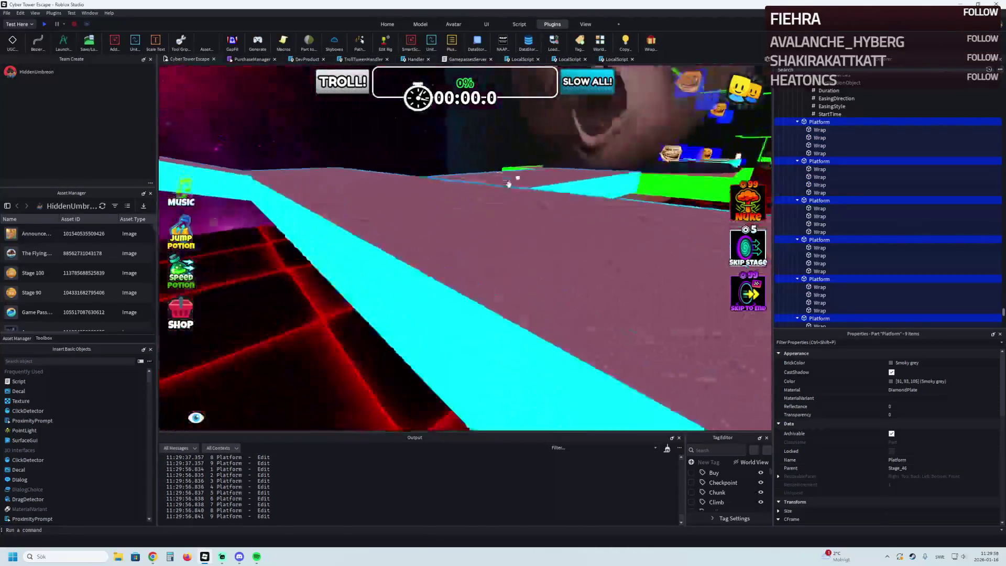
{"action": "scroll", "coordinate": [508, 183], "scroll_direction": "up", "scroll_amount": 10}
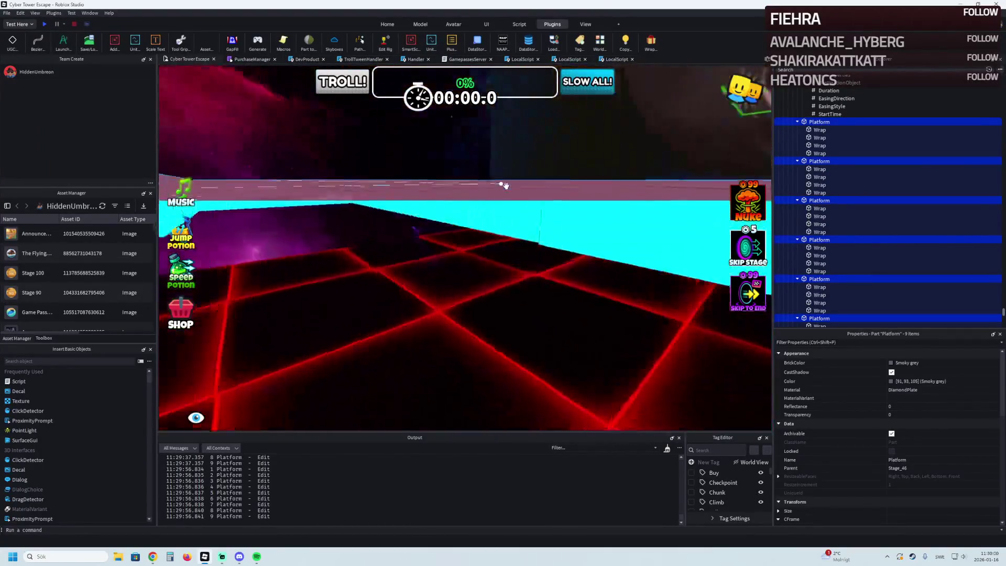
{"action": "left_click", "coordinate": [504, 185]}
{"action": "scroll", "coordinate": [526, 225], "scroll_direction": "down", "scroll_amount": 8}
{"action": "key", "text": "Delete"}
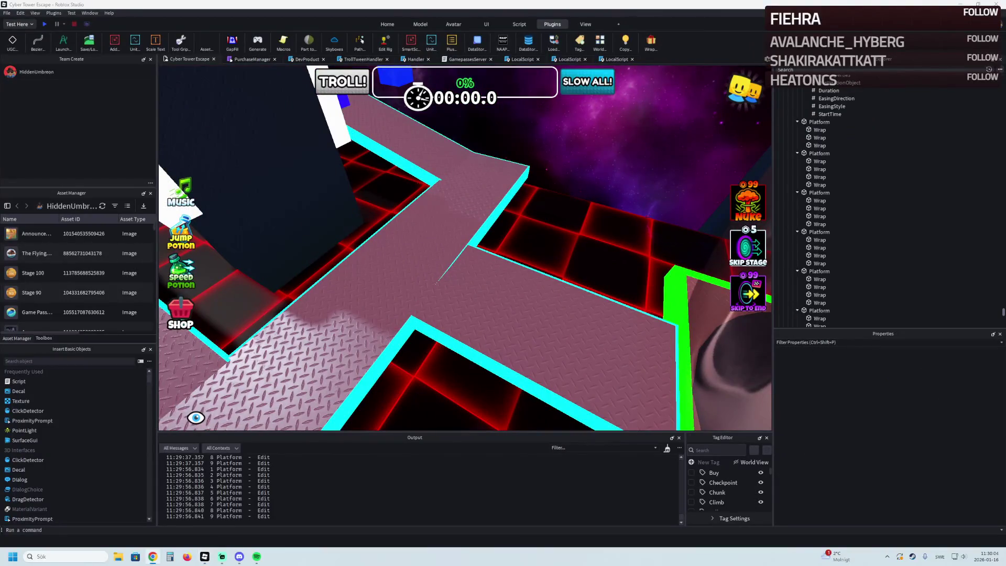